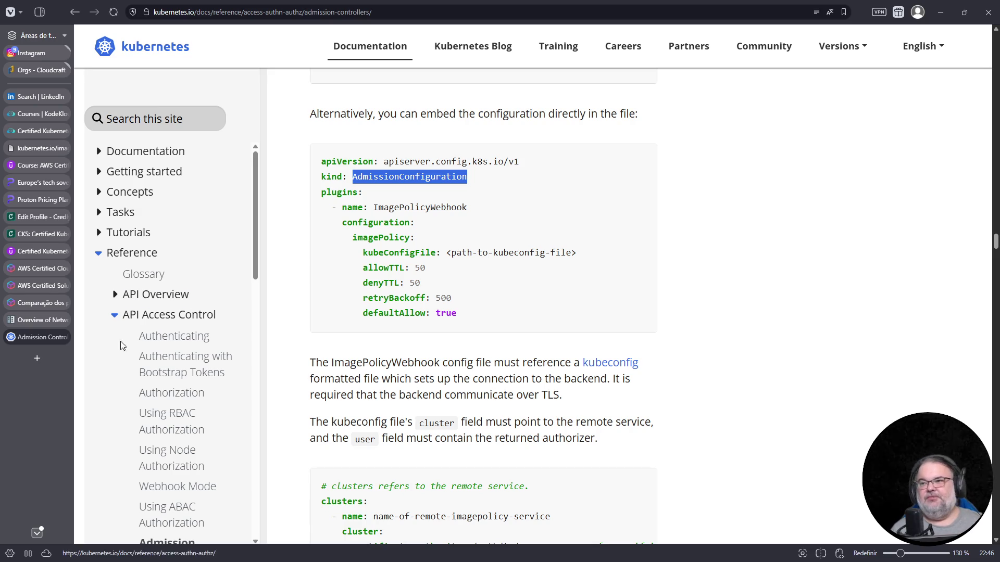
Step: Search the docs for 'audit', land on the Auditing page and highlight the kube-system configmap logging rule
click(169, 115)
text(audit)
key(Return)
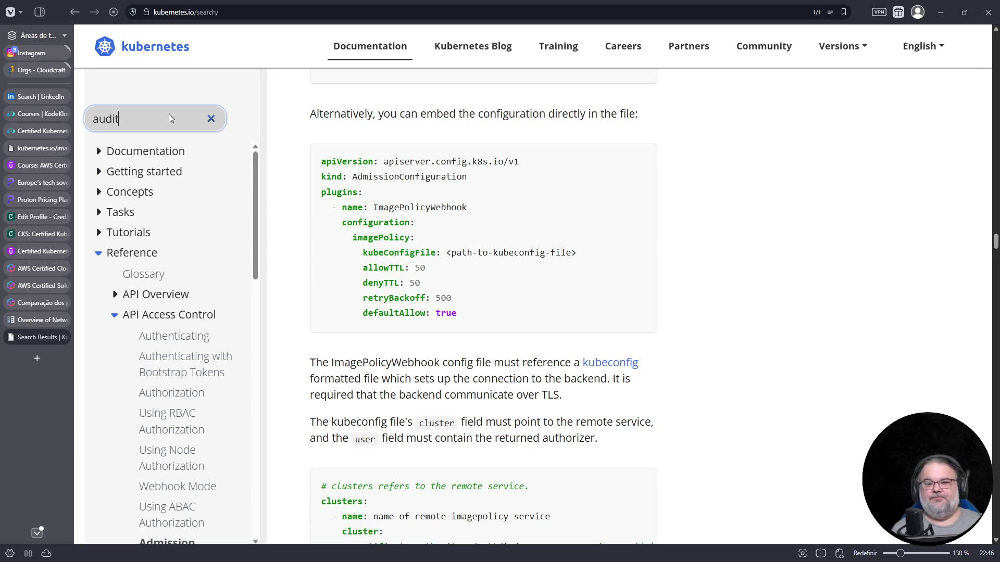
click(331, 341)
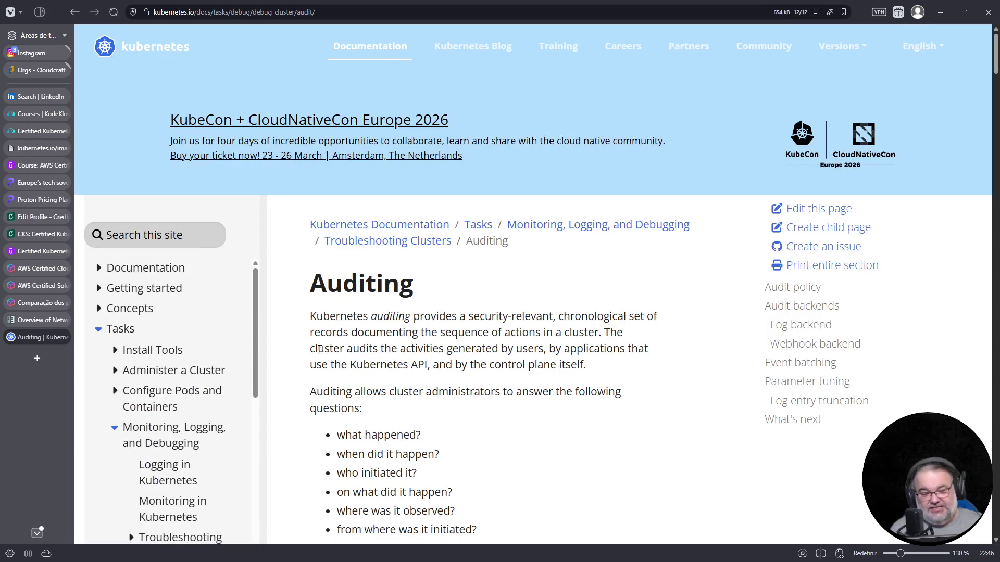
scroll(457, 496, down, 5)
scroll(458, 497, down, 5)
scroll(468, 500, down, 3)
scroll(485, 504, down, 3)
scroll(505, 508, down, 3)
scroll(523, 492, down, 3)
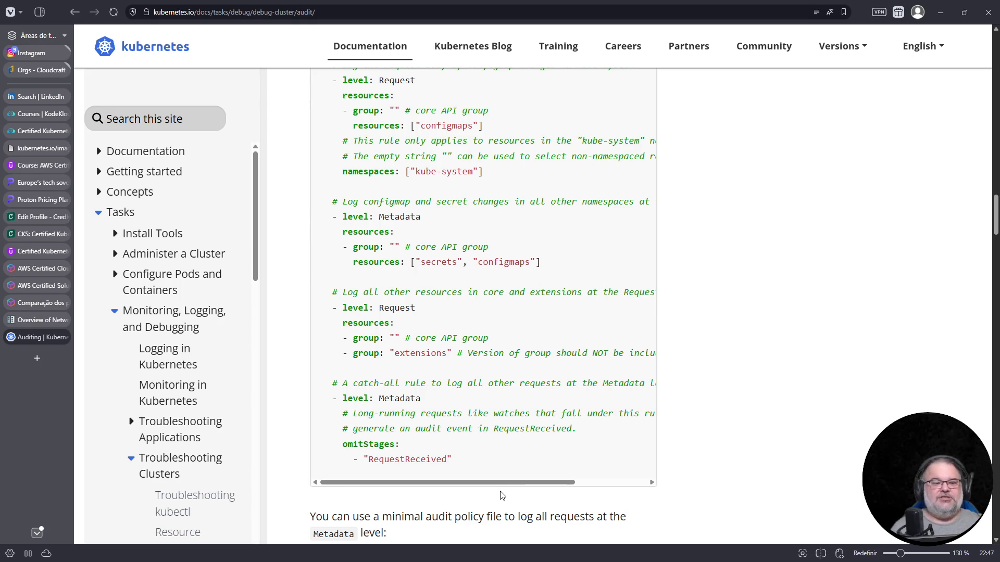
scroll(473, 471, up, 2)
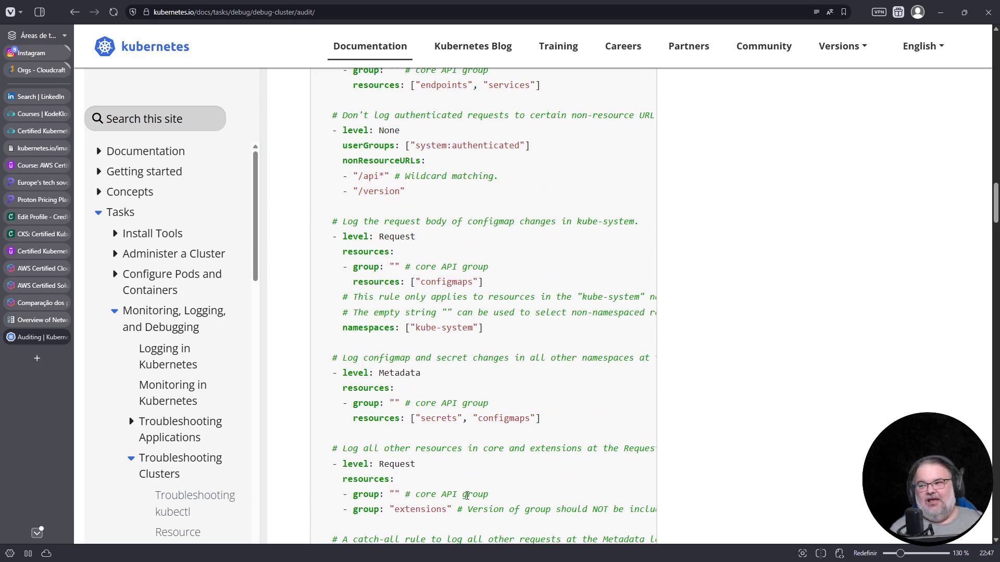
drag(336, 243, 500, 352)
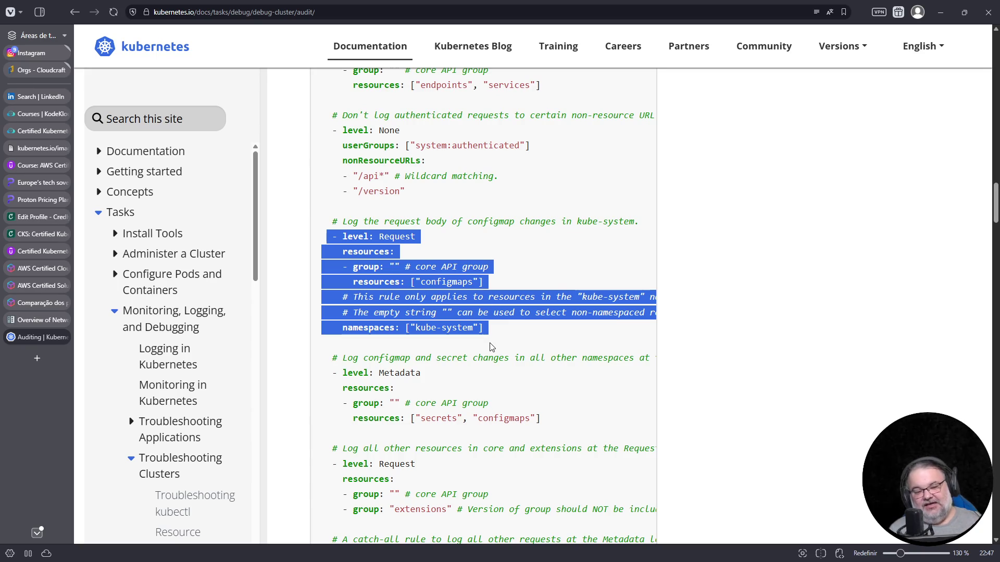
scroll(492, 355, up, 2)
scroll(485, 367, up, 5)
scroll(485, 367, up, 4)
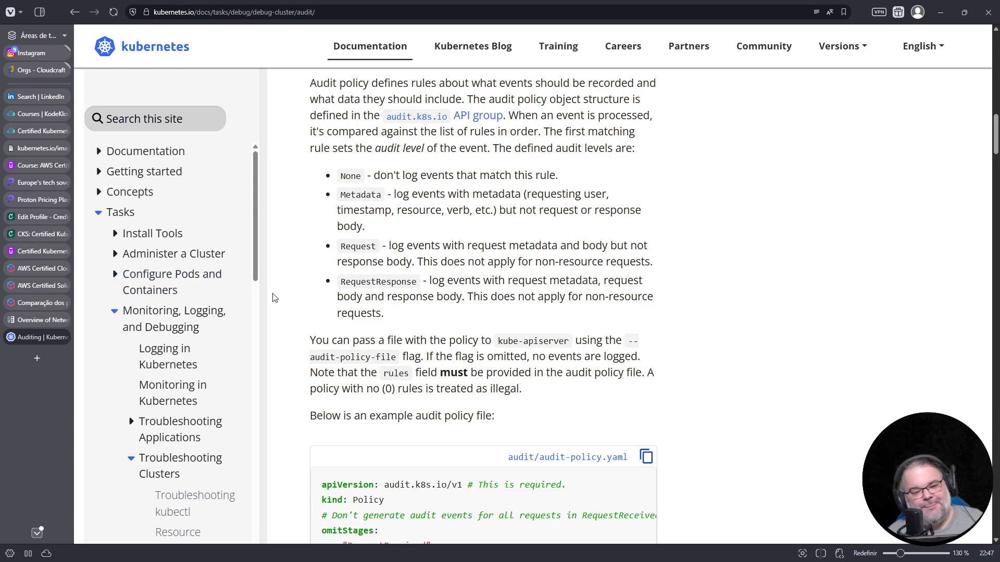
scroll(386, 372, down, 3)
scroll(407, 328, down, 3)
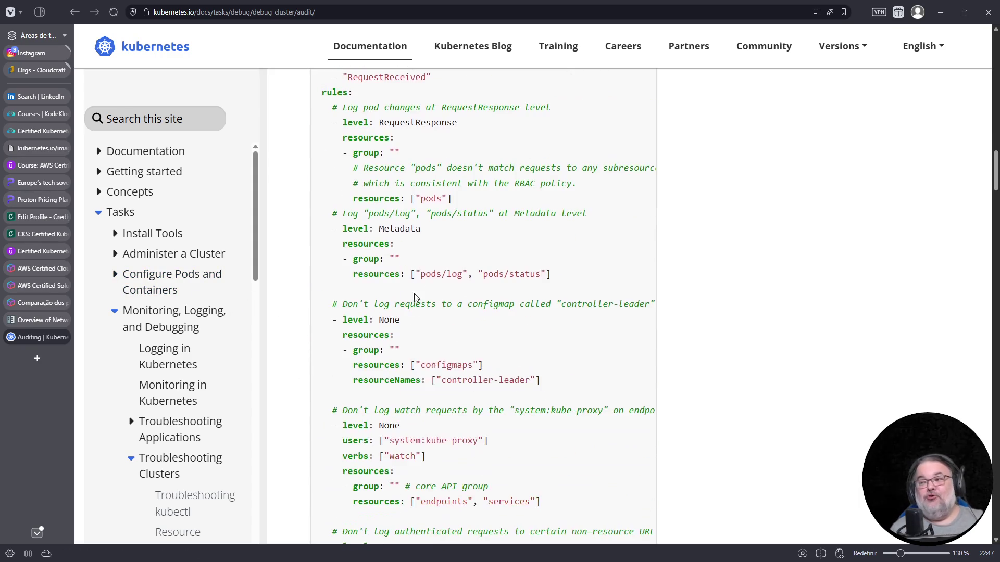
scroll(446, 297, down, 2)
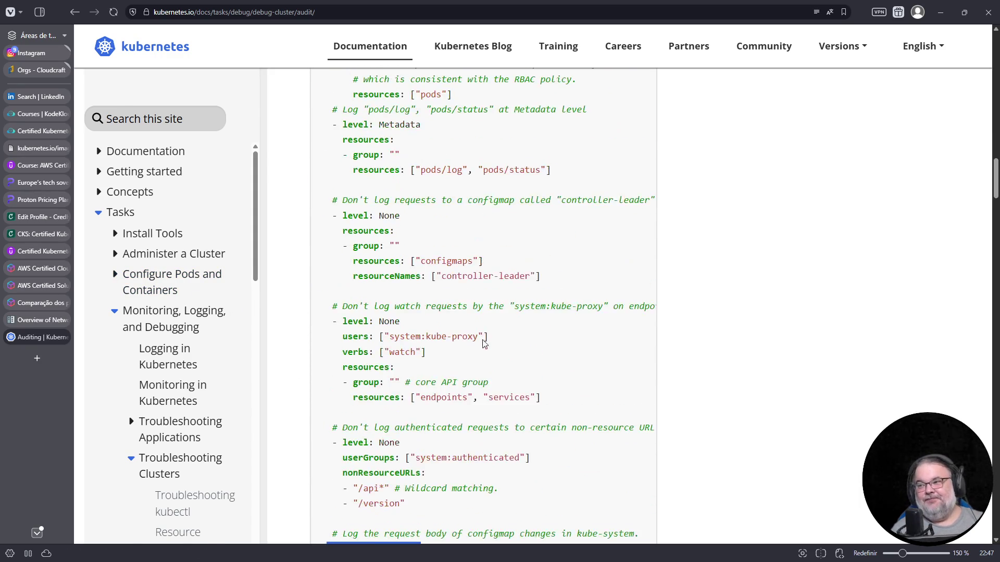
ctrl+scroll(483, 344, up, 2)
scroll(532, 355, up, 3)
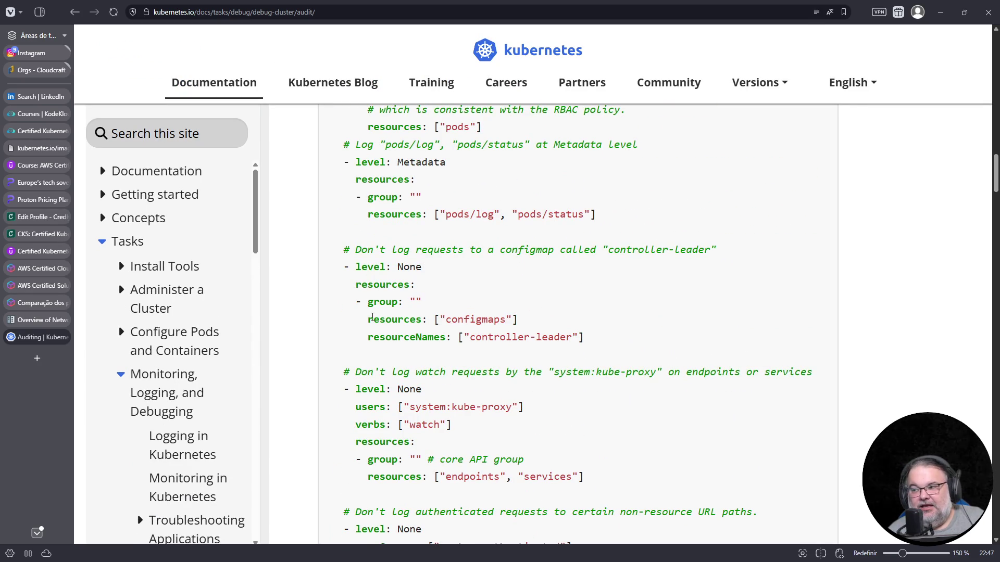
Step: Highlight configmaps, secrets, extensions and the empty core API group values in the example policy rules
drag(446, 320, 505, 320)
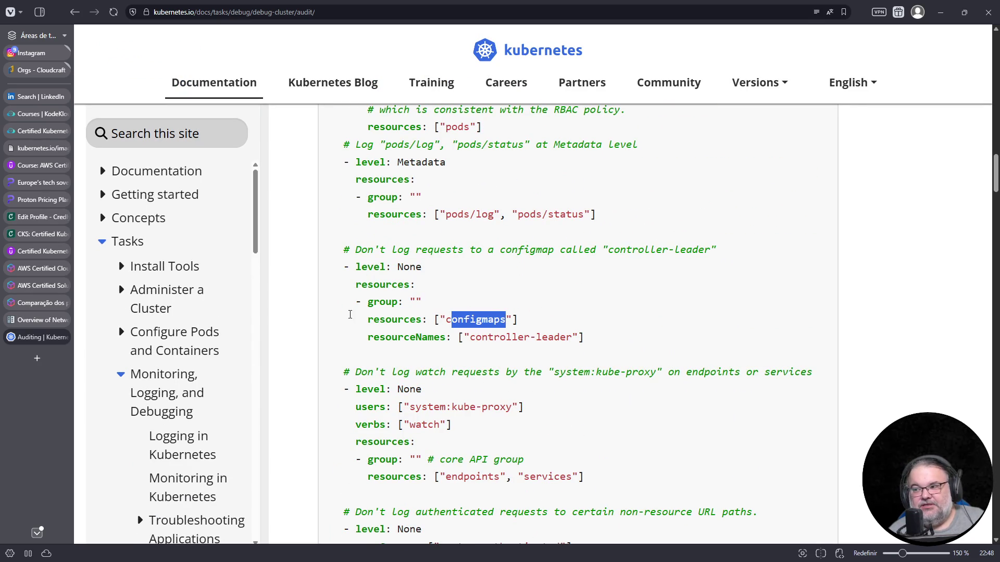
drag(368, 303, 423, 308)
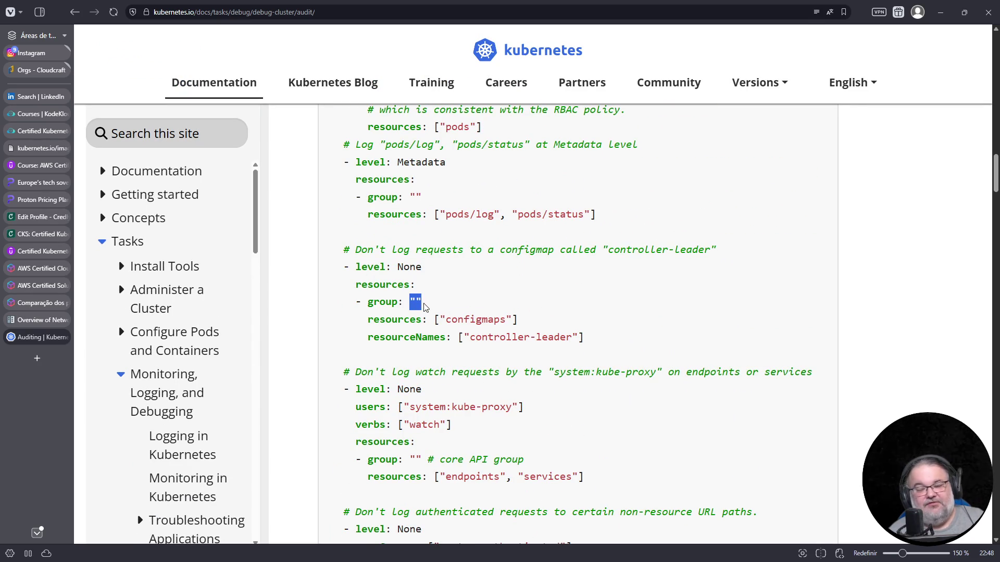
scroll(510, 388, down, 3)
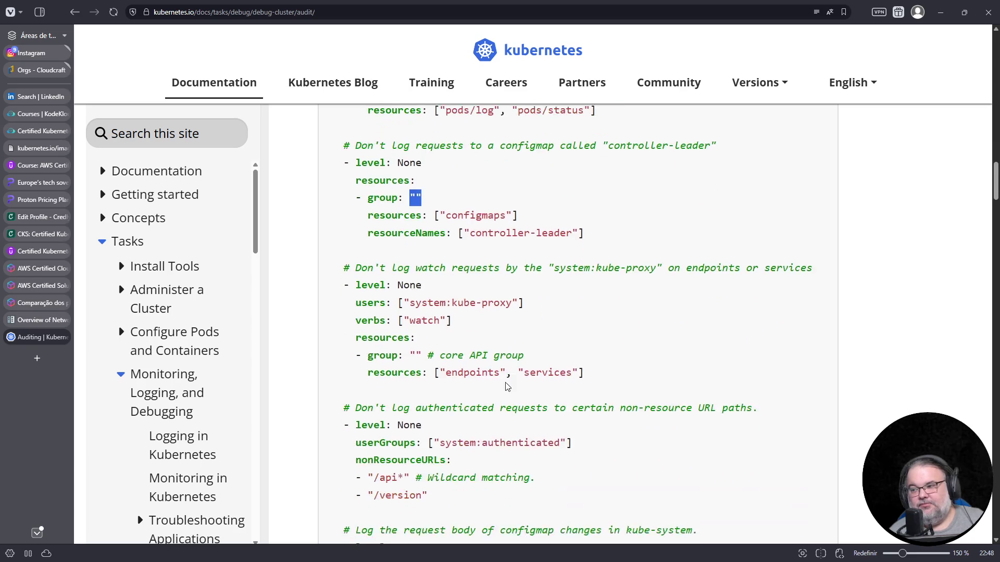
drag(441, 320, 572, 321)
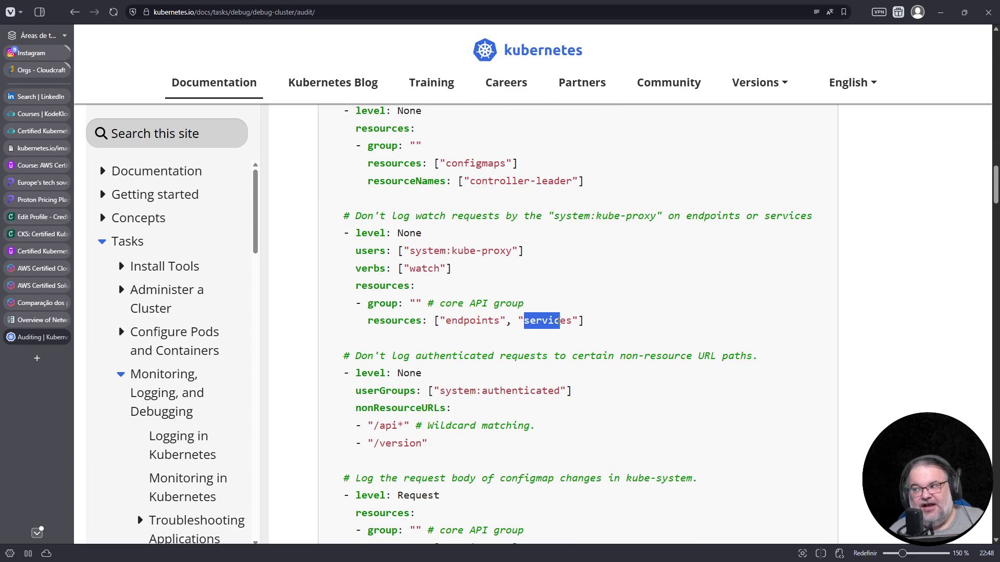
drag(410, 305, 425, 304)
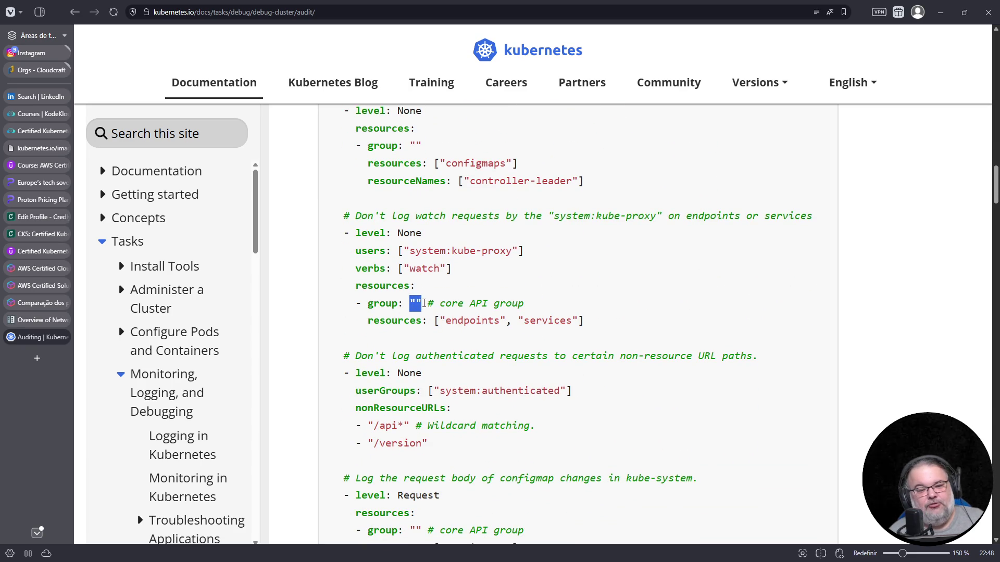
scroll(527, 420, down, 4)
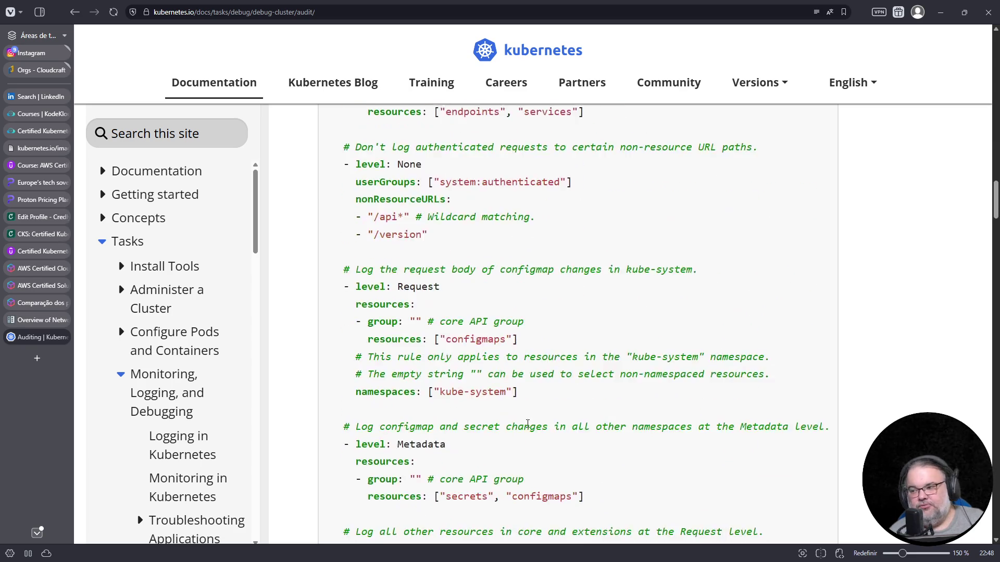
scroll(524, 427, down, 3)
drag(447, 341, 491, 341)
drag(566, 340, 547, 340)
drag(410, 323, 434, 324)
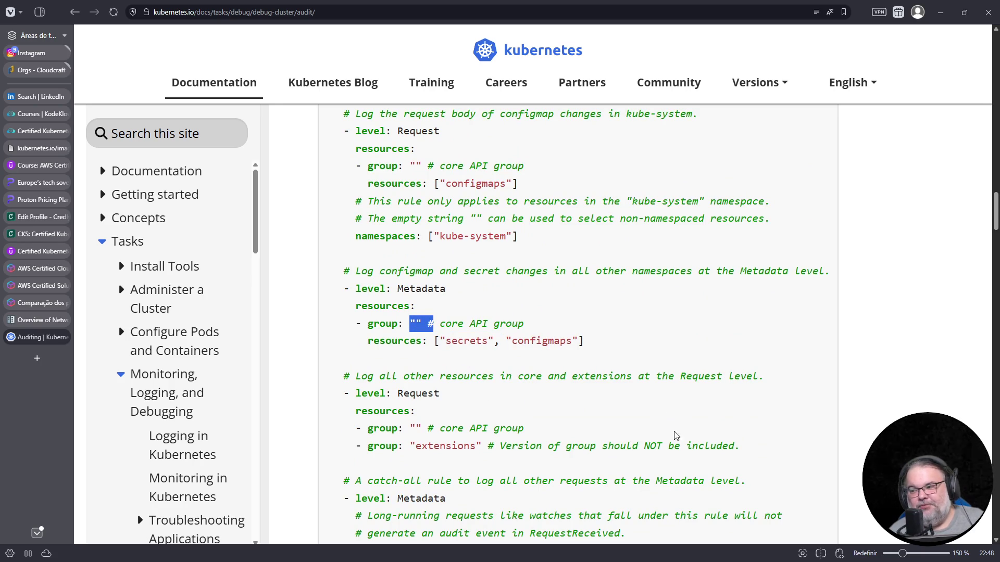
scroll(649, 390, down, 4)
drag(431, 238, 473, 238)
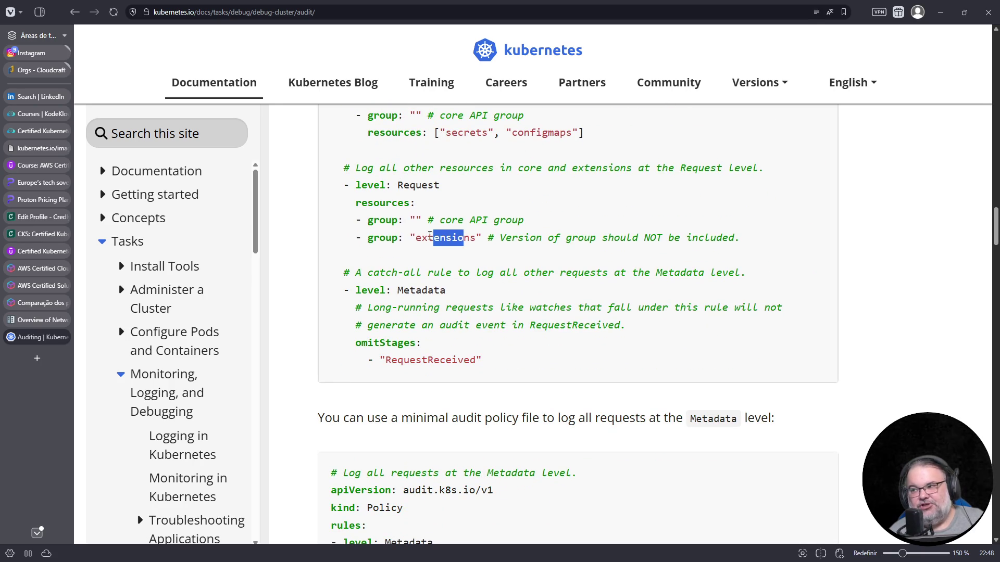
drag(416, 219, 430, 219)
scroll(438, 242, down, 3)
scroll(517, 293, down, 6)
scroll(518, 284, down, 7)
scroll(513, 287, down, 4)
scroll(513, 288, down, 5)
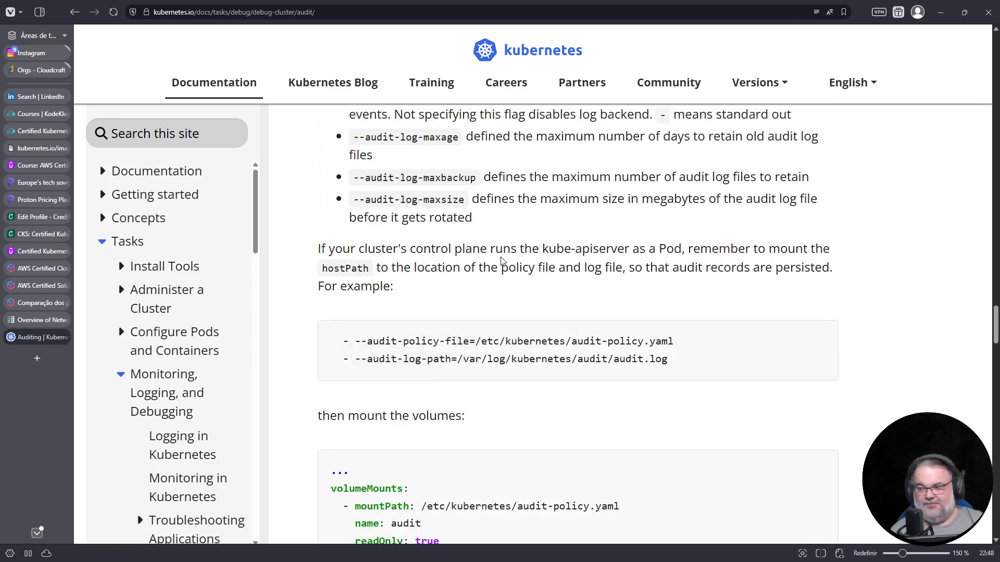
Step: Find 'deployment' in the page with no matches, re-check the kube-system configmap rule, then move to KodeKloud courses
key(ctrl+f)
text(deployment)
key(ctrl+f)
scroll(443, 323, up, 5)
scroll(452, 319, up, 5)
scroll(446, 305, up, 5)
scroll(446, 290, up, 5)
scroll(438, 271, up, 4)
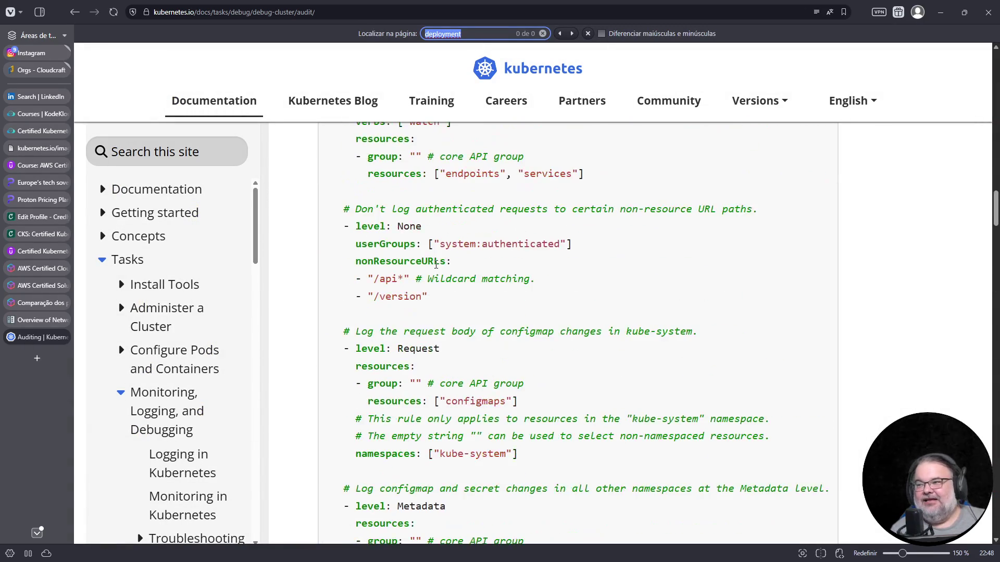
scroll(469, 266, down, 2)
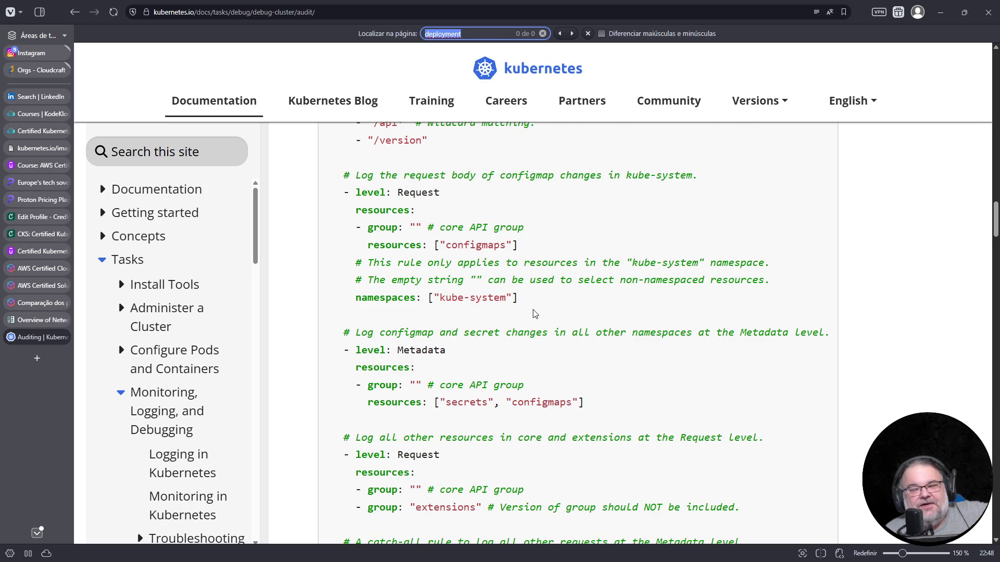
click(370, 247)
drag(369, 247, 506, 247)
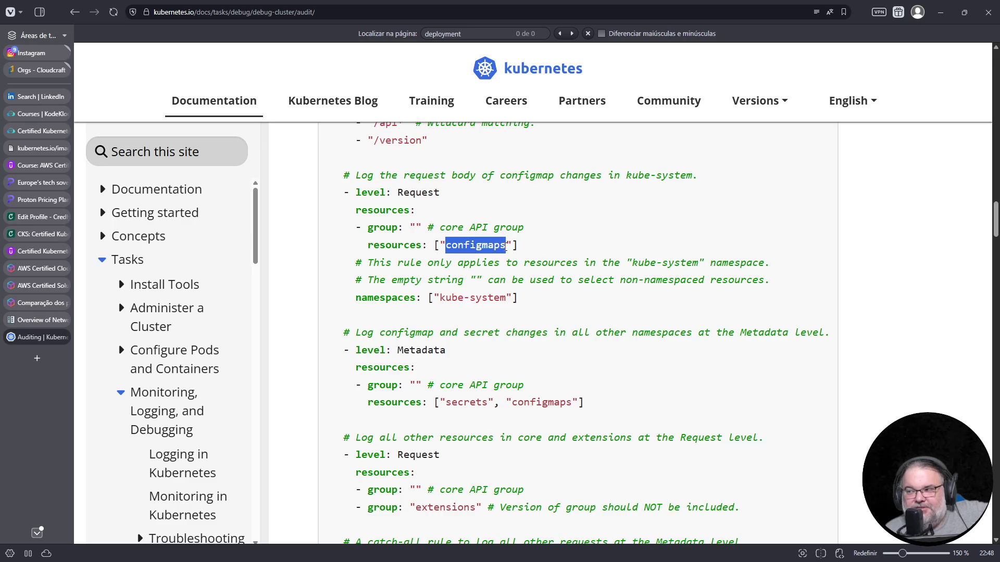
drag(368, 227, 423, 230)
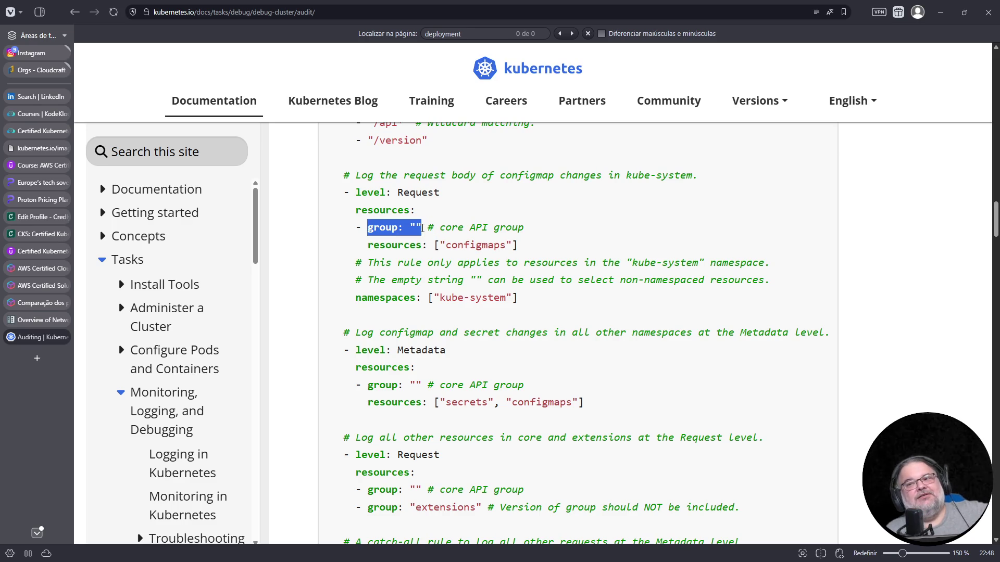
click(435, 244)
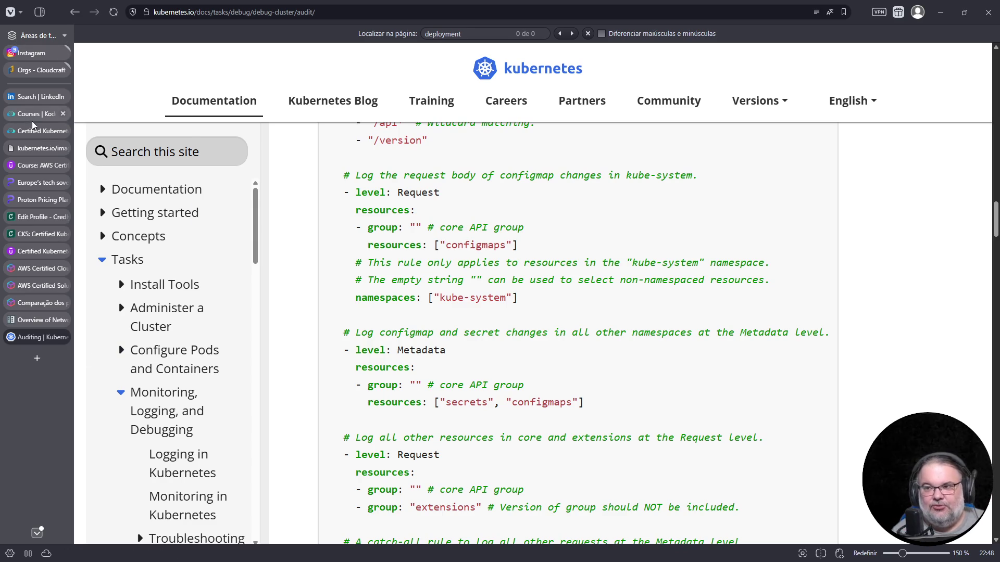
click(44, 113)
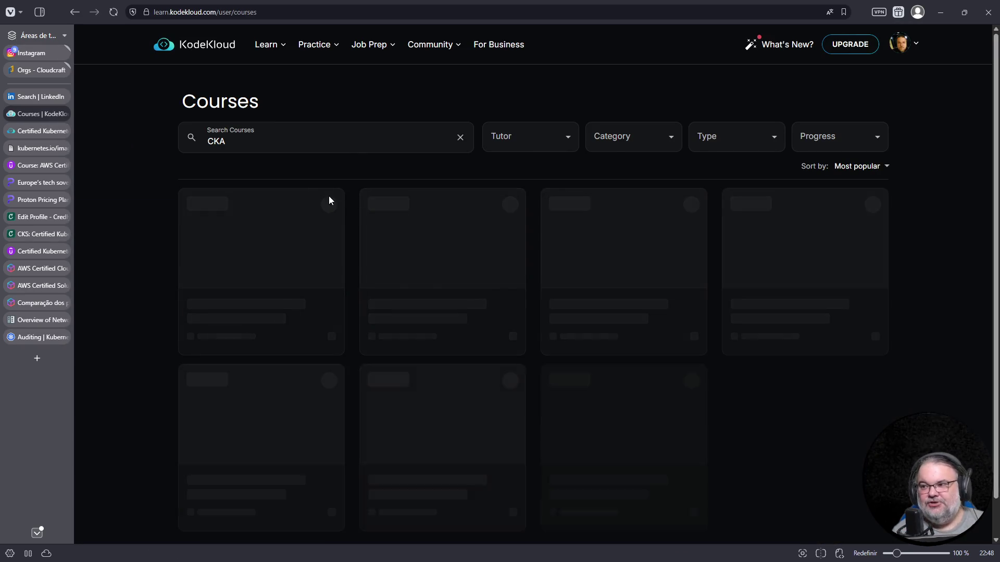
Step: Change the course search from CKA to CKS, then switch to the Credly CKS badge tab
click(258, 143)
key(BackSpace)
text(S)
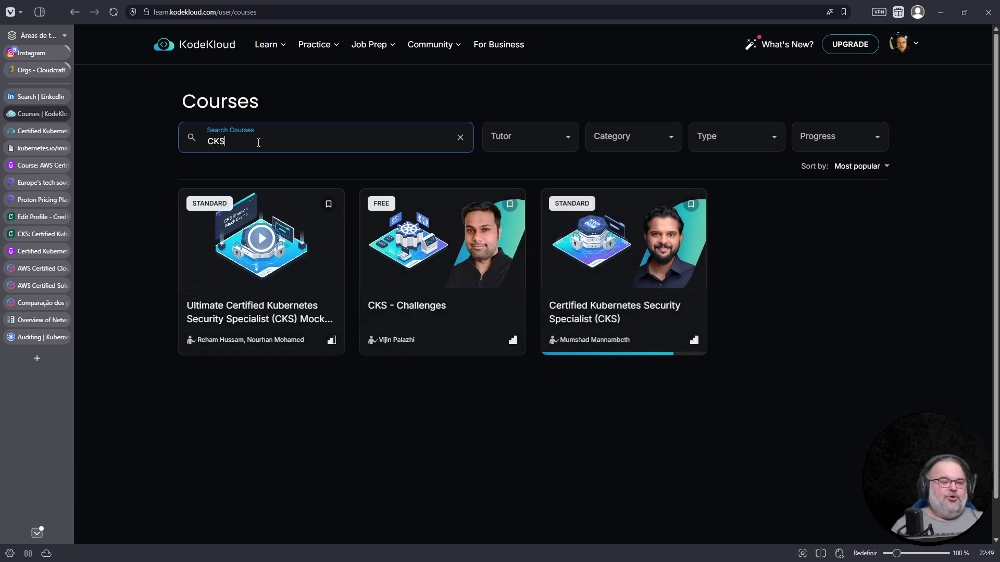
key(ctrl+Tab)
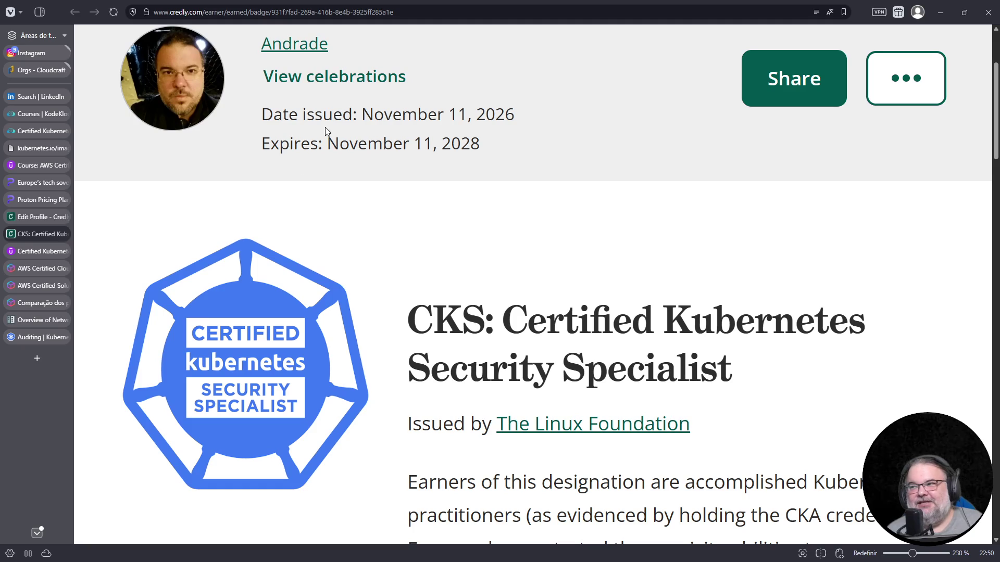
Step: Highlight the badge's issue date, then go to KodeKloud and start the CKA course introduction lesson
drag(361, 114, 537, 121)
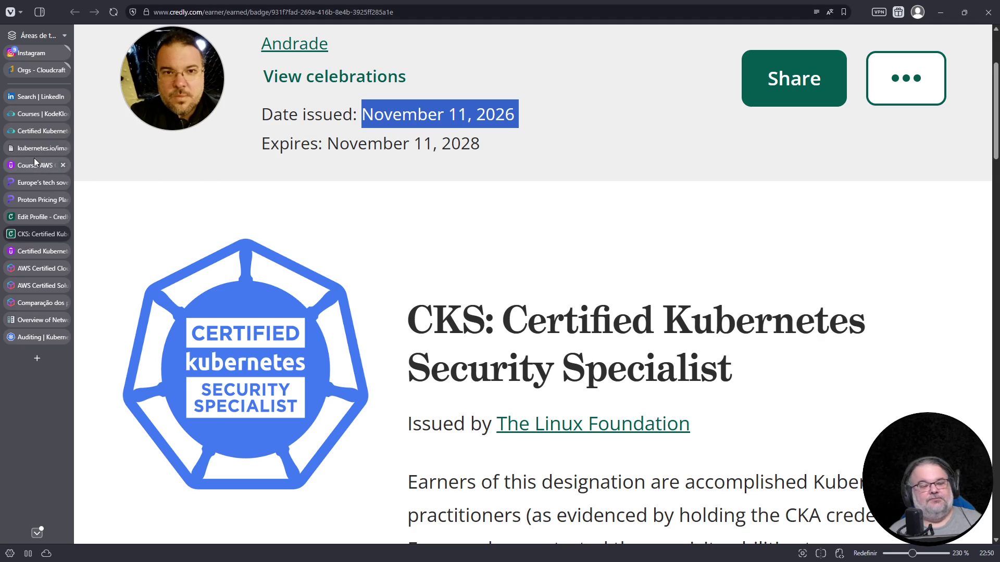
click(31, 116)
click(28, 131)
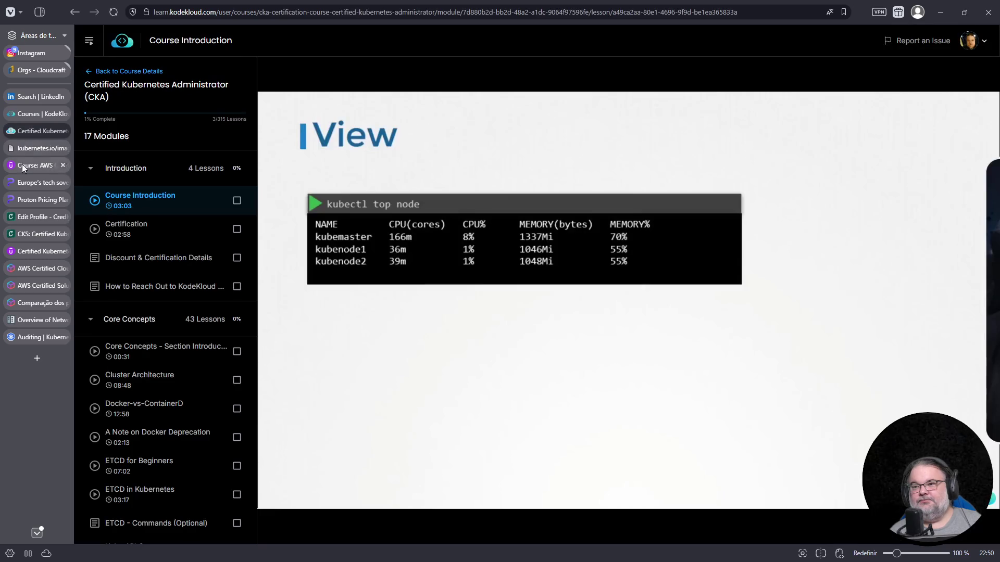
Step: View the Kubernetes cluster architecture diagram, then return to the CKS badge page and clear the date highlight
click(34, 149)
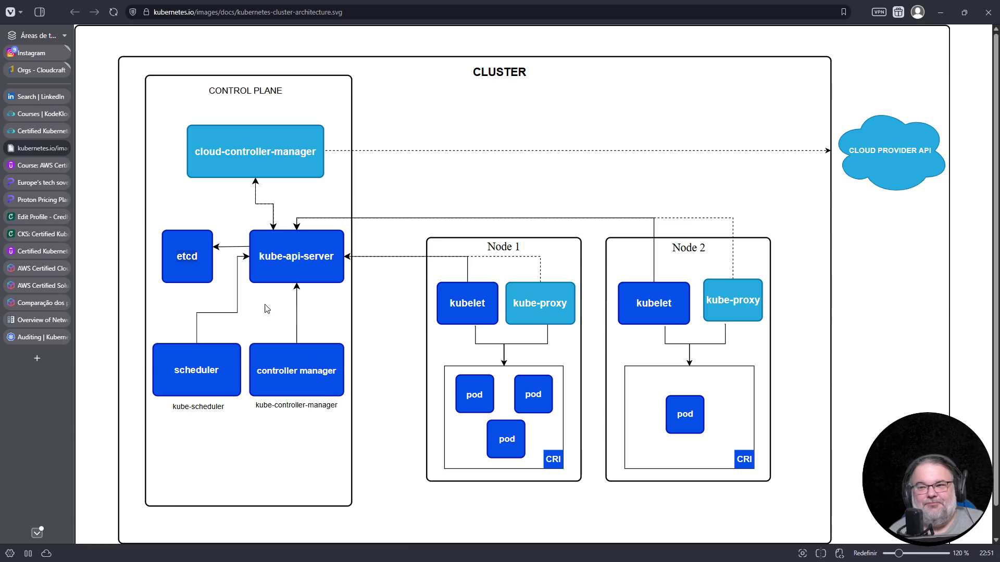
click(32, 235)
click(358, 144)
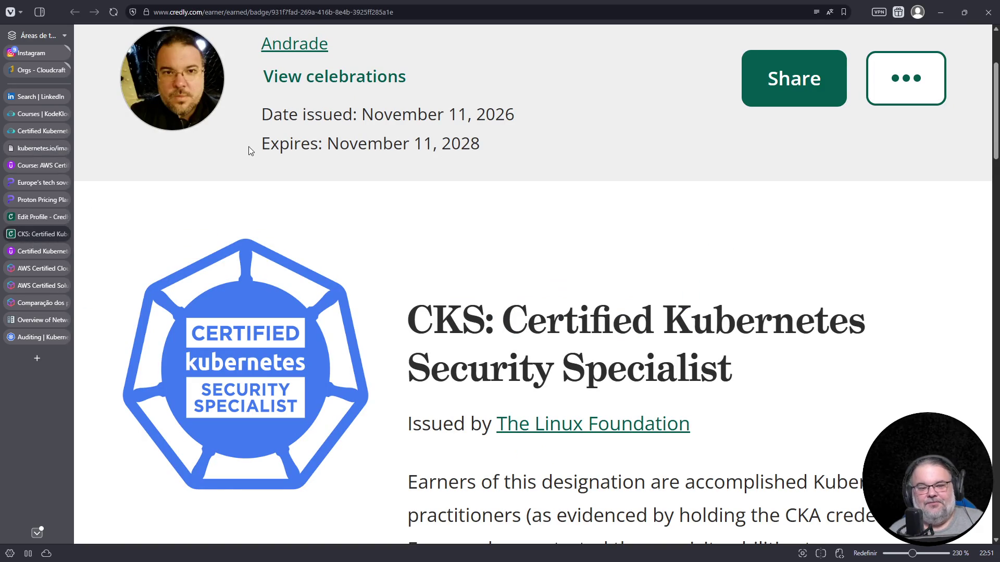
drag(252, 148, 481, 145)
triple_click(424, 144)
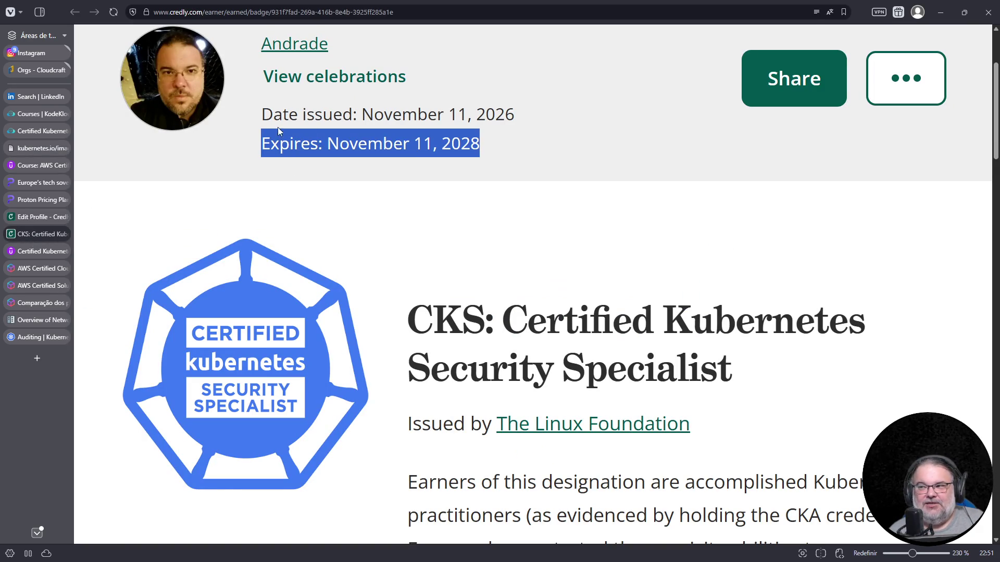
triple_click(275, 114)
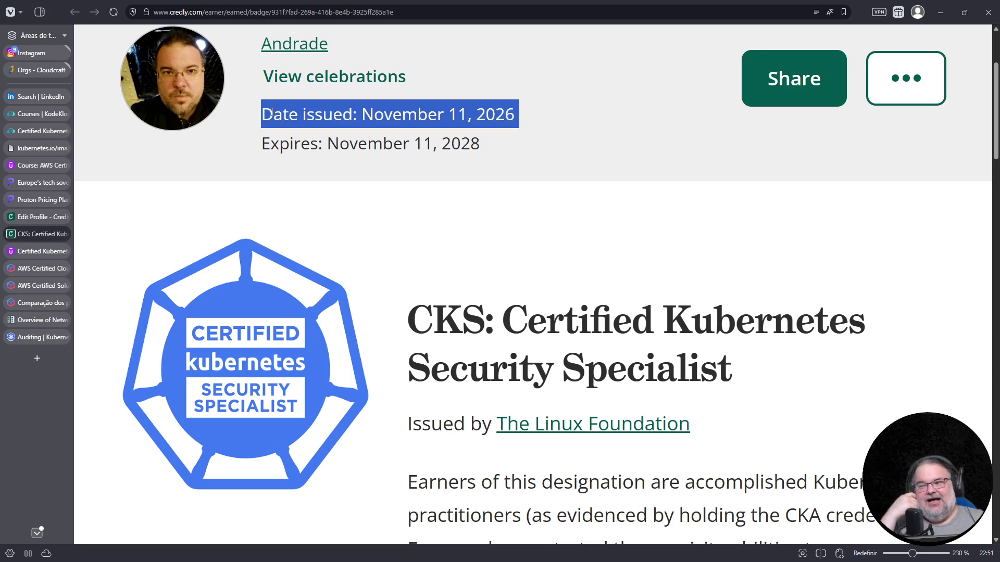
scroll(301, 114, up, 2)
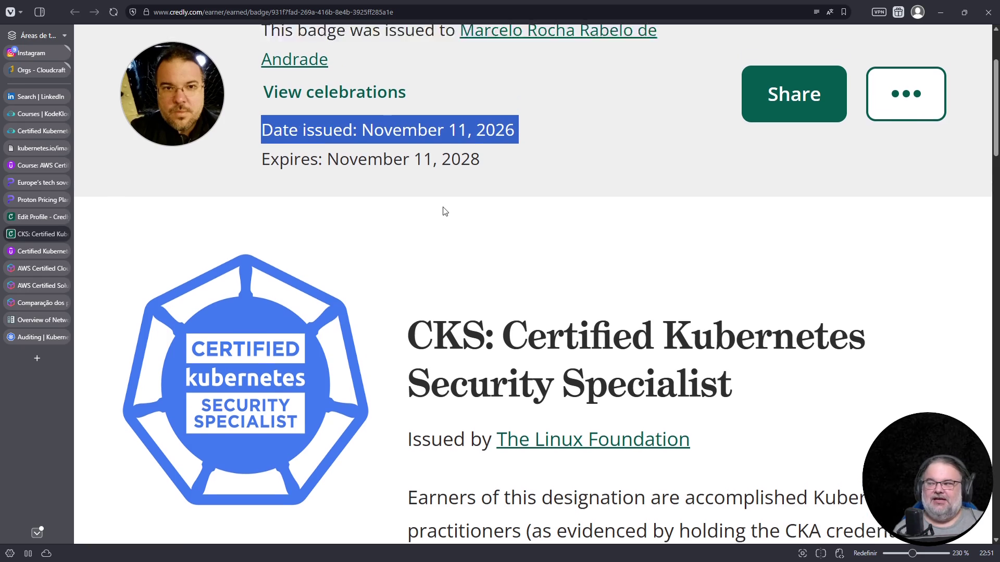
double_click(406, 268)
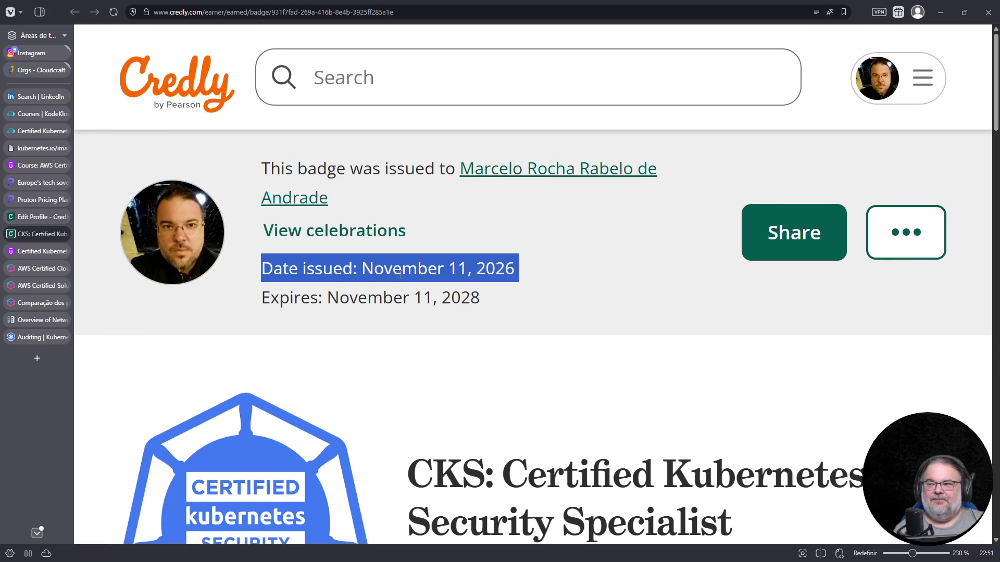
drag(261, 270, 518, 268)
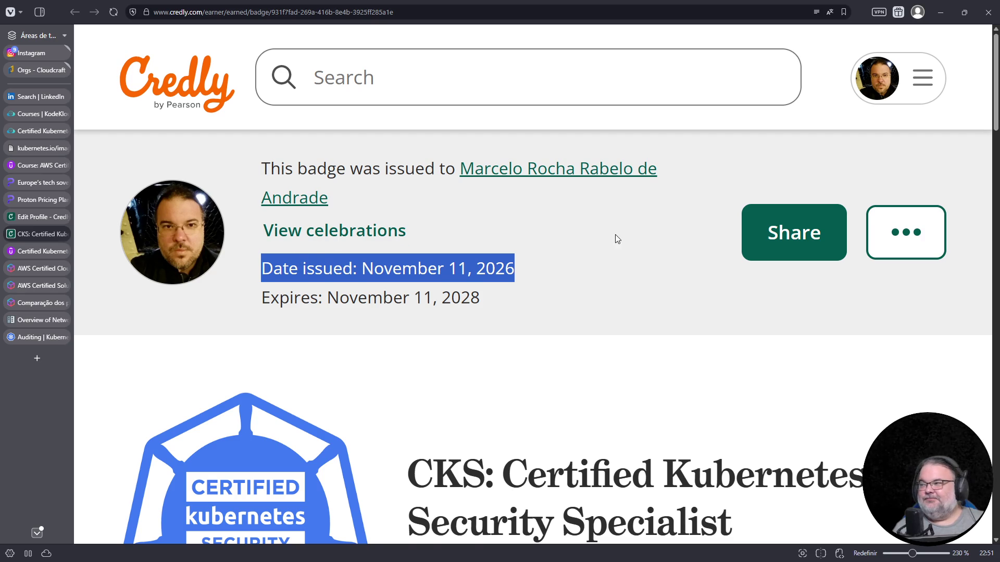
scroll(615, 238, down, 1)
scroll(604, 253, down, 2)
scroll(603, 253, down, 2)
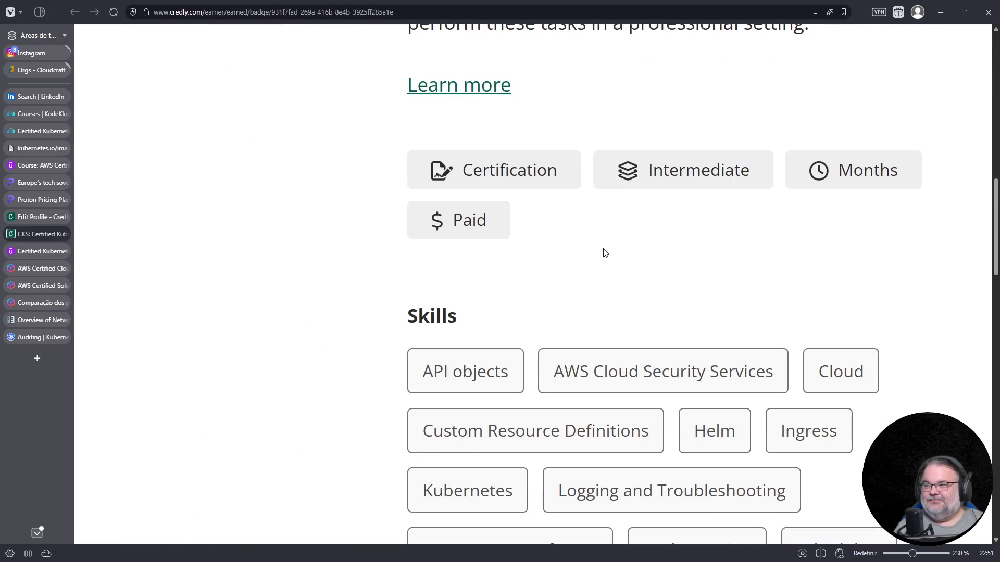
scroll(603, 252, down, 1)
scroll(602, 252, down, 3)
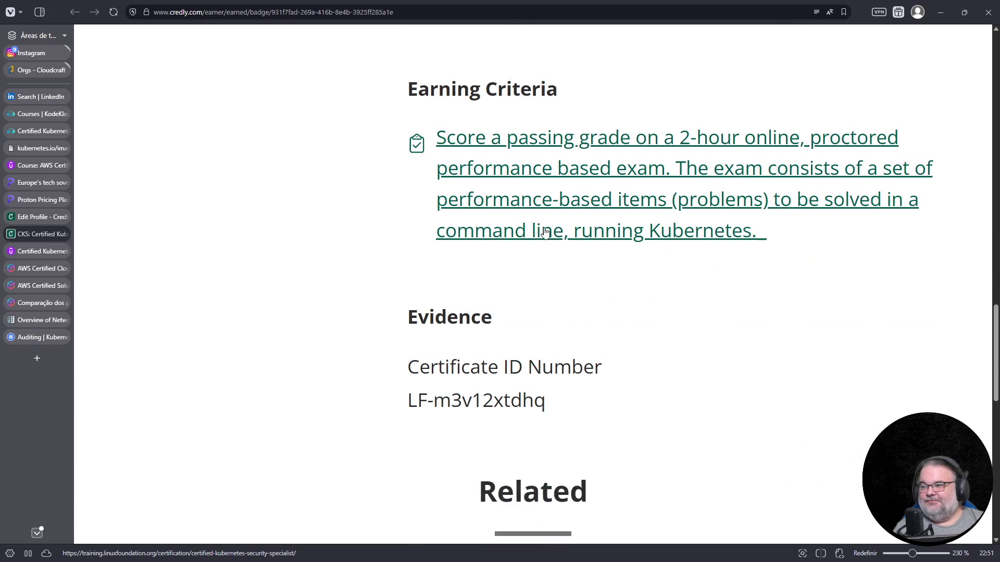
scroll(544, 231, down, 2)
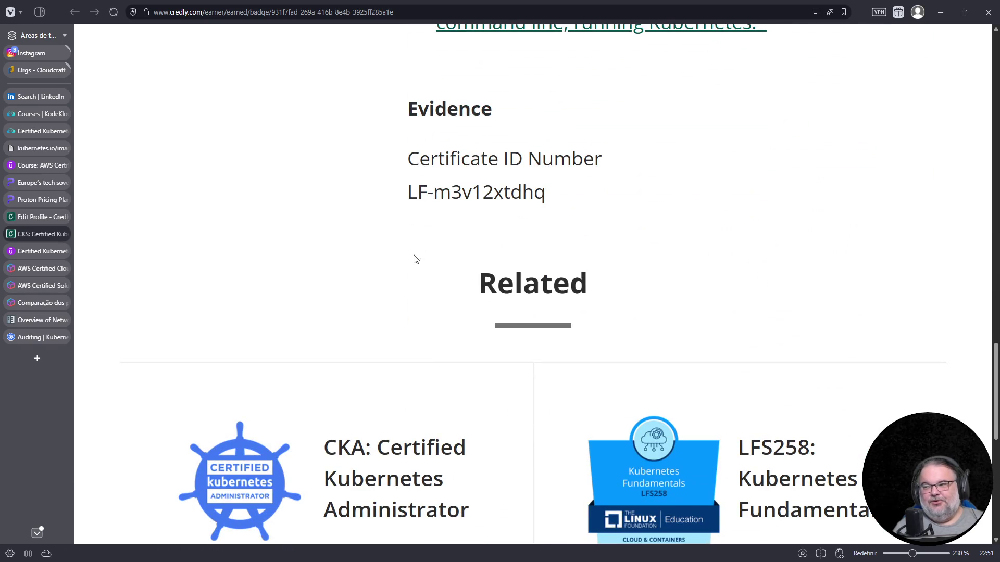
scroll(415, 259, up, 3)
scroll(407, 232, up, 4)
scroll(398, 205, up, 6)
scroll(384, 179, up, 1)
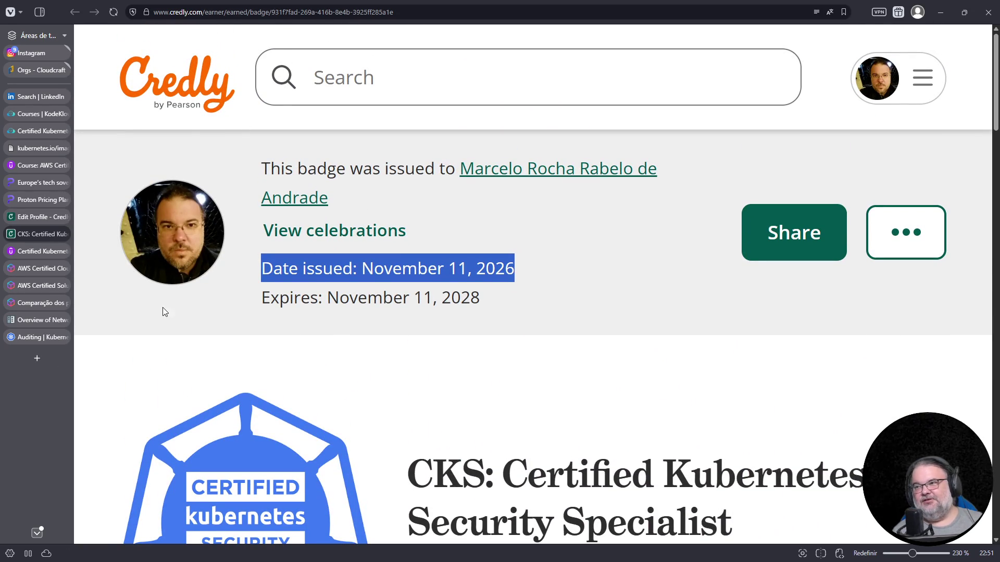
click(32, 362)
Step: Web-search 'linux foundation training portal' and reach My Training Portal from the Linux Foundation site
click(290, 11)
text(linux foundation training portal)
key(Return)
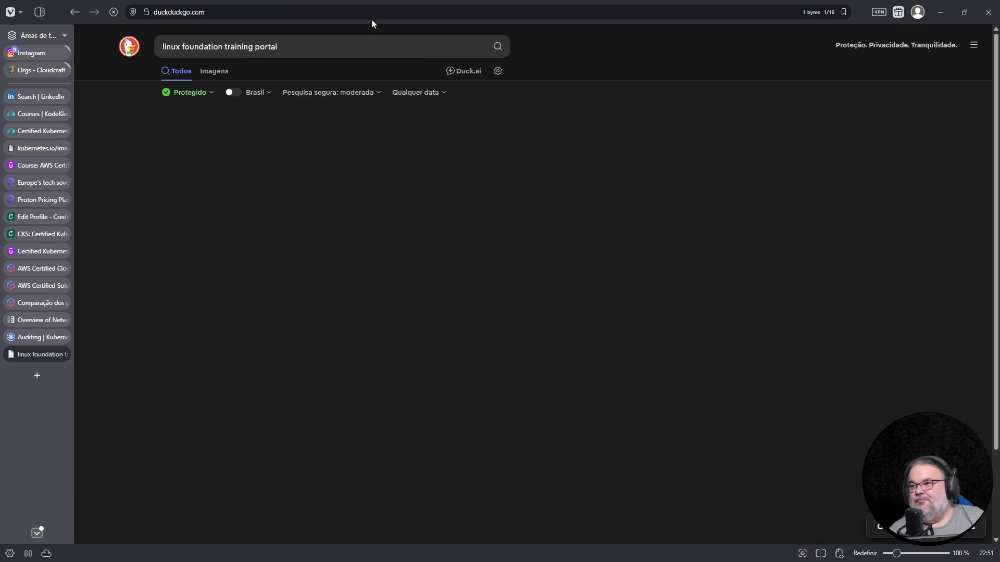
click(262, 397)
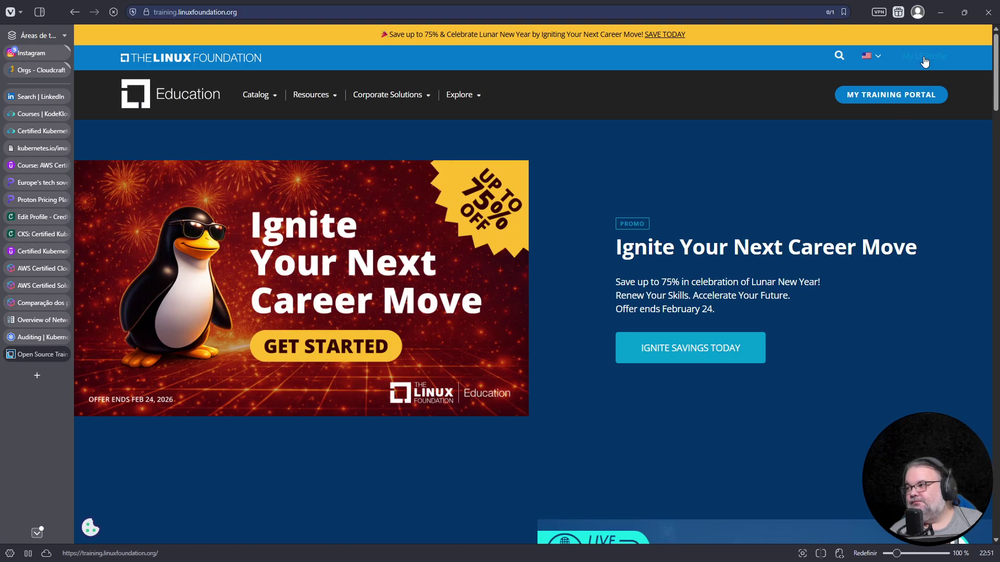
click(895, 102)
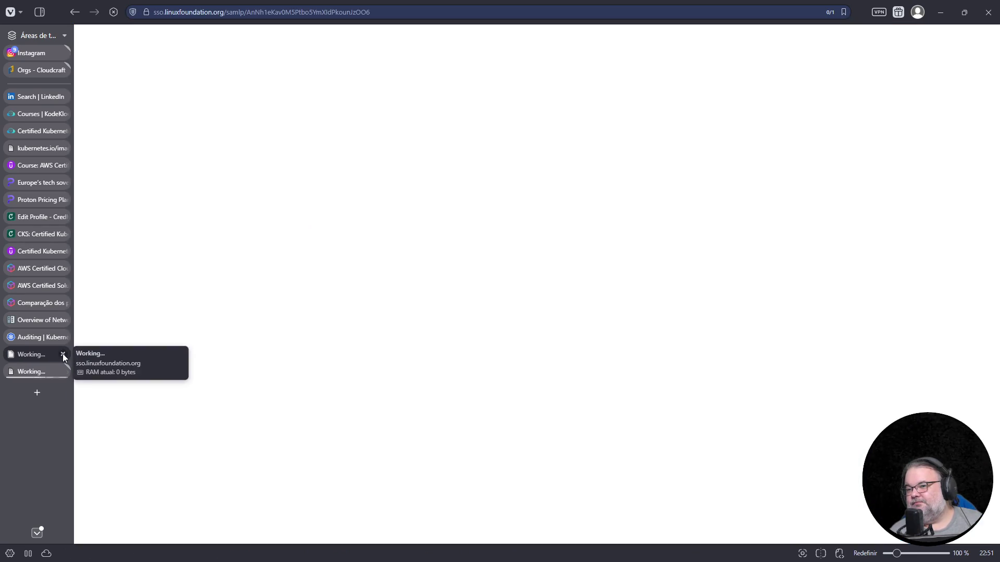
click(63, 357)
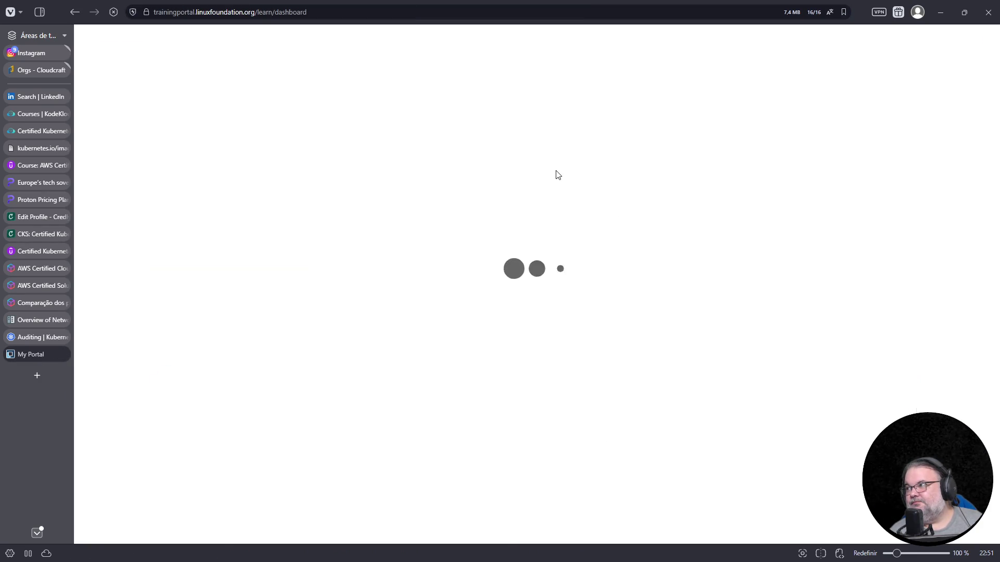
scroll(637, 378, down, 5)
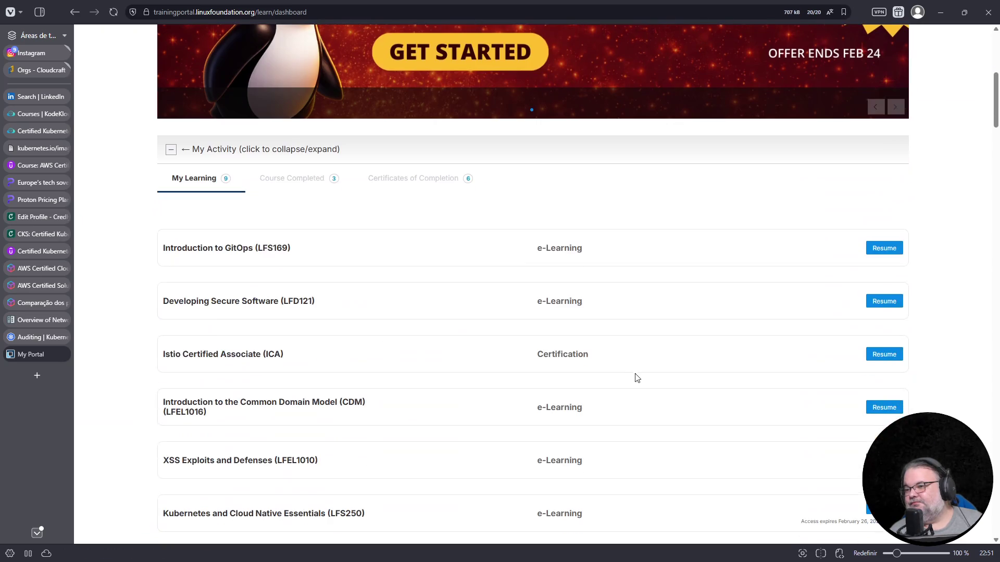
Step: From Course Completed open the CKS results, highlight the 90% score and launch View Certificate
click(291, 180)
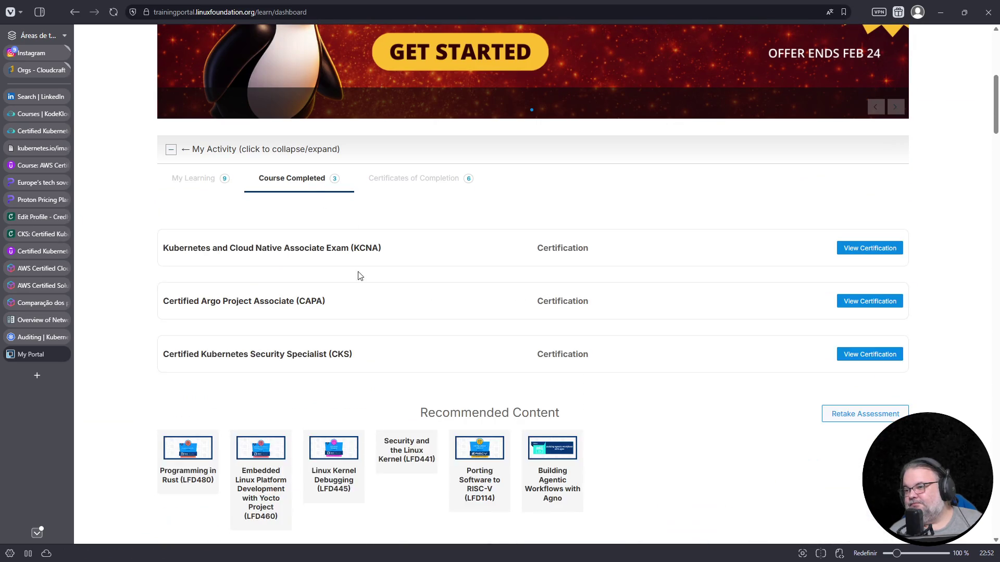
click(891, 357)
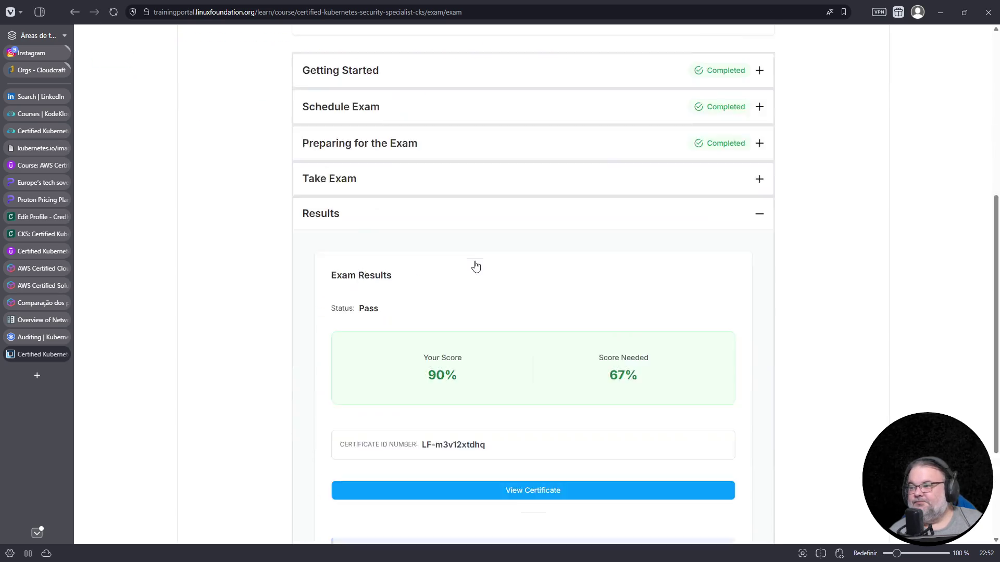
scroll(547, 312, down, 2)
ctrl+scroll(596, 338, up, 1)
ctrl+scroll(598, 341, up, 1)
ctrl+scroll(598, 341, up, 1)
drag(408, 182, 442, 185)
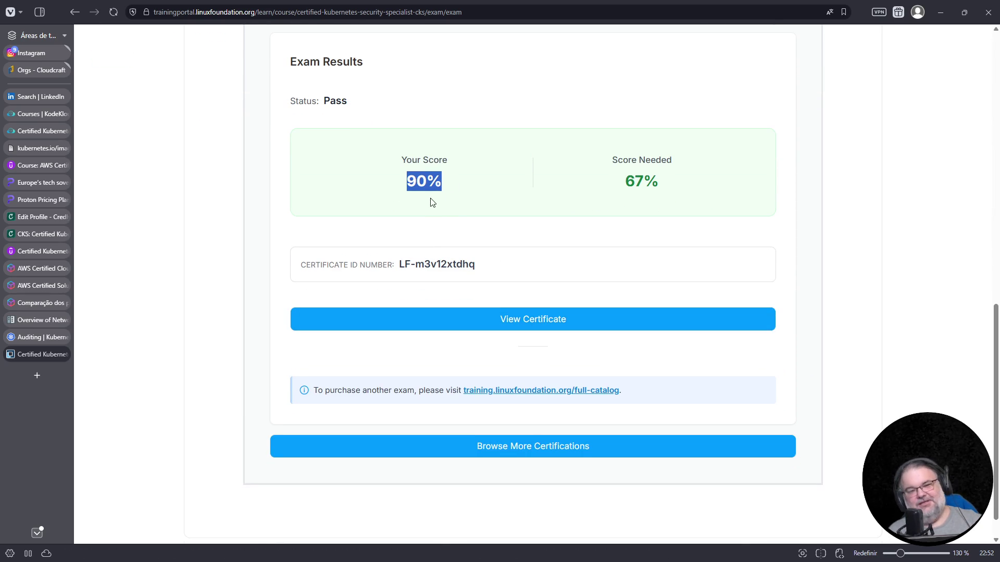
click(541, 325)
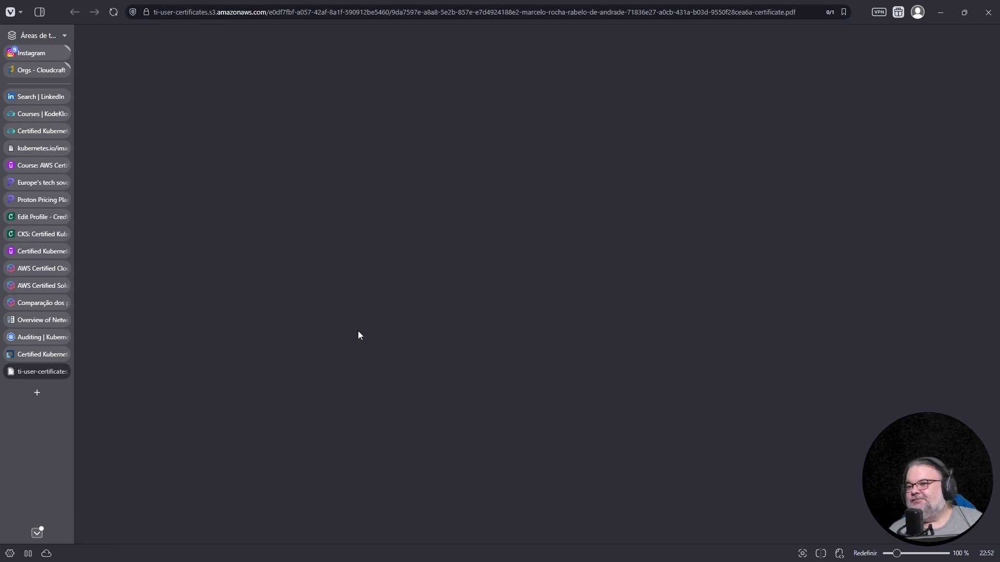
scroll(551, 334, down, 3)
scroll(550, 333, down, 2)
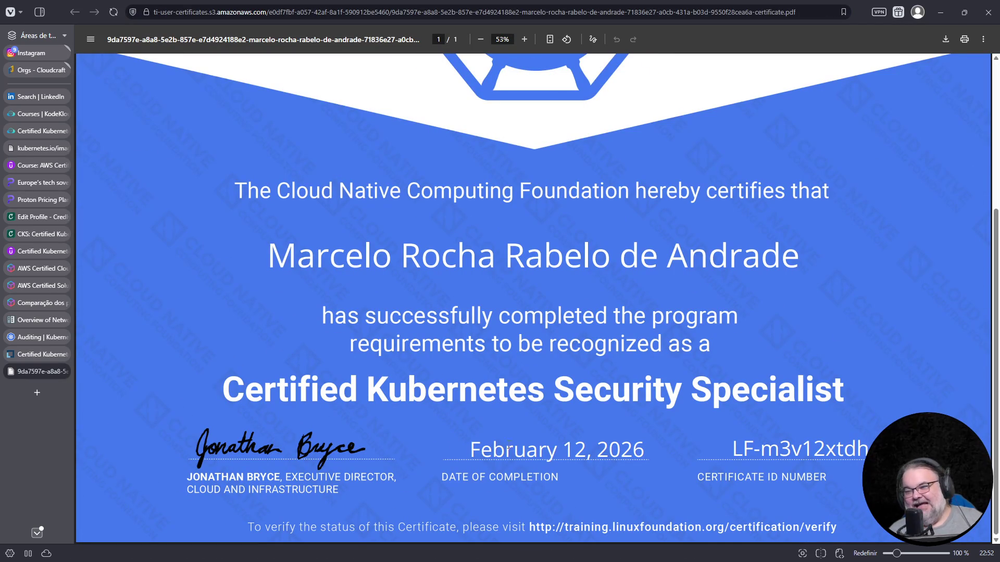
scroll(583, 420, up, 5)
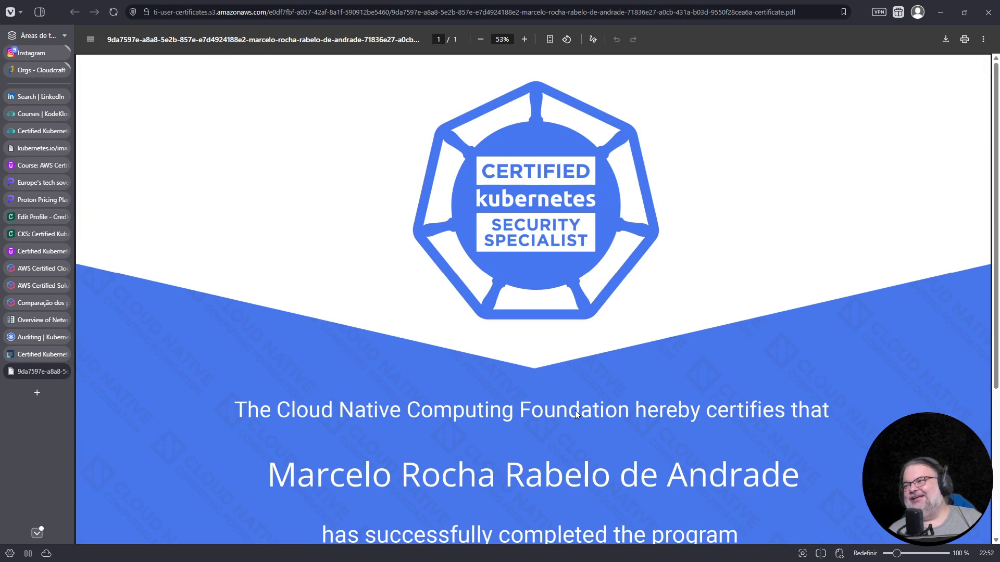
Step: Close the certificate PDF tab and return to the CKS exam results page
click(65, 372)
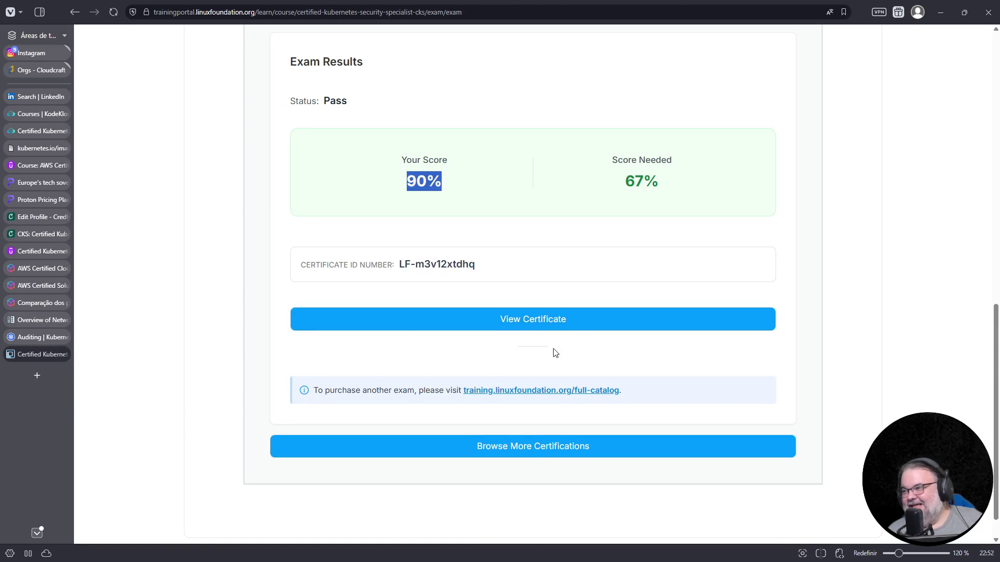
scroll(543, 359, down, 1)
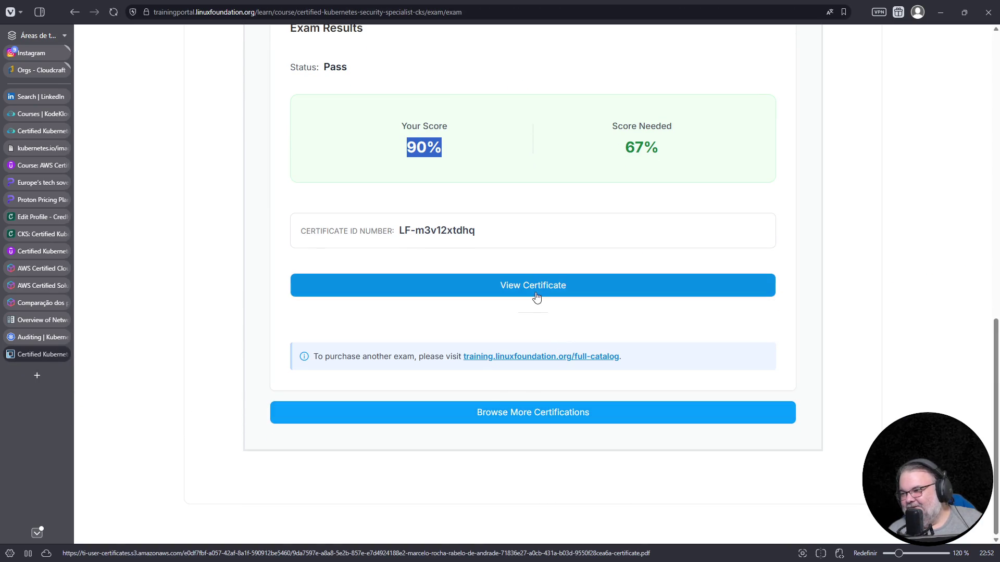
scroll(516, 331, up, 4)
scroll(515, 331, up, 4)
scroll(517, 320, up, 1)
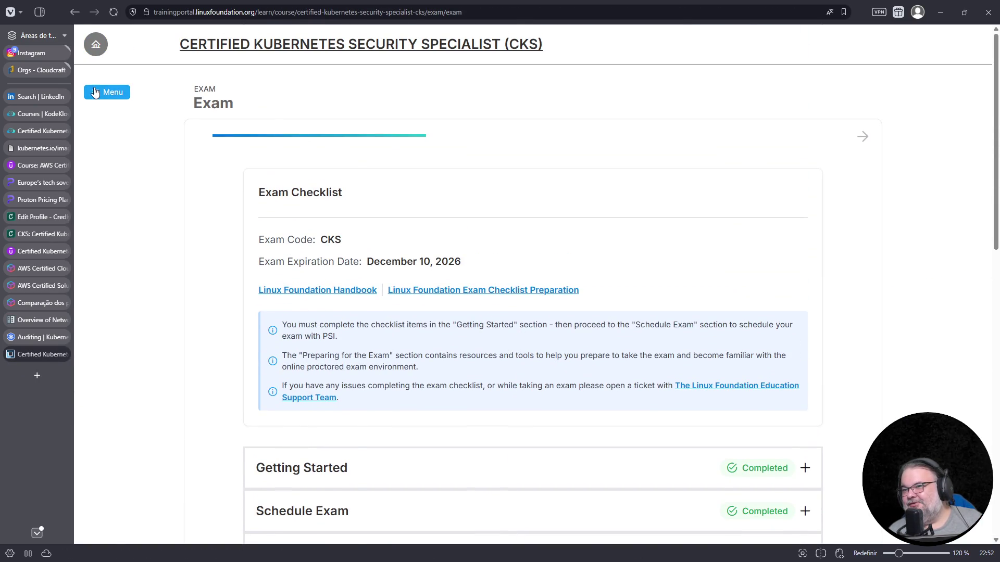
Step: Go via the CKS course page to My Dashboard and highlight the 6 started, 3 completed, 6 certificates counts
click(245, 45)
scroll(350, 322, down, 5)
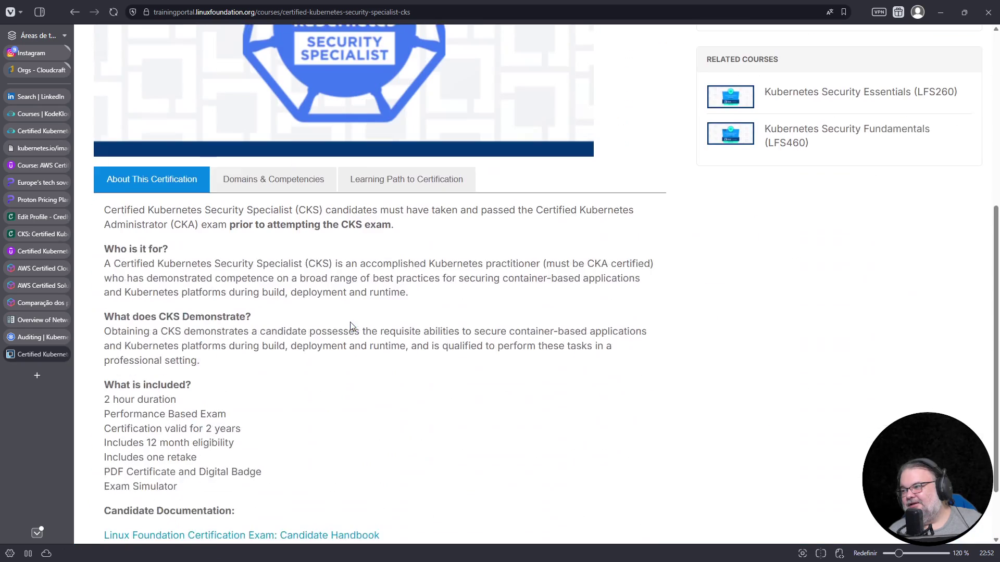
scroll(350, 327, up, 5)
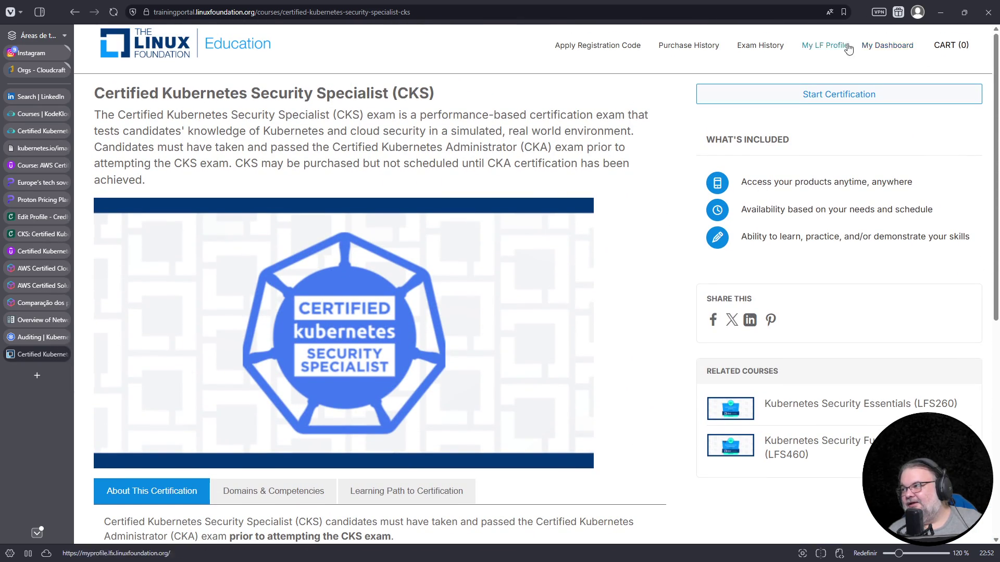
click(869, 46)
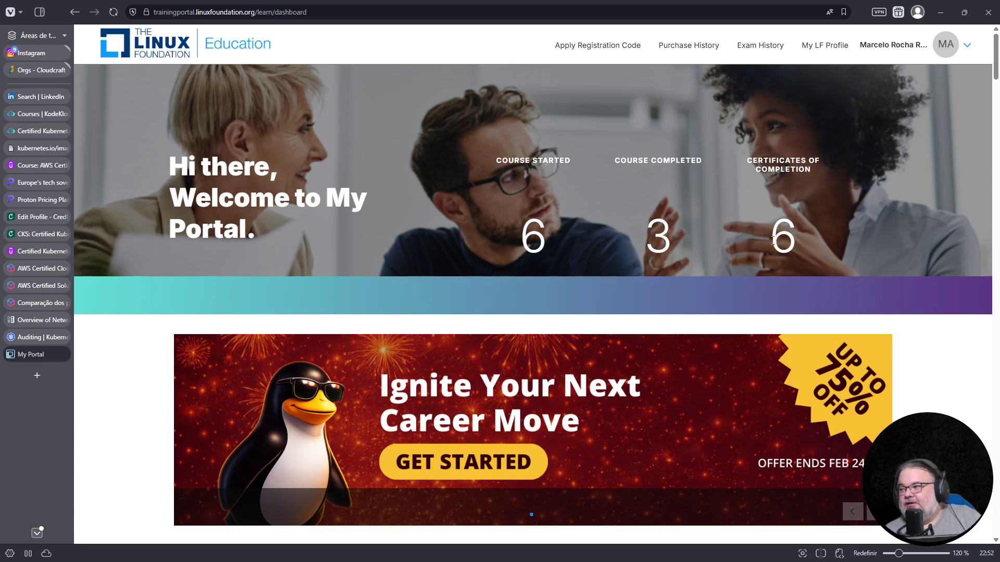
drag(792, 239, 476, 170)
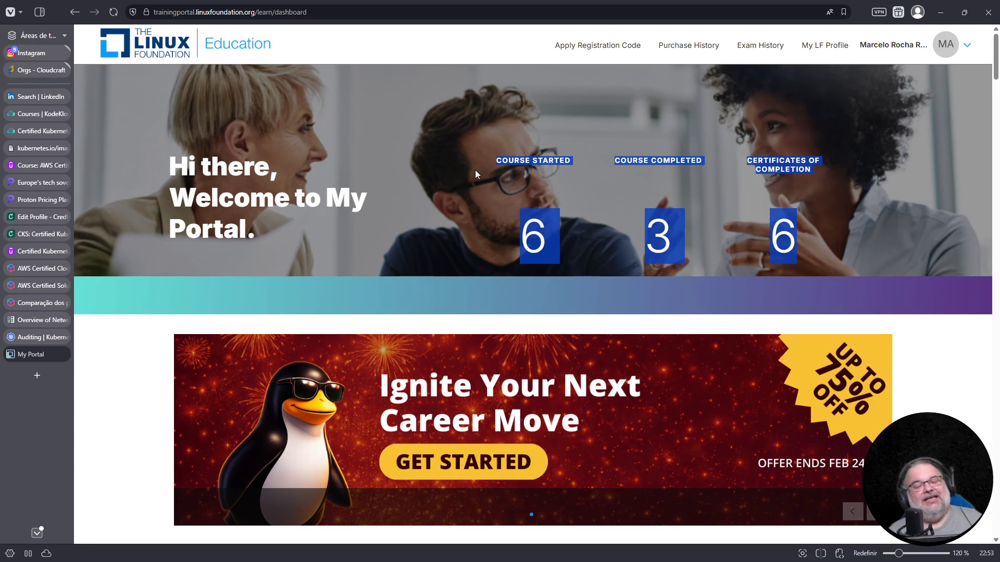
scroll(476, 174, down, 5)
scroll(477, 173, down, 1)
scroll(479, 174, down, 5)
scroll(479, 173, down, 2)
scroll(480, 174, down, 2)
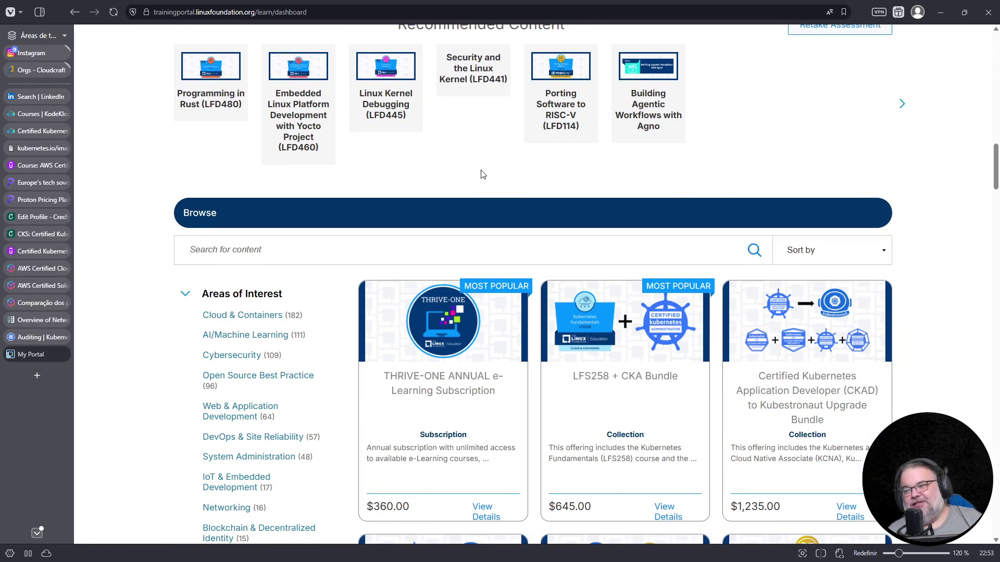
scroll(532, 188, up, 4)
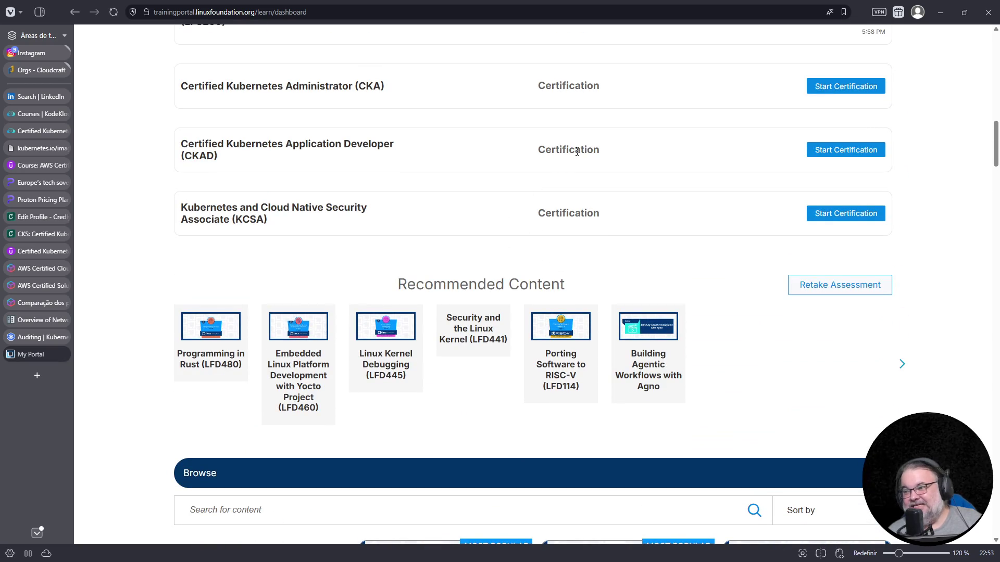
scroll(590, 151, up, 3)
scroll(602, 151, up, 4)
scroll(614, 152, up, 4)
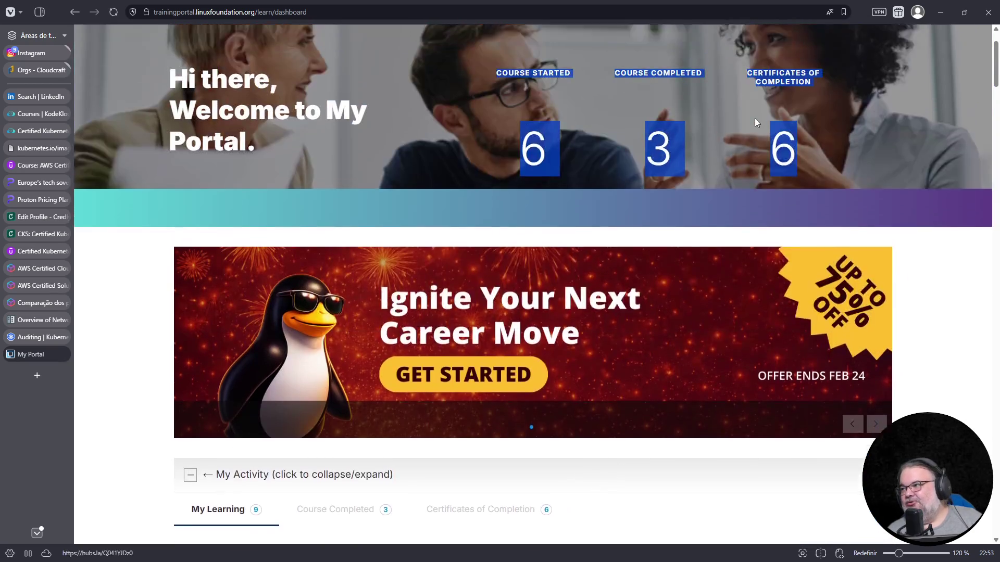
scroll(332, 127, up, 1)
Step: Show the avatar menu with Account, Transcript, Support and Sign Out
click(961, 46)
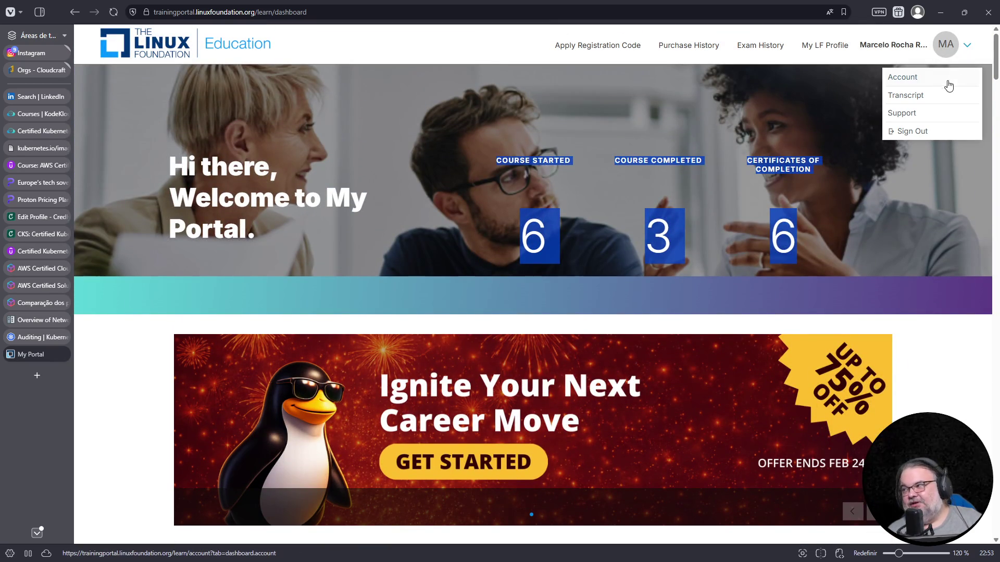
Step: From My LF Profile reach the badges section and highlight the CKS certification issued Feb 12, 2026, expiring Feb 11, 2028
click(824, 49)
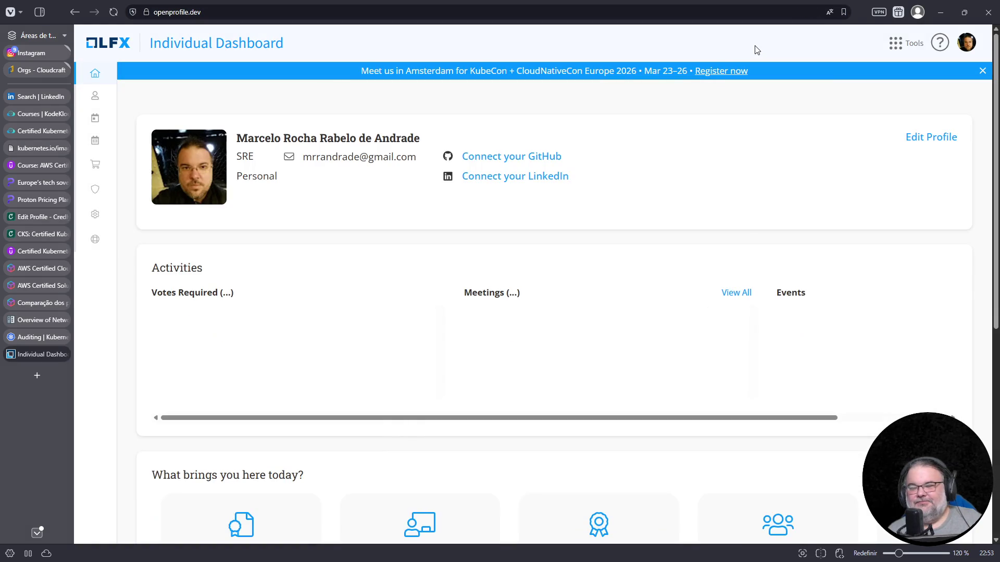
scroll(502, 128, down, 5)
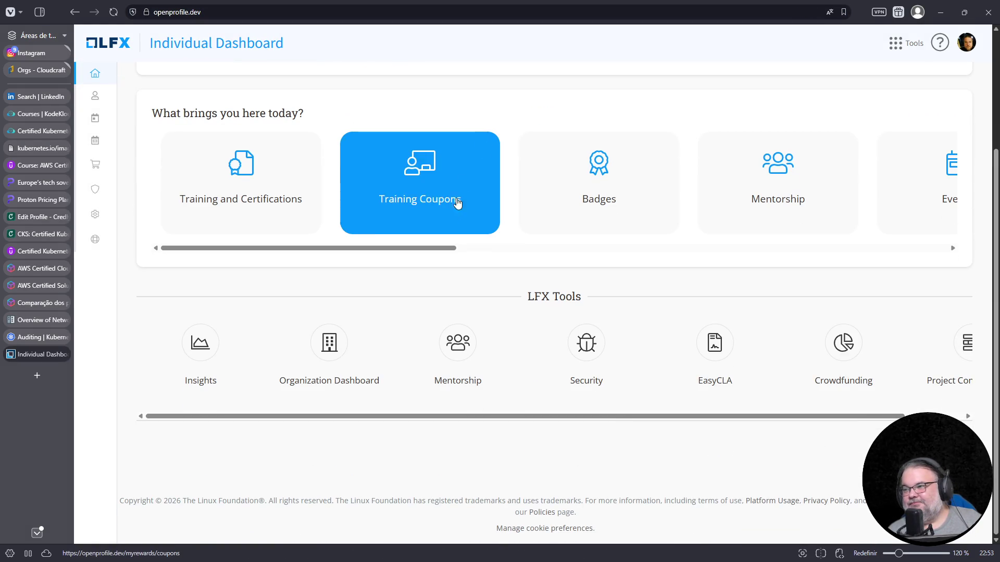
mouse_move(347, 245)
mouse_down()
mouse_move(571, 258)
mouse_move(353, 250)
mouse_up()
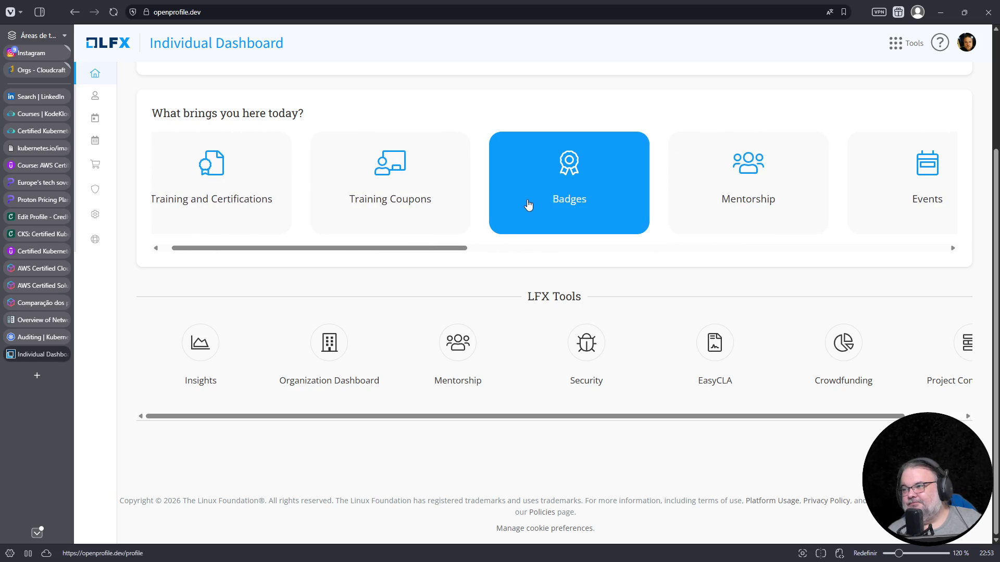
click(526, 204)
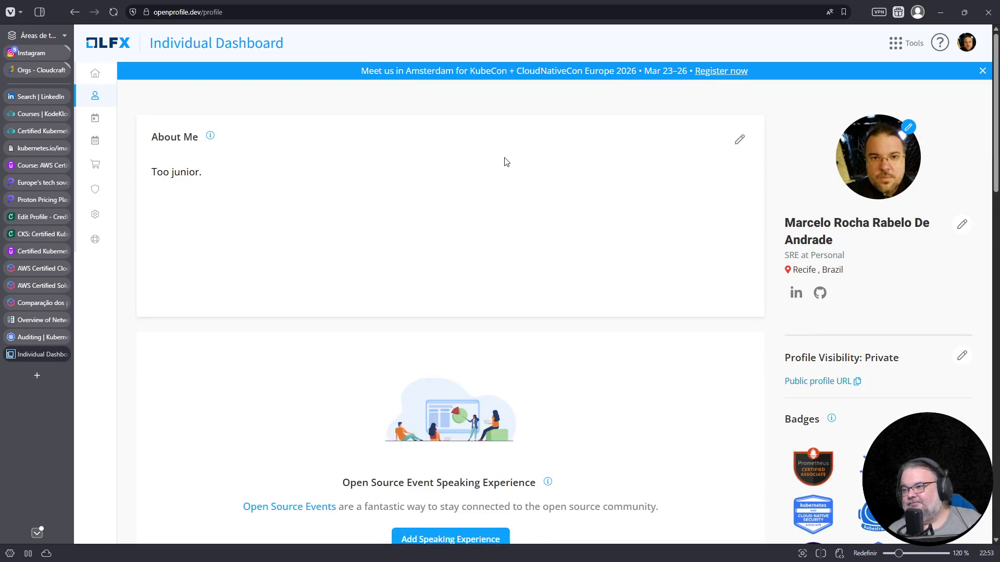
scroll(505, 161, down, 2)
scroll(522, 145, up, 3)
scroll(528, 139, down, 5)
scroll(529, 134, down, 3)
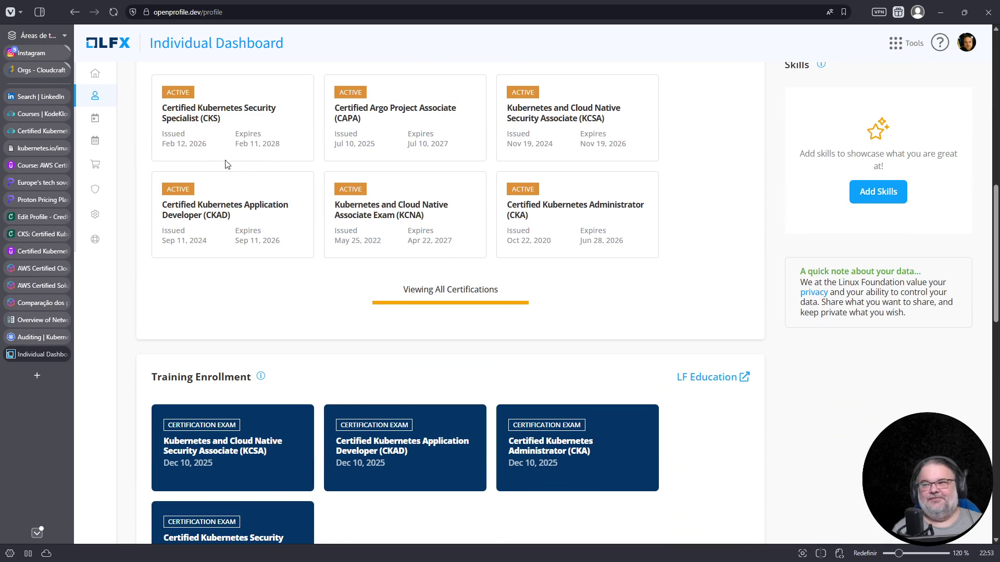
drag(172, 139, 301, 148)
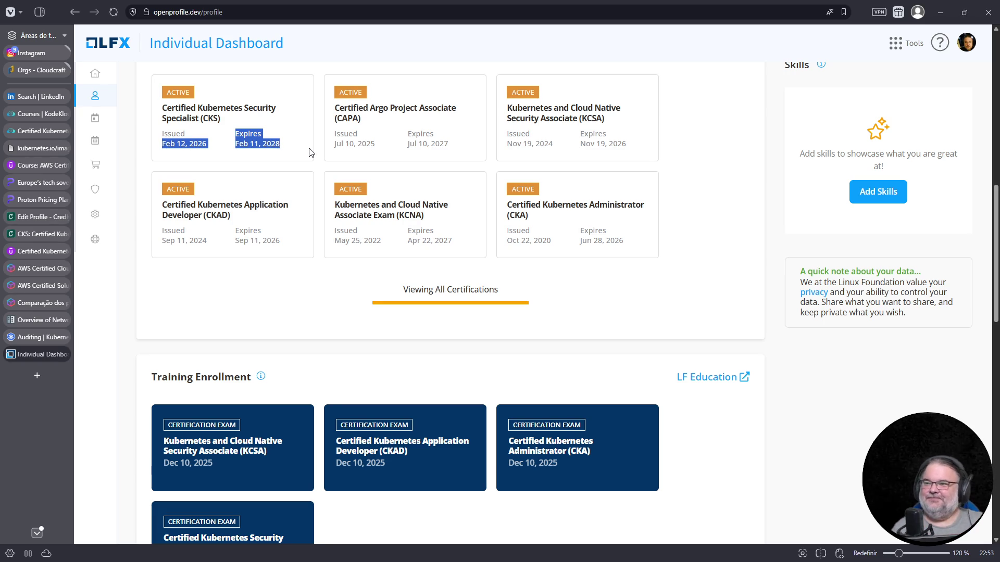
ctrl+scroll(361, 287, up, 2)
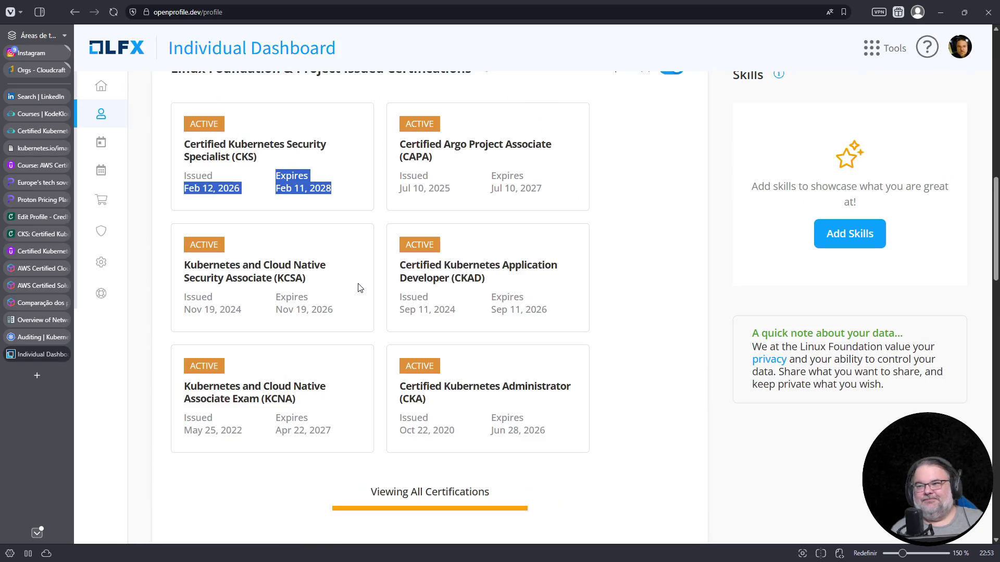
ctrl+scroll(359, 287, up, 1)
scroll(356, 289, up, 1)
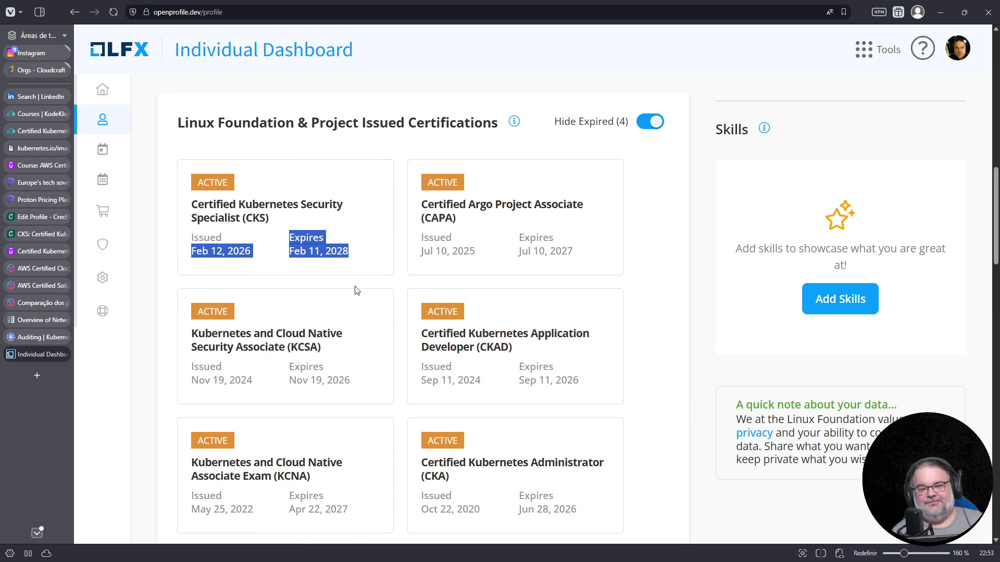
scroll(361, 300, down, 1)
click(350, 213)
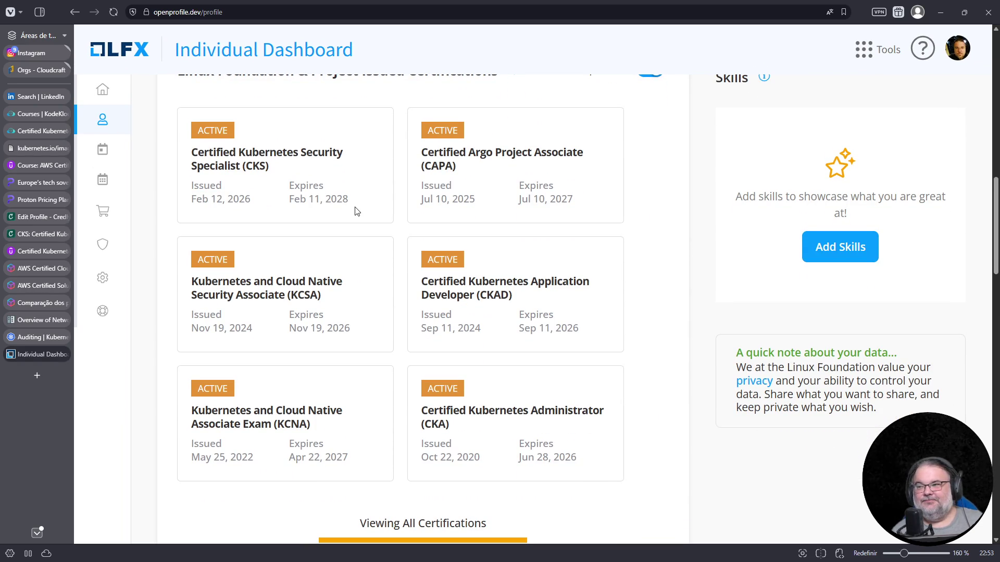
drag(352, 204, 189, 140)
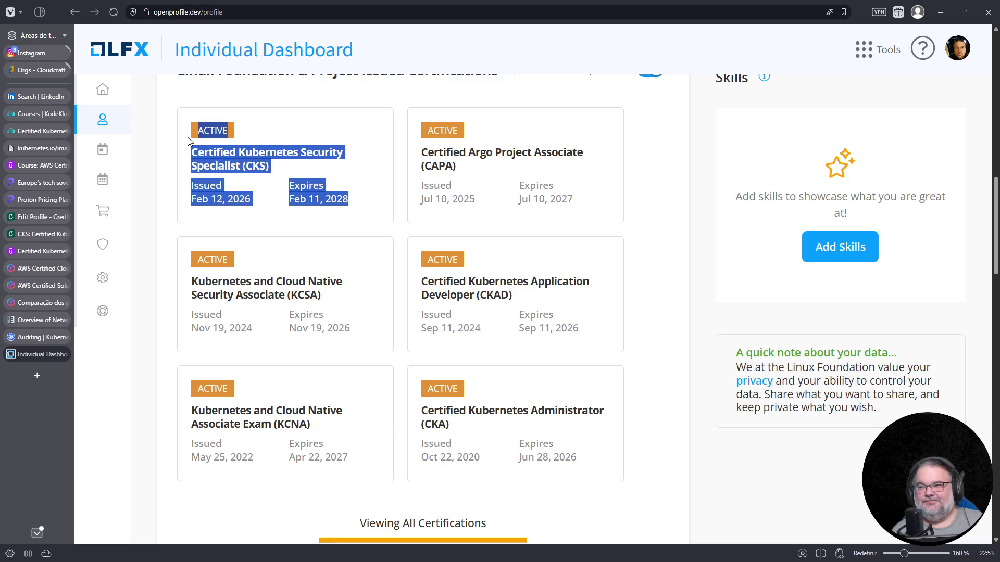
click(320, 328)
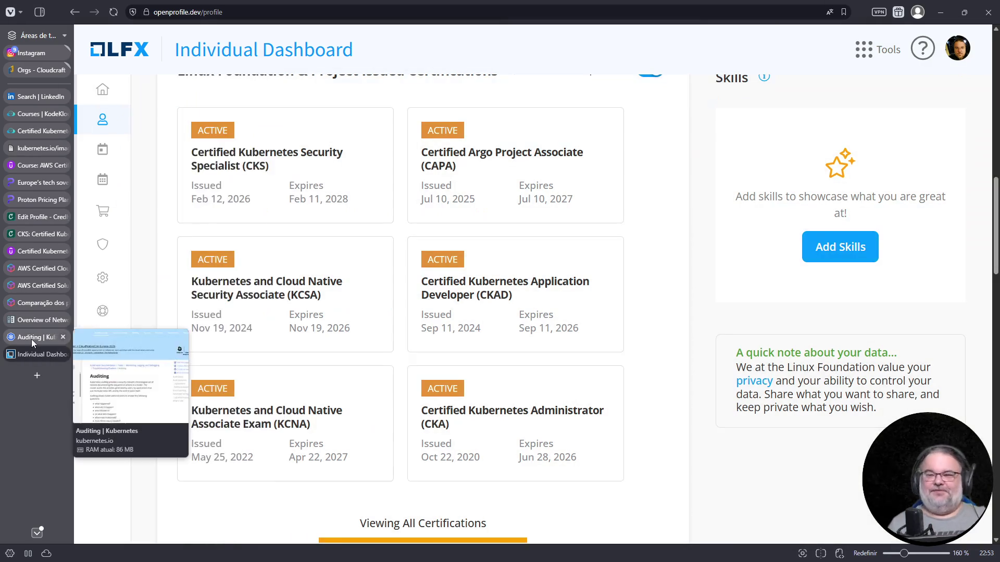
Step: Close the Kubernetes Auditing docs page, view the cluster architecture diagram, then return to the KodeKloud CKA course
click(31, 337)
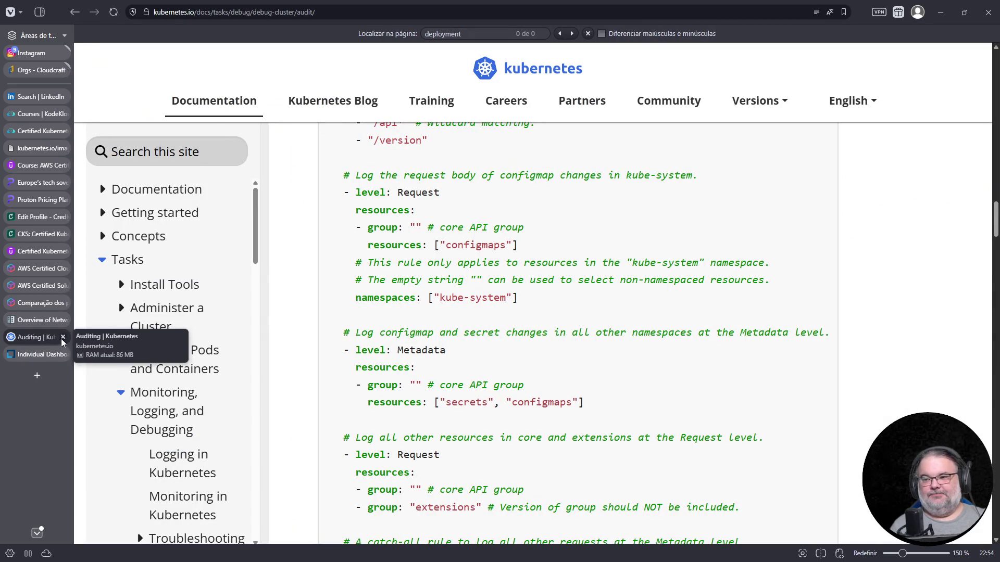
click(62, 337)
mouse_move(38, 148)
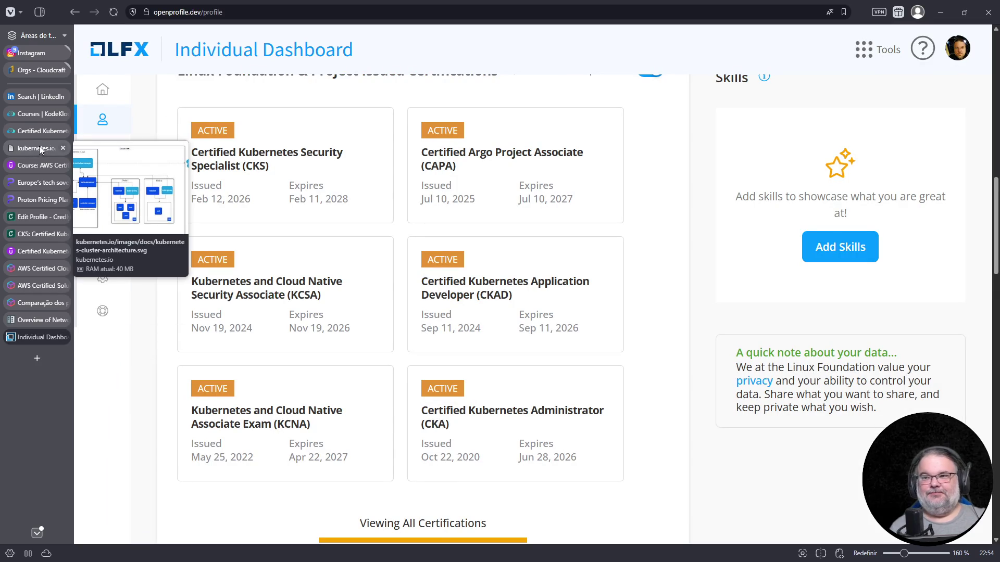
click(35, 146)
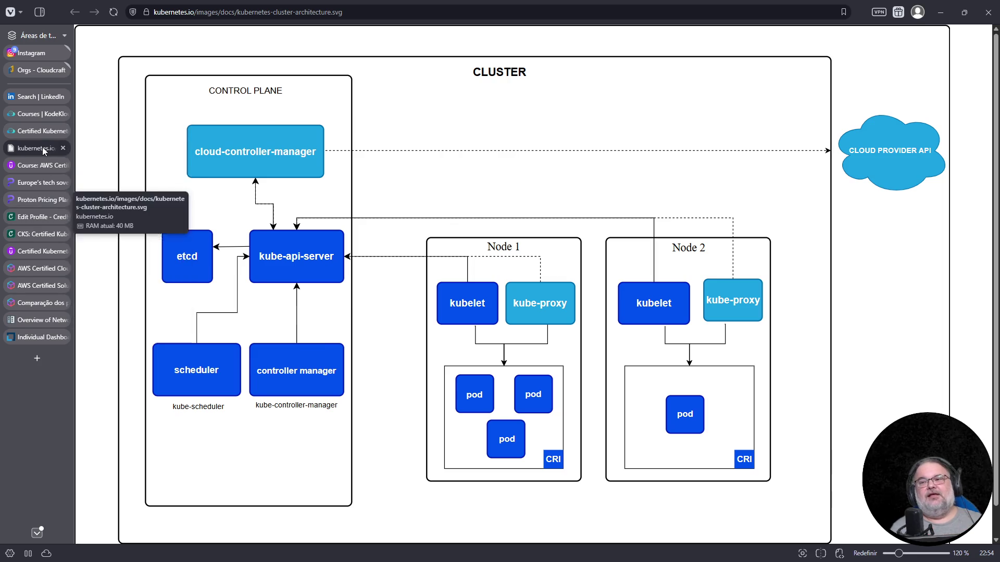
click(41, 133)
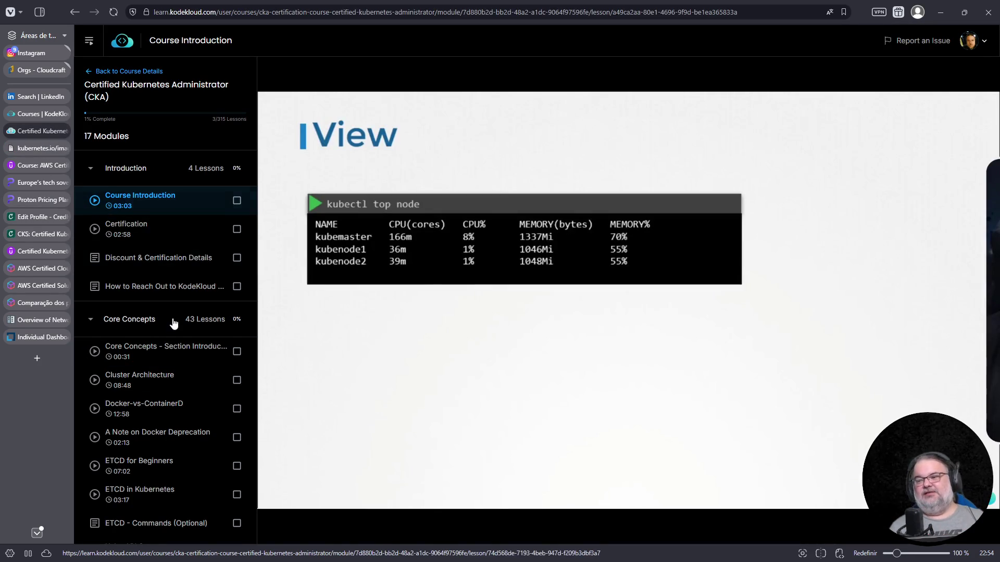
scroll(172, 318, down, 2)
scroll(184, 300, down, 1)
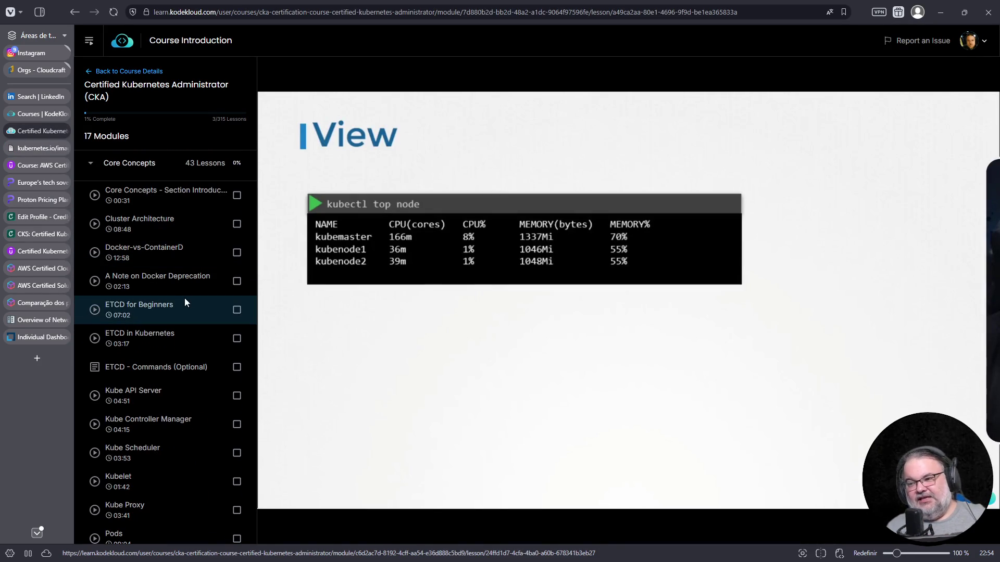
Step: Read the ETCD - Commands (Optional) lesson, highlighting the export ETCDCTL_API=3 guidance
click(160, 367)
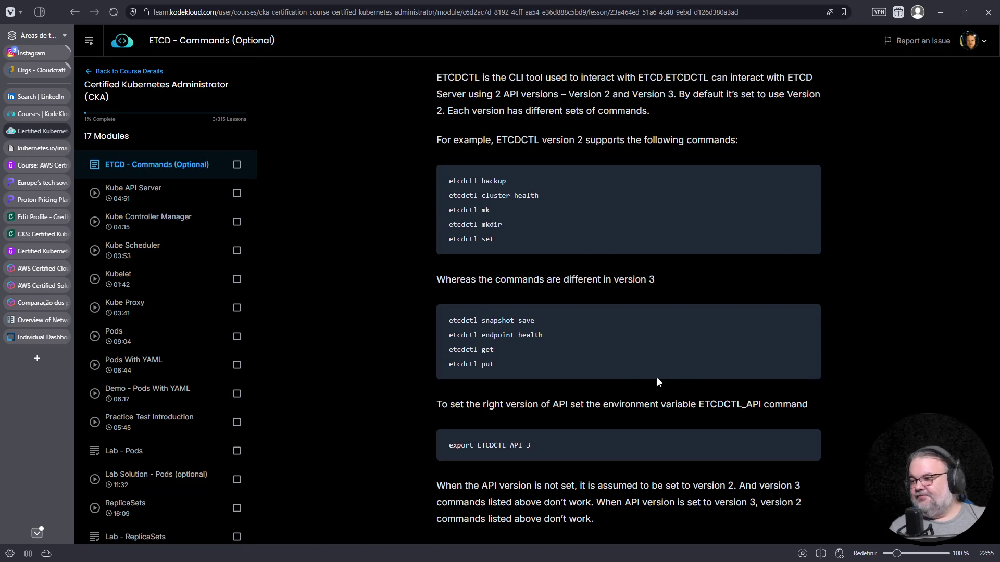
scroll(647, 372, down, 4)
scroll(637, 366, up, 4)
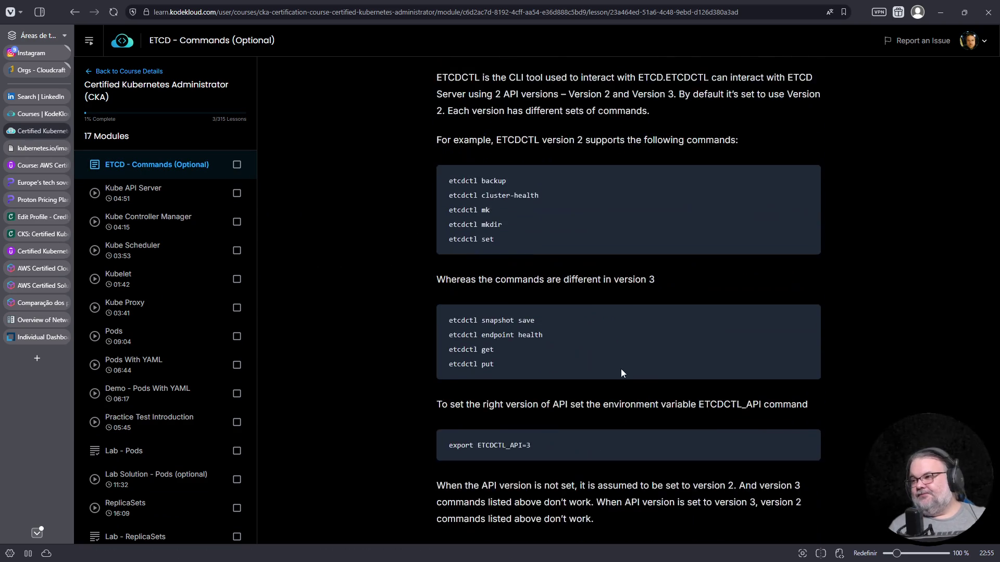
ctrl+scroll(666, 368, up, 4)
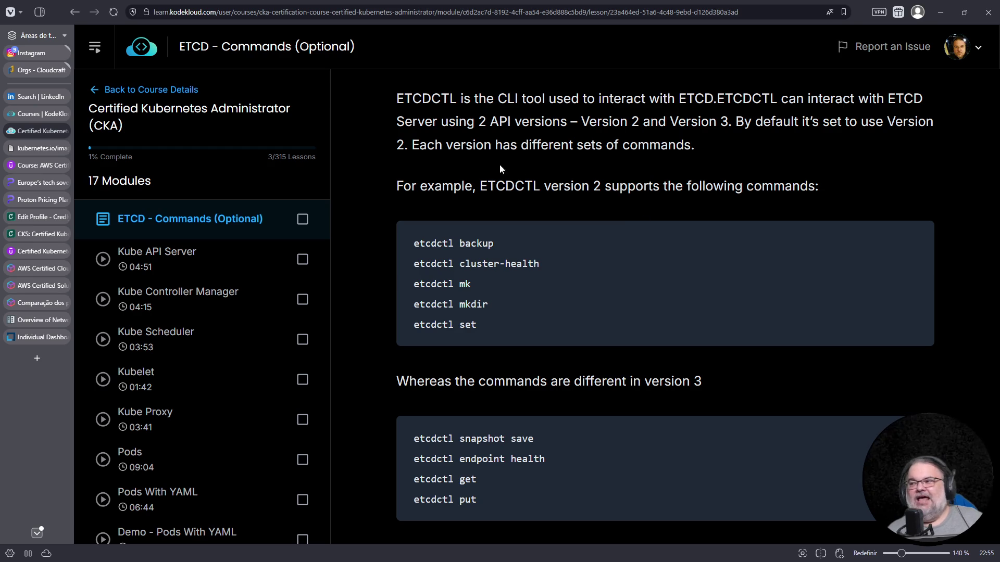
drag(485, 188, 532, 188)
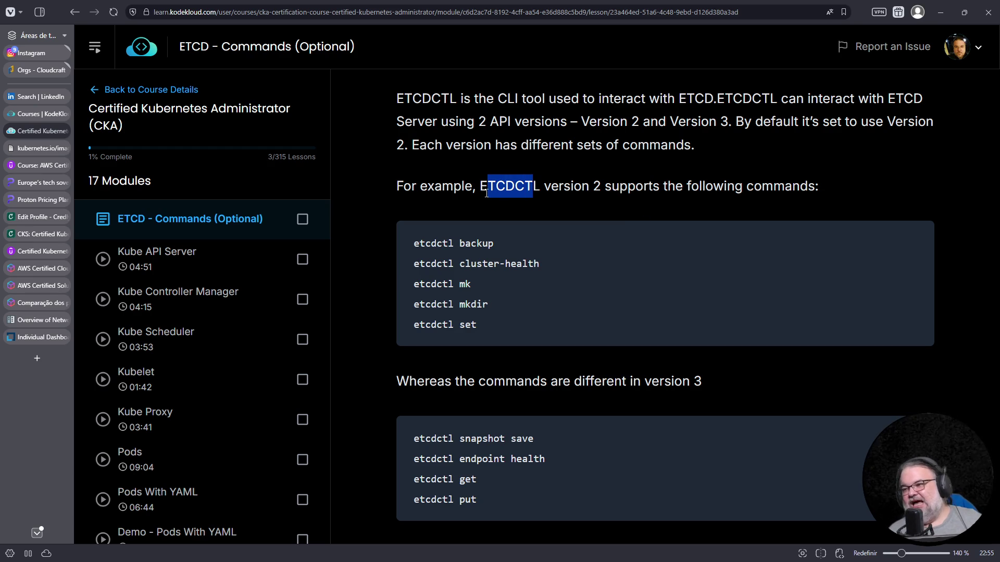
scroll(627, 362, down, 1)
drag(660, 278, 703, 275)
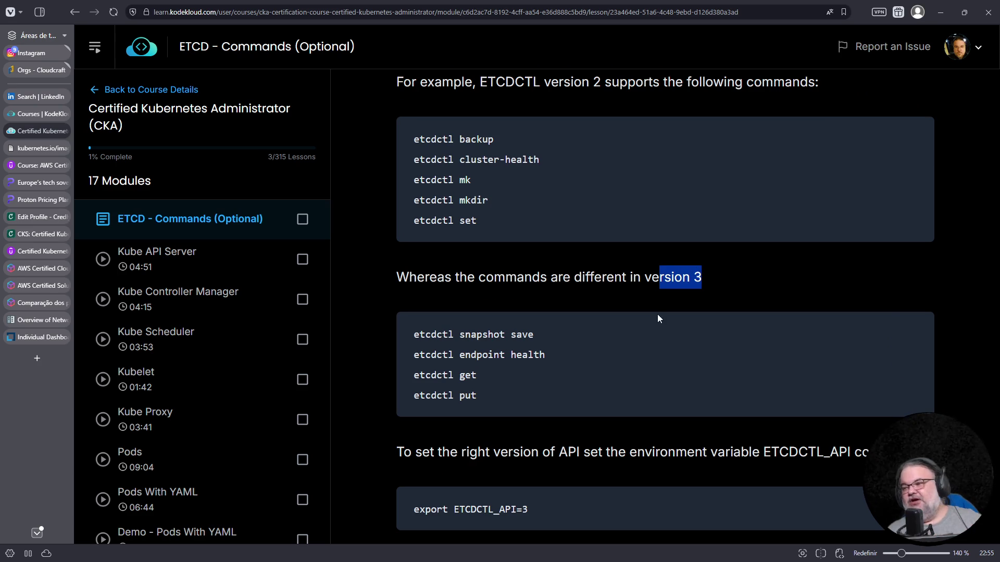
scroll(656, 318, down, 3)
drag(415, 249, 523, 247)
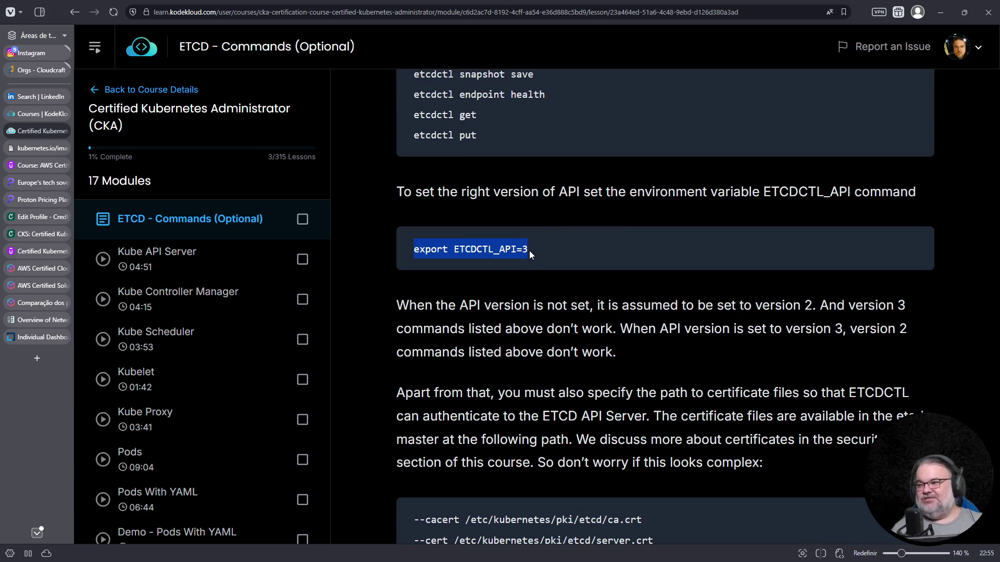
scroll(505, 207, down, 1)
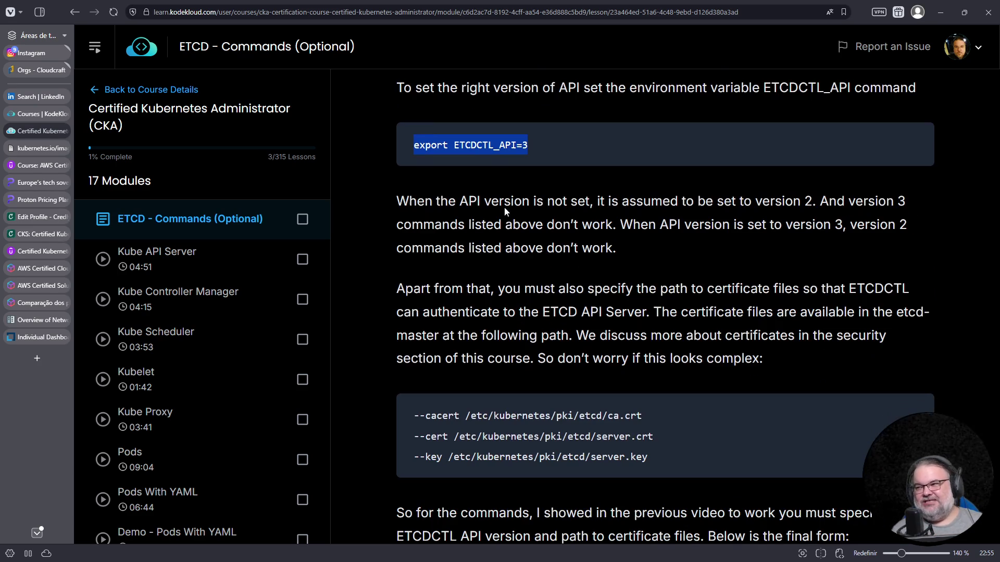
click(459, 147)
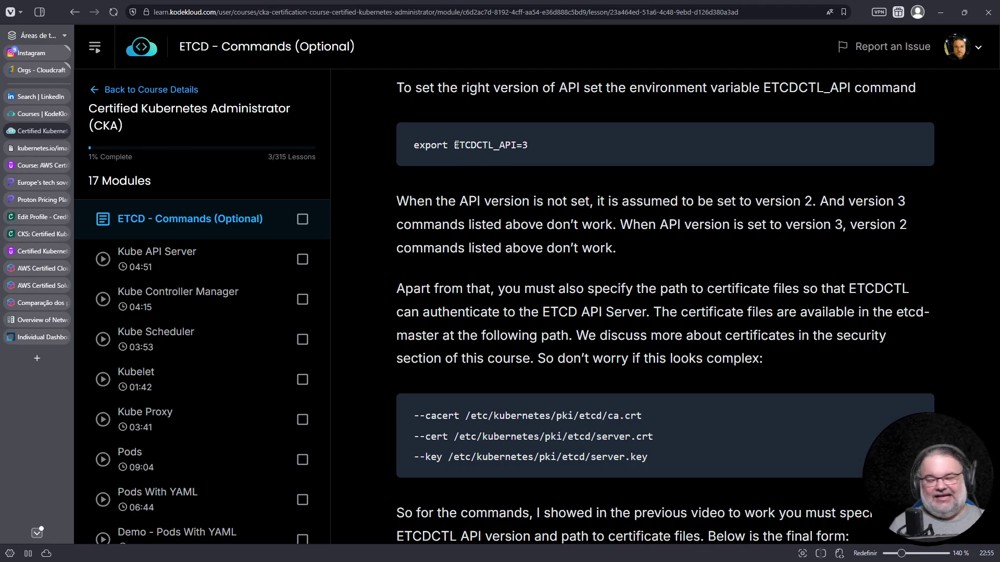
drag(443, 146, 529, 147)
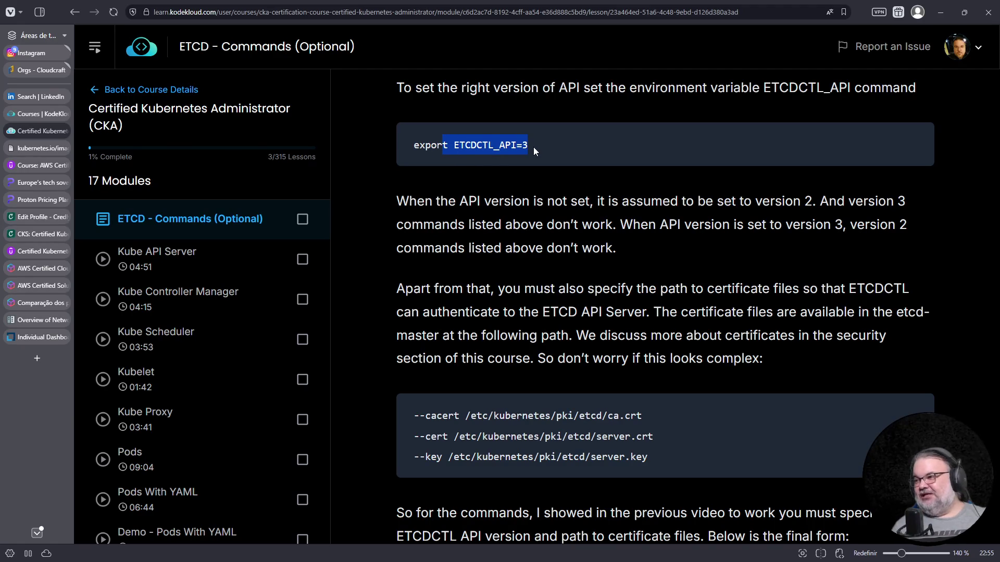
scroll(796, 299, down, 1)
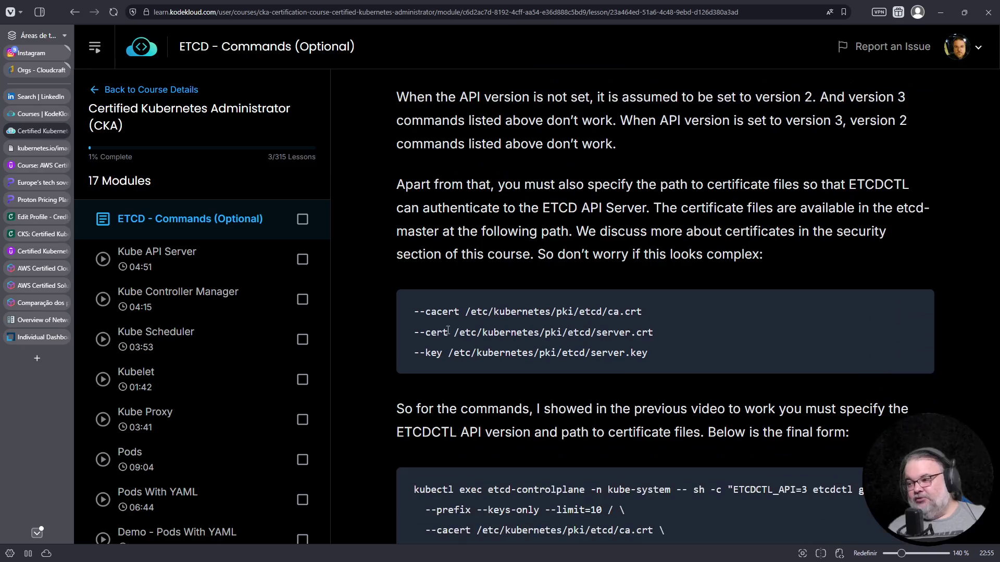
scroll(446, 211, down, 1)
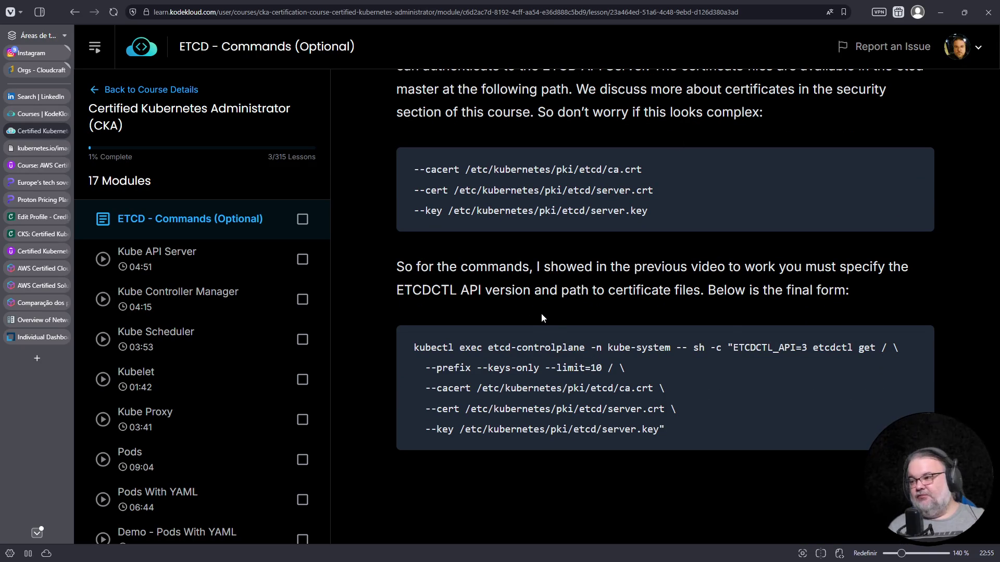
scroll(546, 336, up, 1)
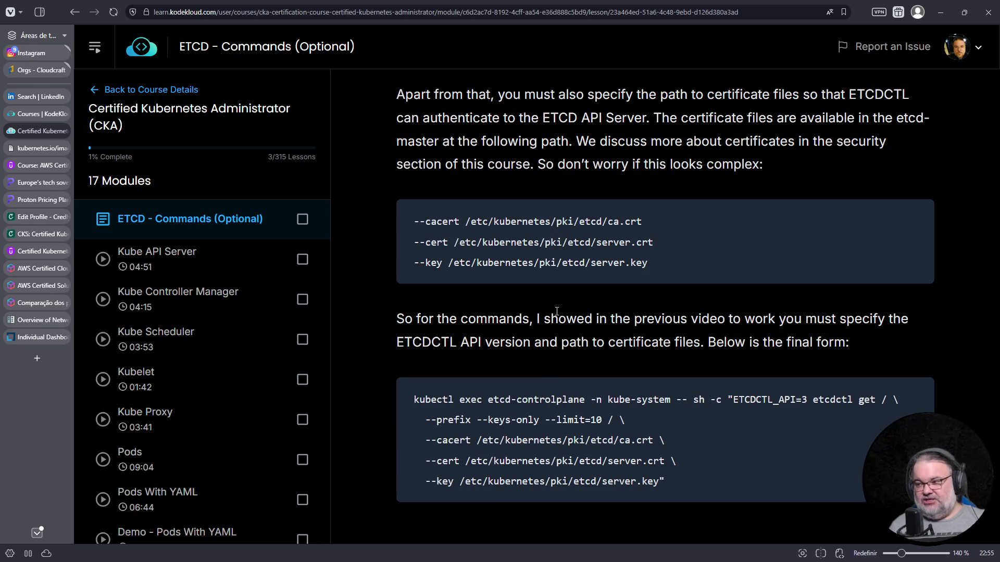
key(ctrl+t)
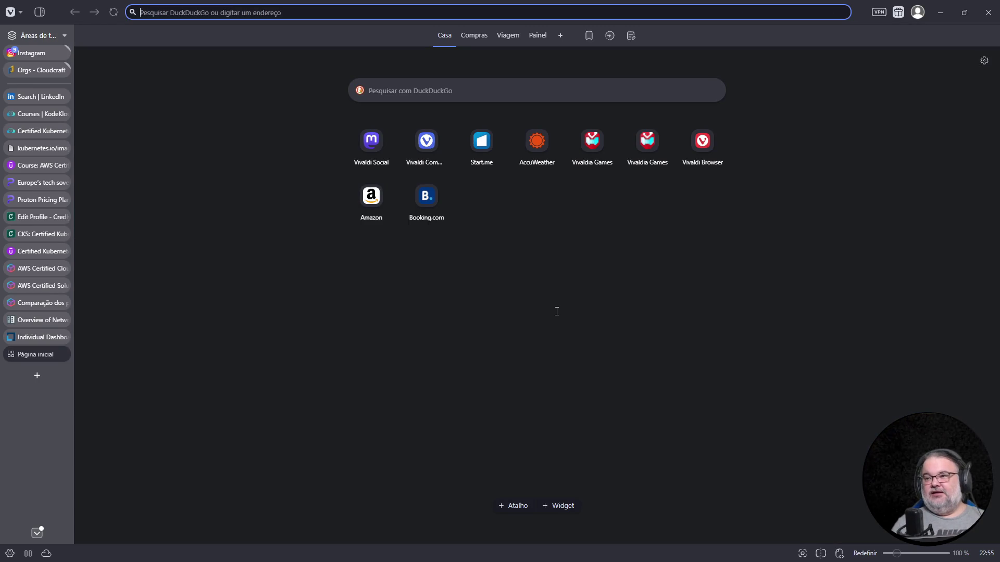
text(etcdctl_api default value 3.5)
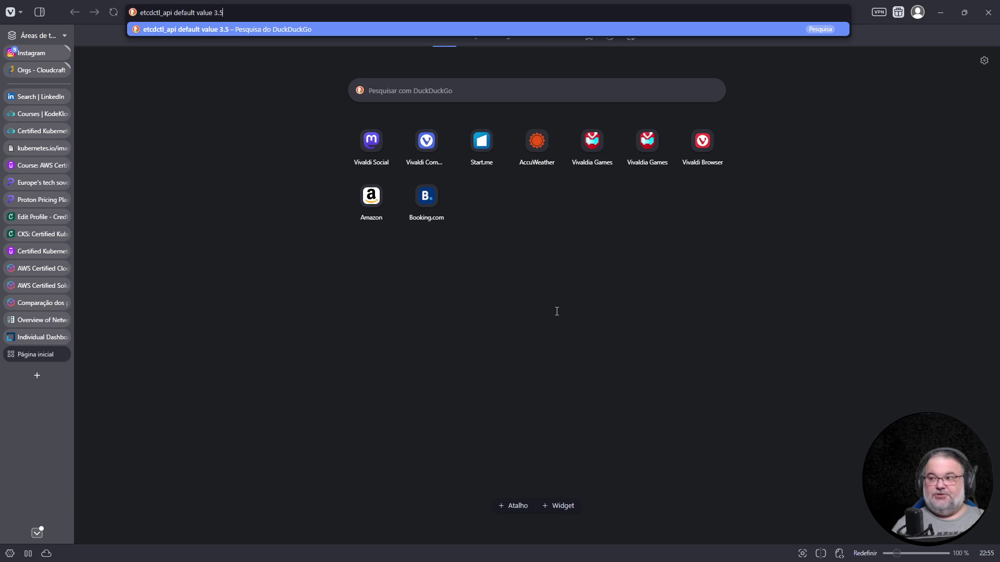
Step: Search 'etcdctl_api default value 3.5' and read the GitHub etcdctl README's default v3 API sentence
key(Return)
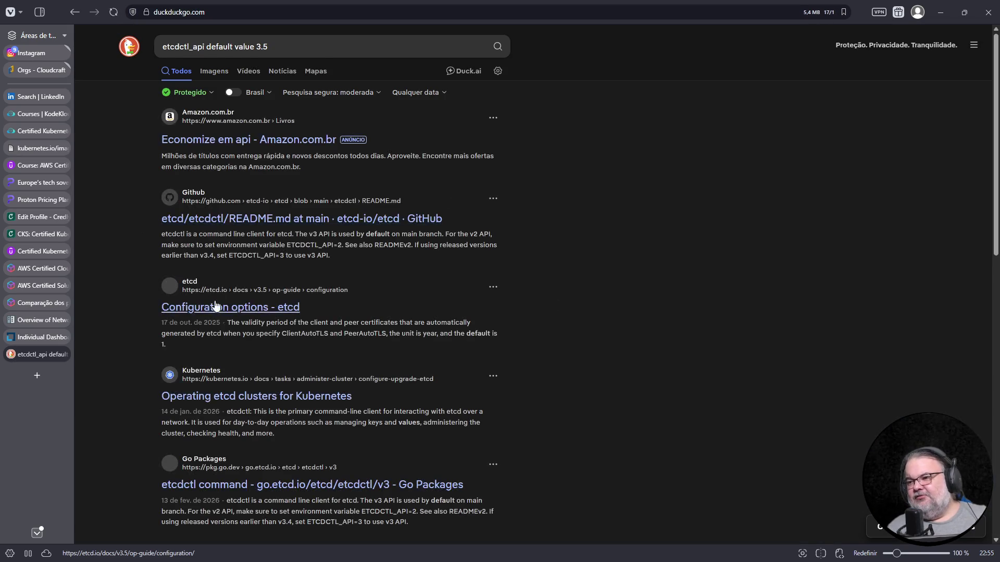
click(352, 221)
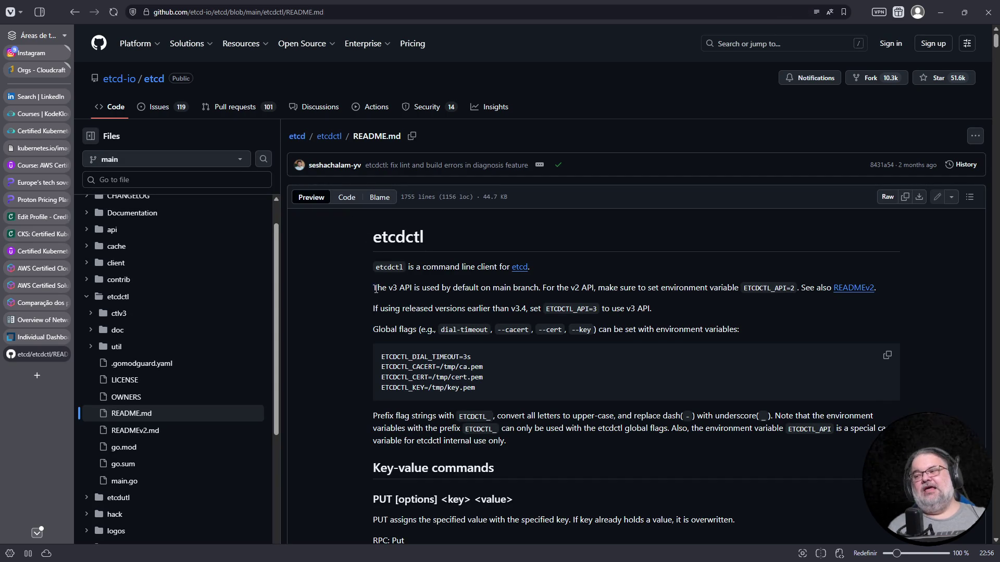
drag(374, 287, 696, 288)
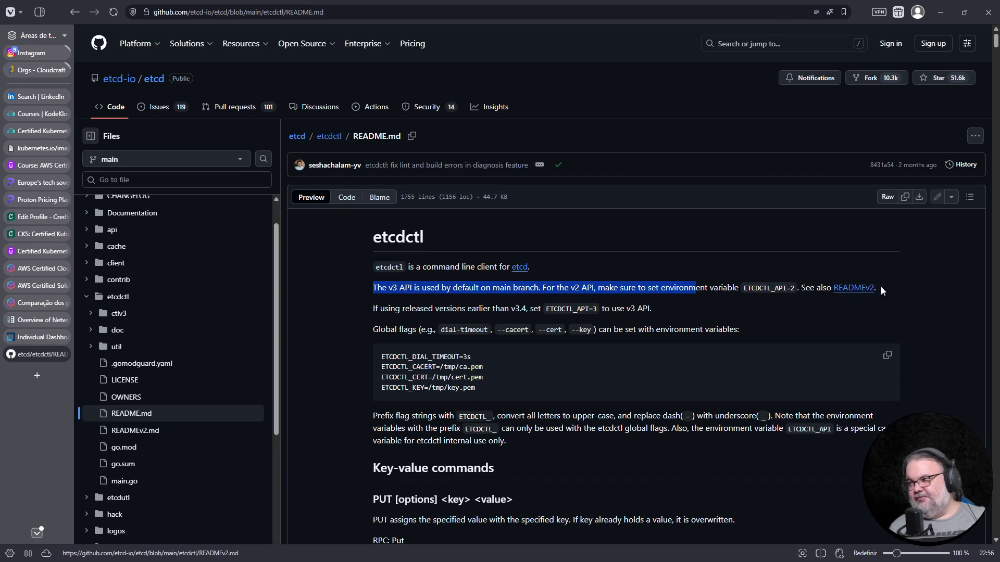
scroll(516, 343, down, 5)
scroll(515, 343, down, 10)
scroll(515, 344, down, 5)
scroll(209, 313, up, 3)
scroll(393, 149, up, 10)
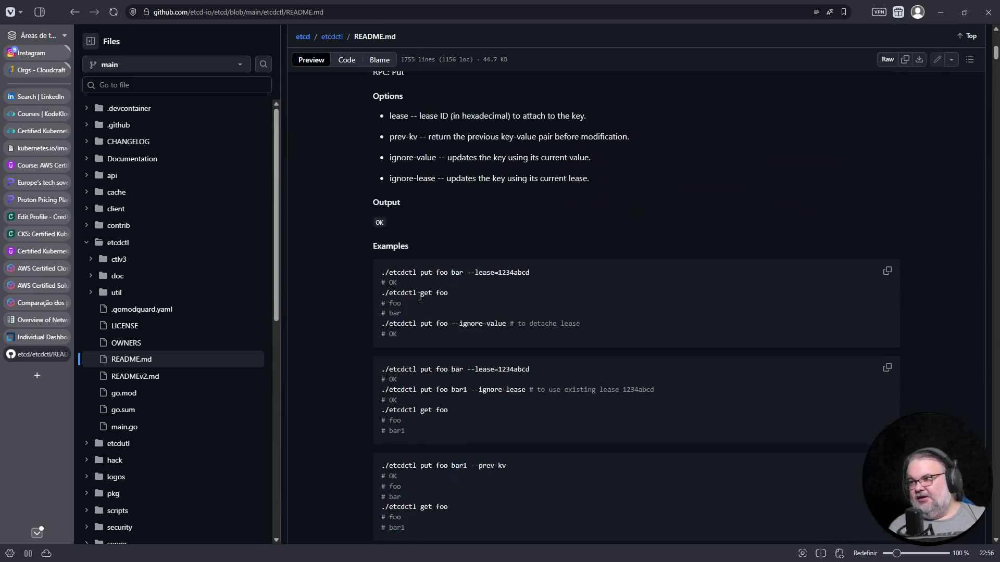
scroll(392, 149, up, 10)
click(329, 137)
scroll(485, 270, down, 4)
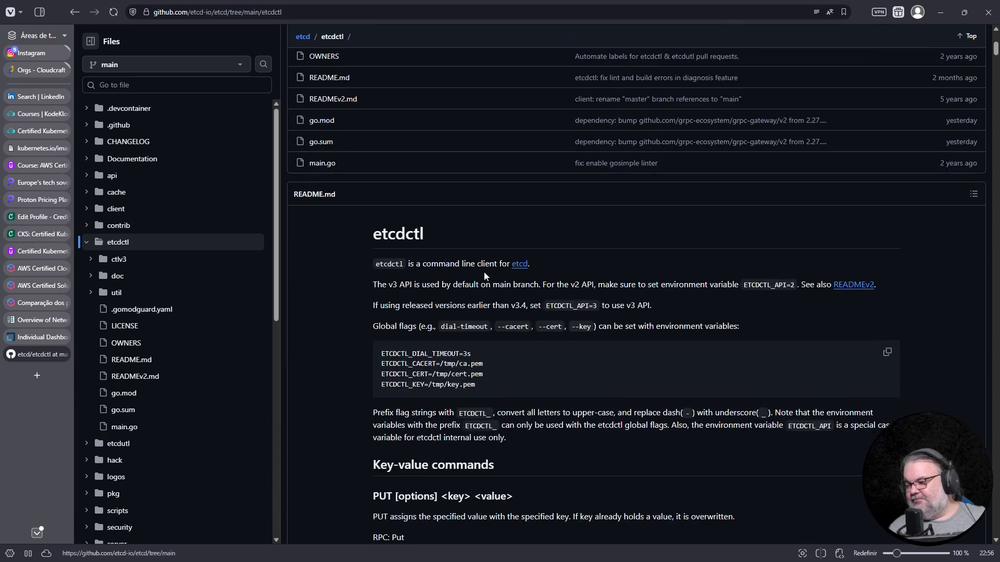
scroll(486, 262, down, 2)
scroll(488, 254, down, 2)
Step: Search 'etcdctl doc' and bring up etcd's Documentation versions page
click(268, 13)
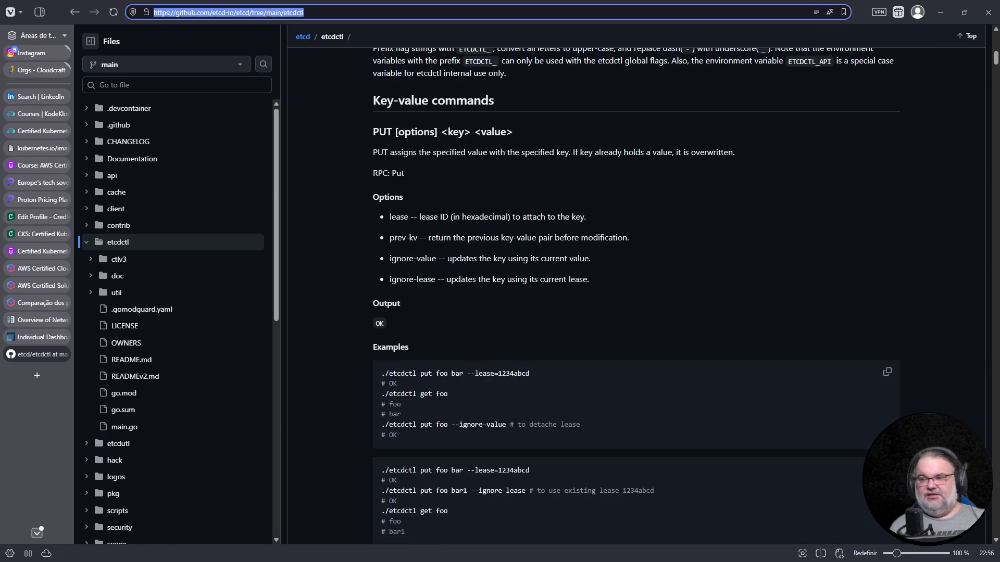
text(etcdctl doc)
key(Return)
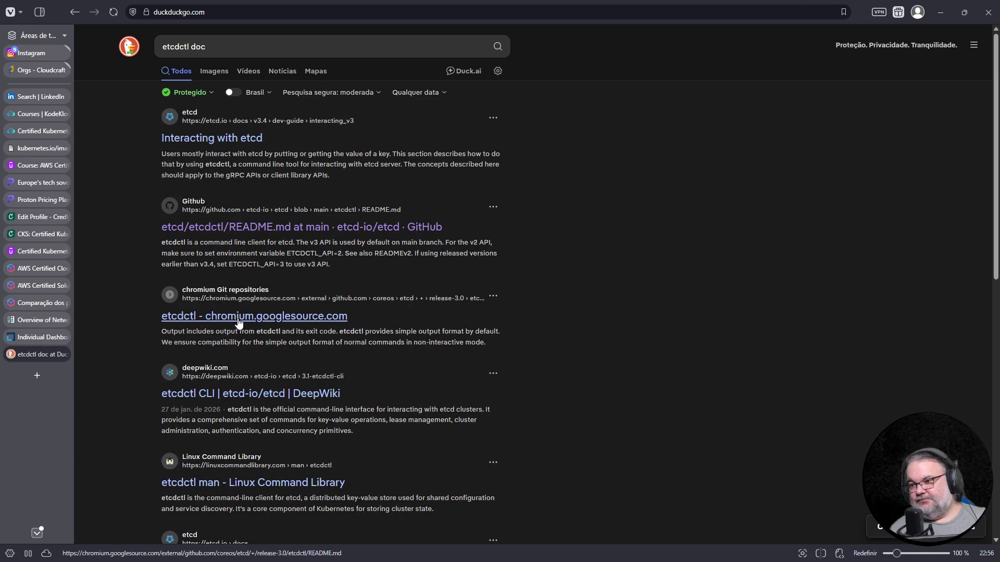
scroll(293, 351, down, 2)
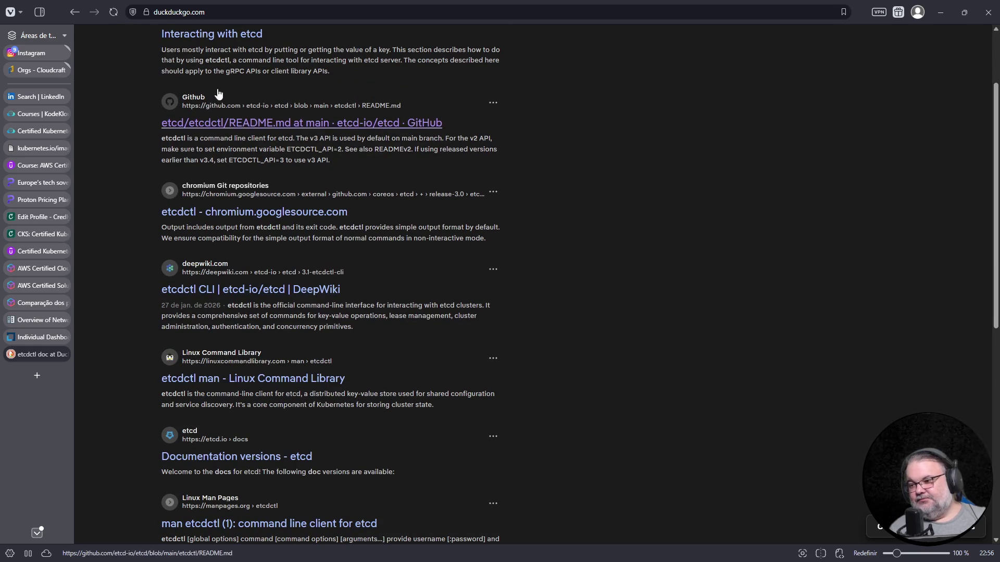
click(234, 460)
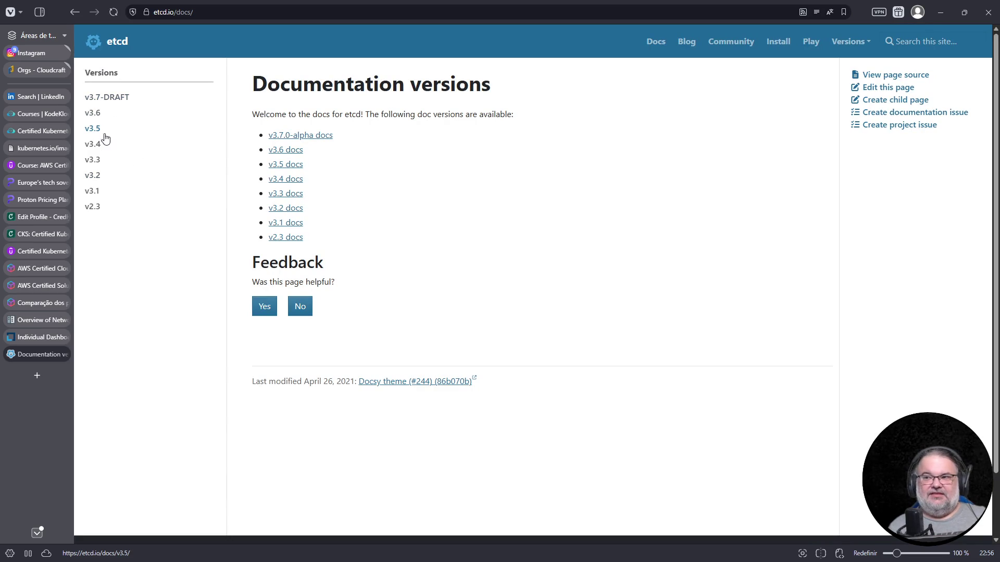
Step: Search the etcd v3.5 FAQ for 'etcdctl_api', then move on to the v3.5 Quickstart page
click(93, 130)
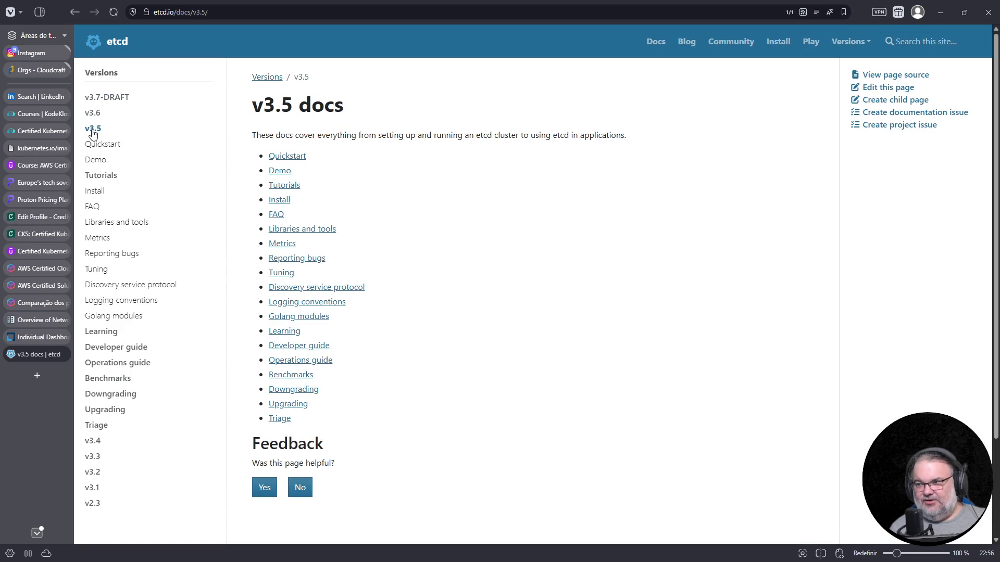
click(275, 215)
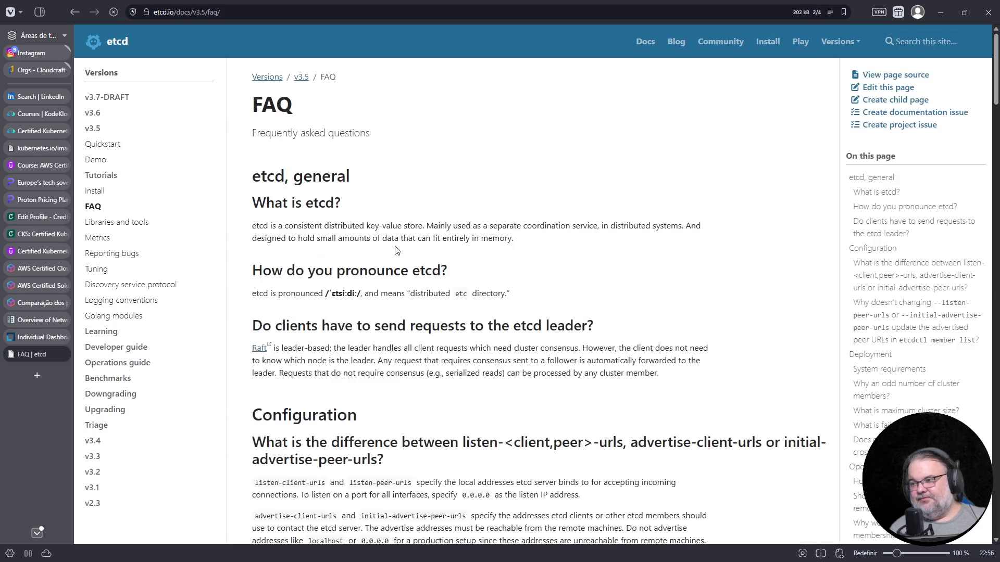
key(ctrl+f)
text(etcd)
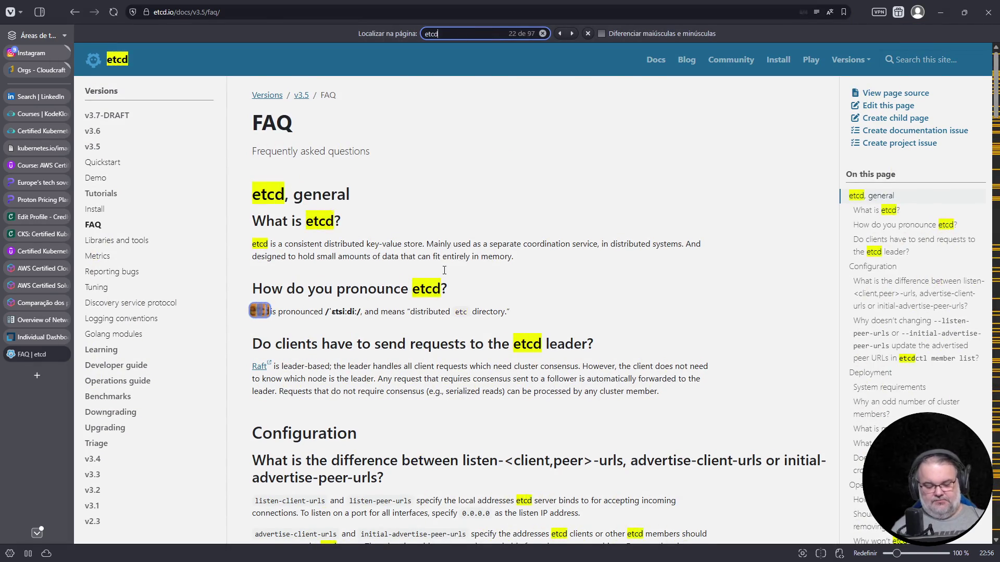
text(ctl)
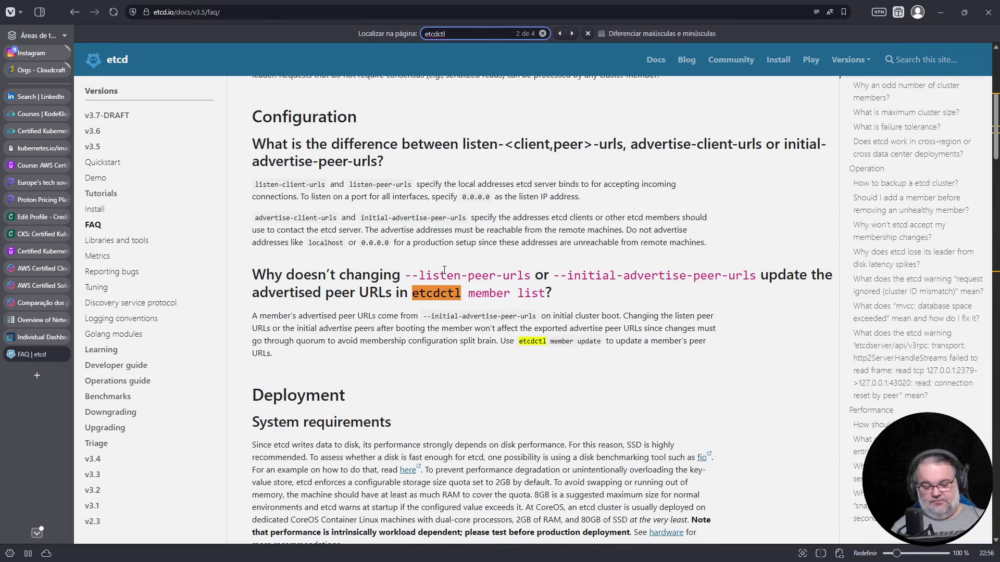
text(_api)
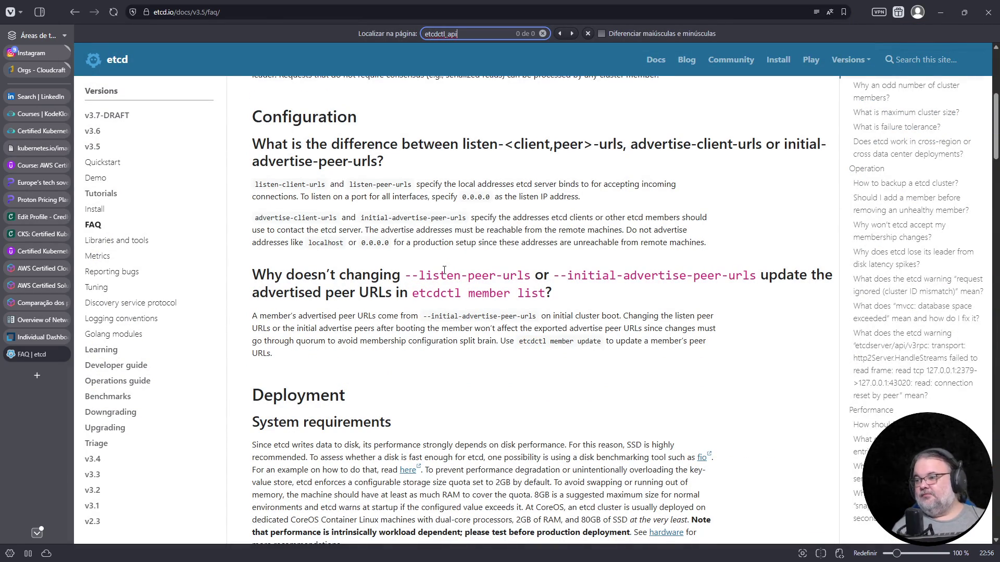
scroll(443, 270, down, 5)
scroll(558, 364, down, 5)
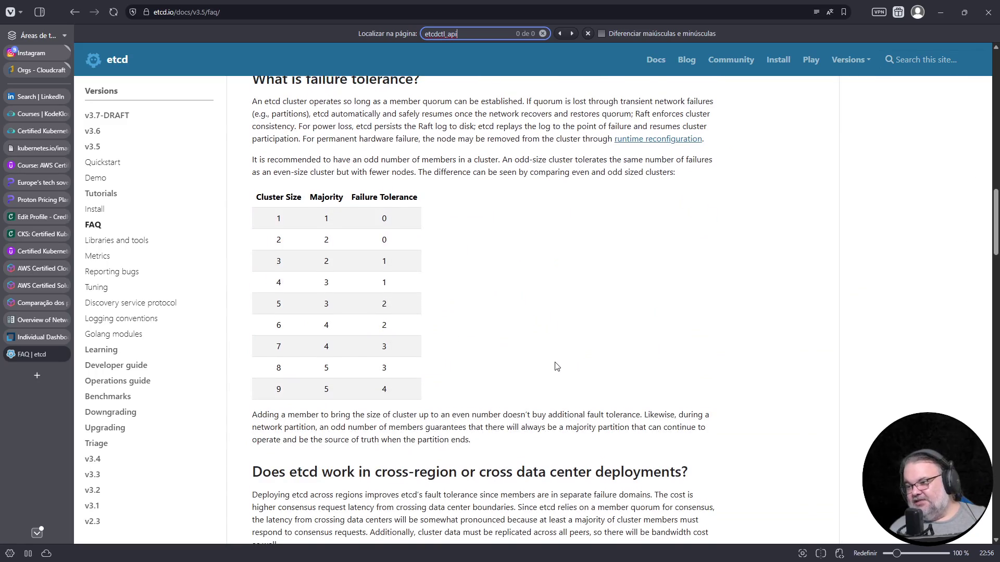
scroll(556, 367, down, 10)
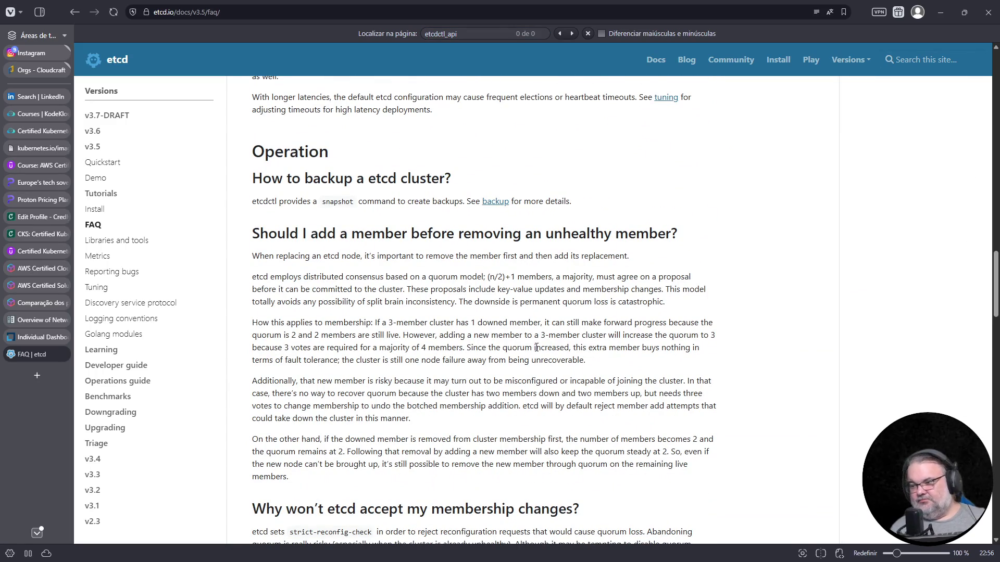
click(103, 163)
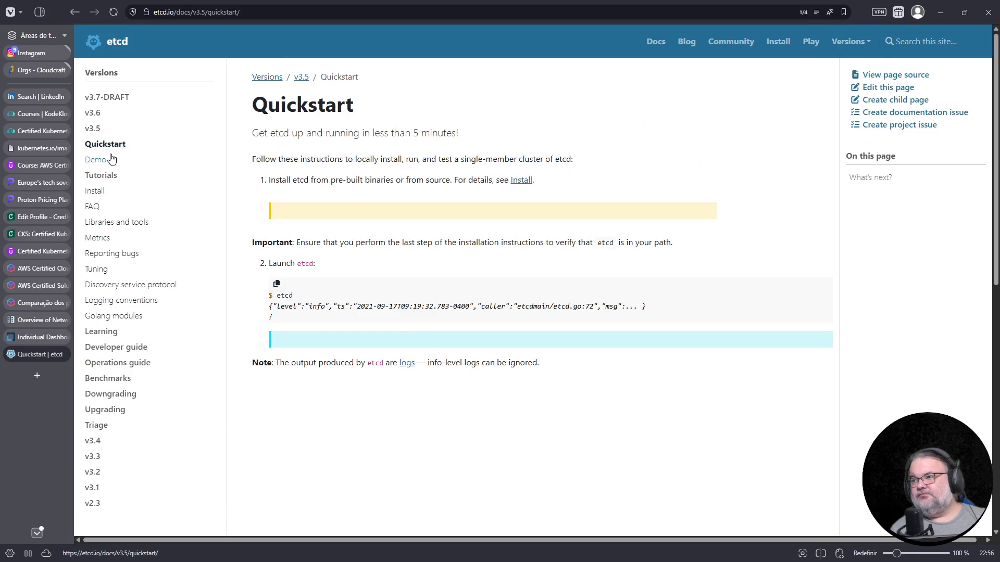
Step: Skim the v3.5 Install, Discovery service protocol, Operations and Maintenance guides, then close the etcd docs tab
click(97, 193)
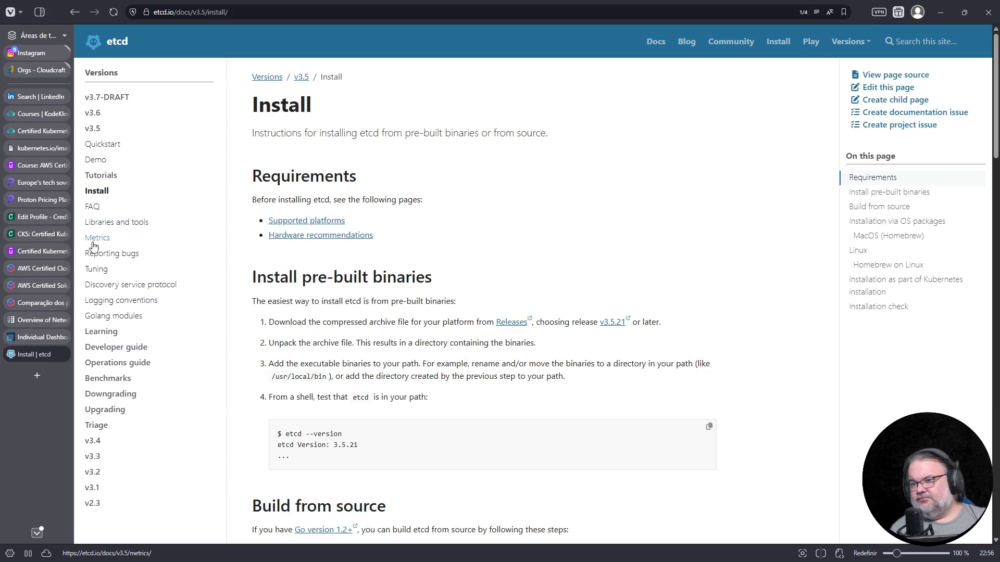
click(102, 291)
scroll(301, 384, down, 5)
scroll(302, 384, down, 5)
scroll(304, 381, down, 4)
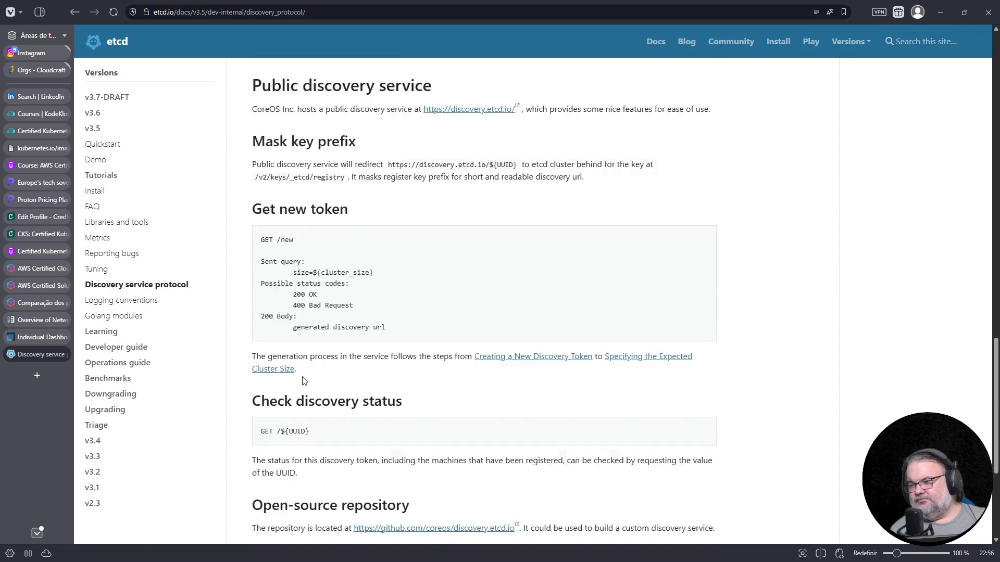
scroll(305, 381, down, 3)
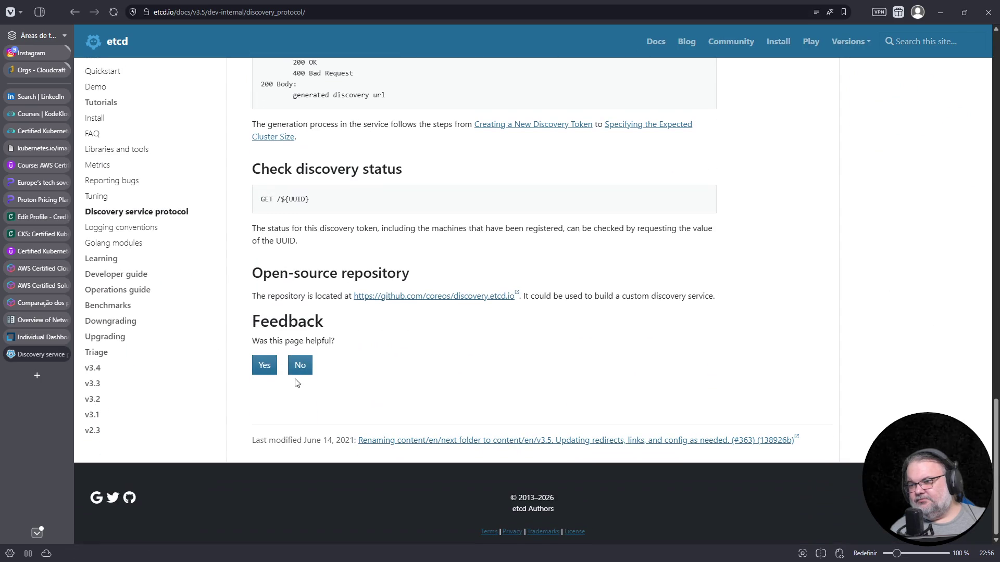
click(100, 292)
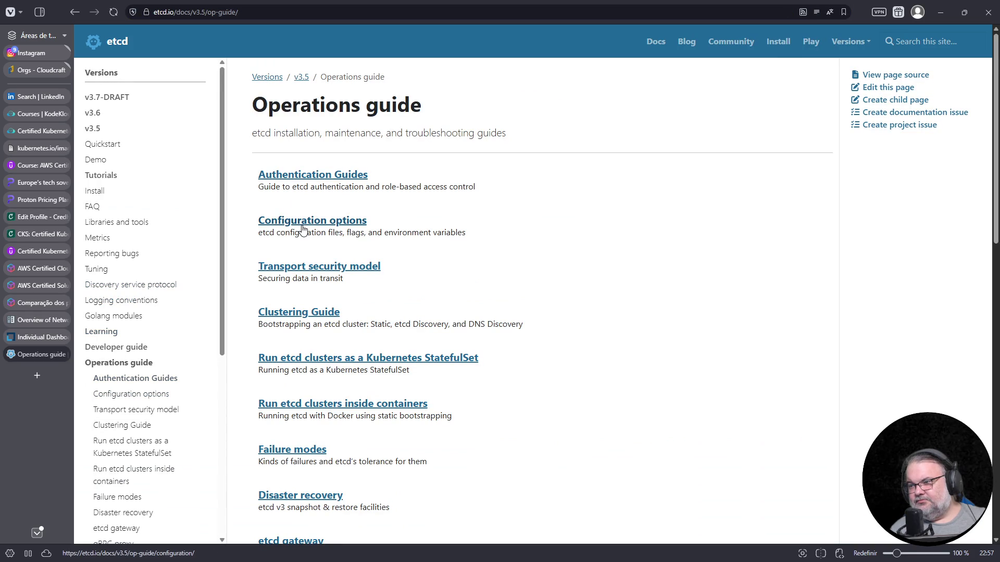
scroll(321, 223, down, 2)
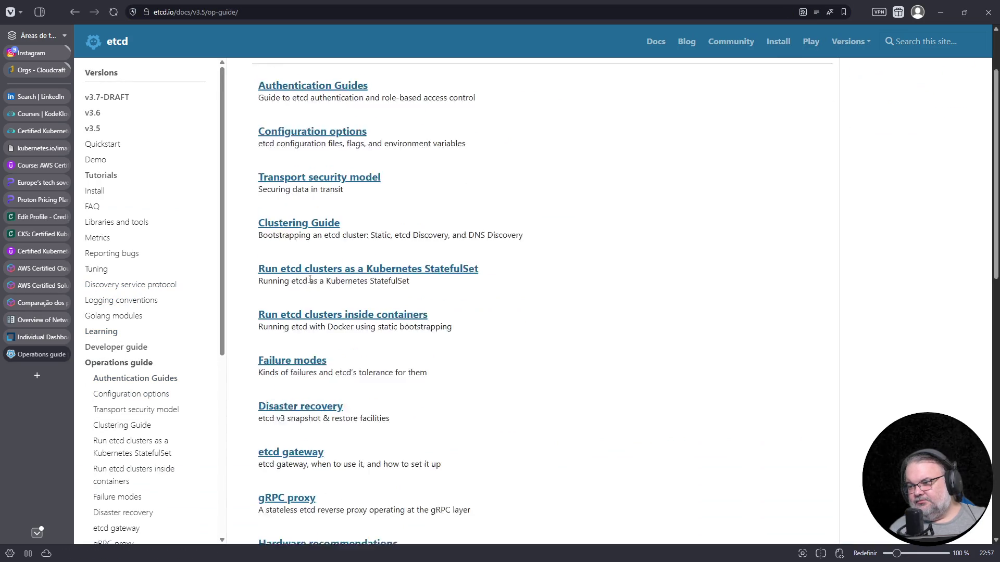
scroll(361, 254, down, 2)
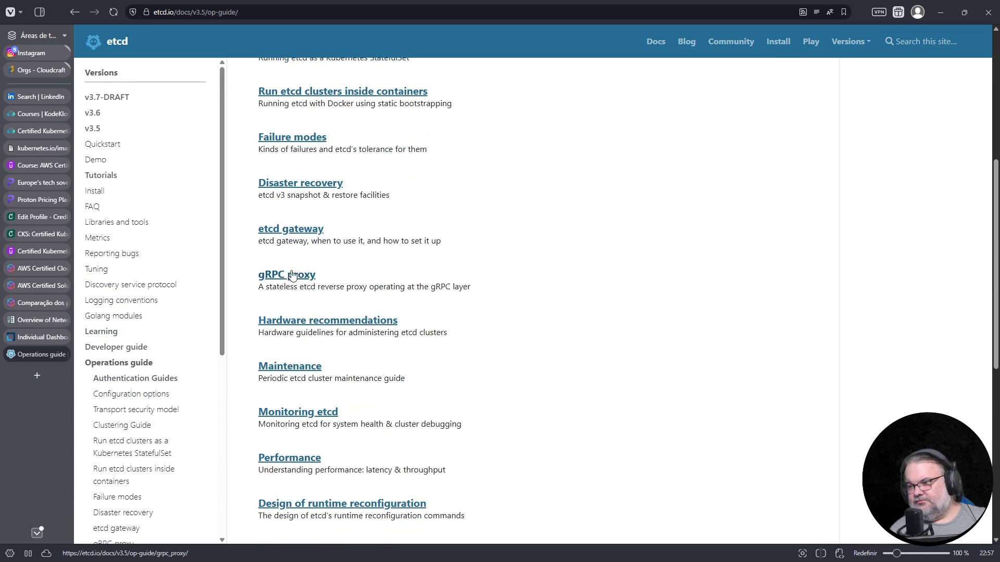
scroll(305, 252, down, 2)
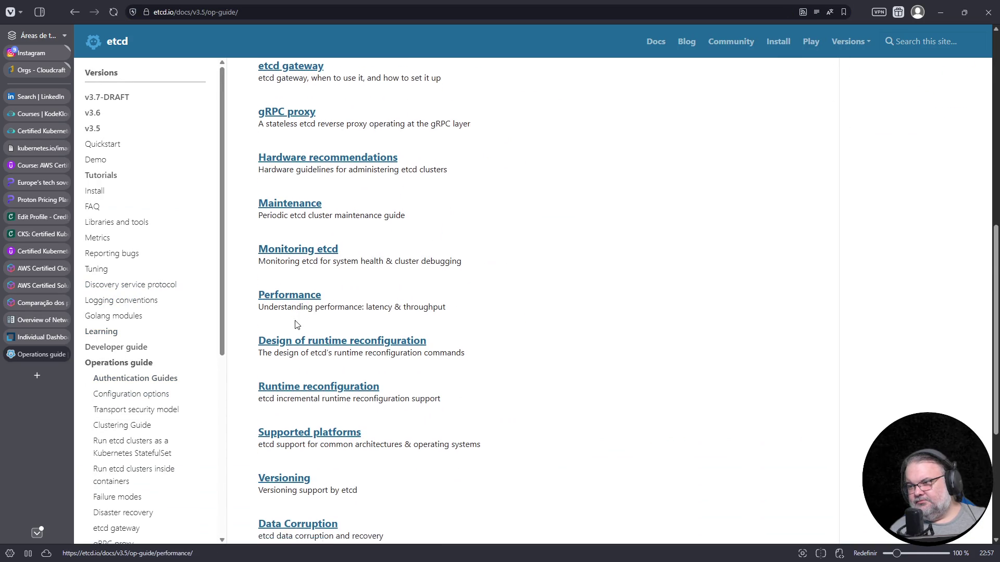
scroll(297, 235, down, 2)
click(290, 107)
scroll(328, 250, down, 3)
scroll(365, 394, down, 5)
scroll(366, 394, up, 4)
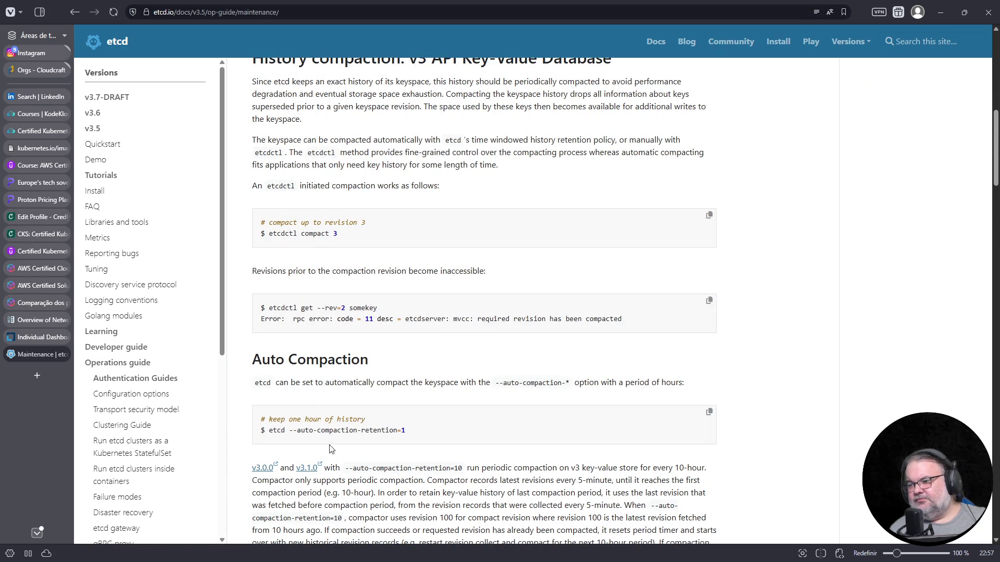
scroll(329, 449, down, 5)
scroll(329, 448, down, 4)
scroll(328, 442, down, 2)
scroll(328, 440, down, 6)
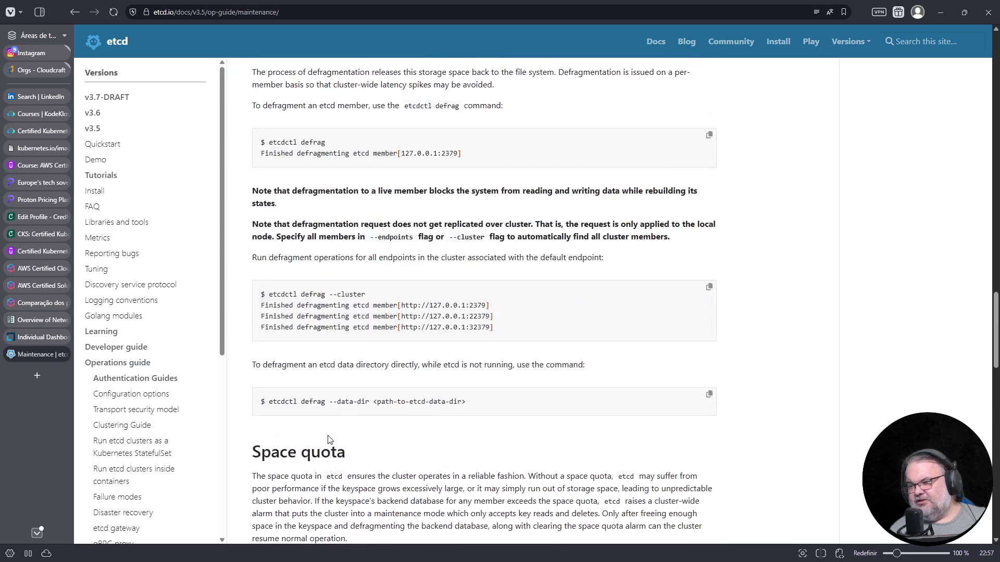
click(66, 354)
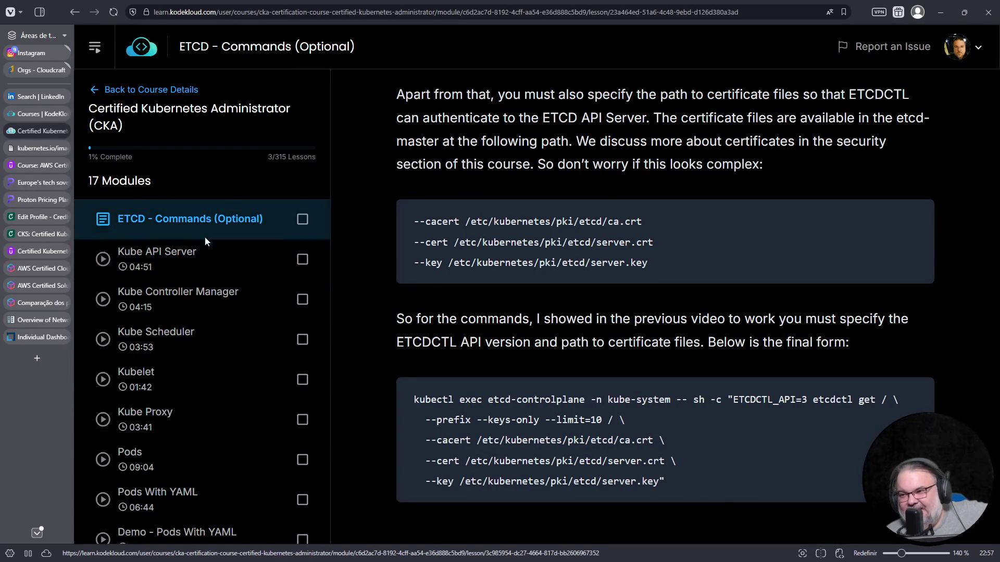
scroll(205, 250, down, 3)
scroll(200, 269, down, 5)
scroll(169, 305, down, 2)
scroll(182, 267, down, 2)
scroll(182, 279, down, 4)
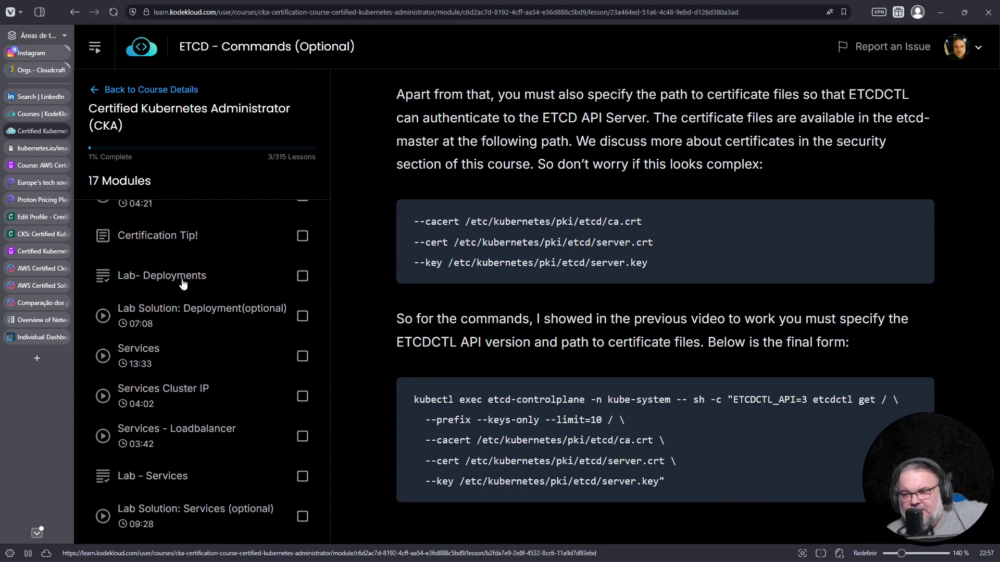
scroll(166, 282, down, 2)
scroll(166, 283, down, 3)
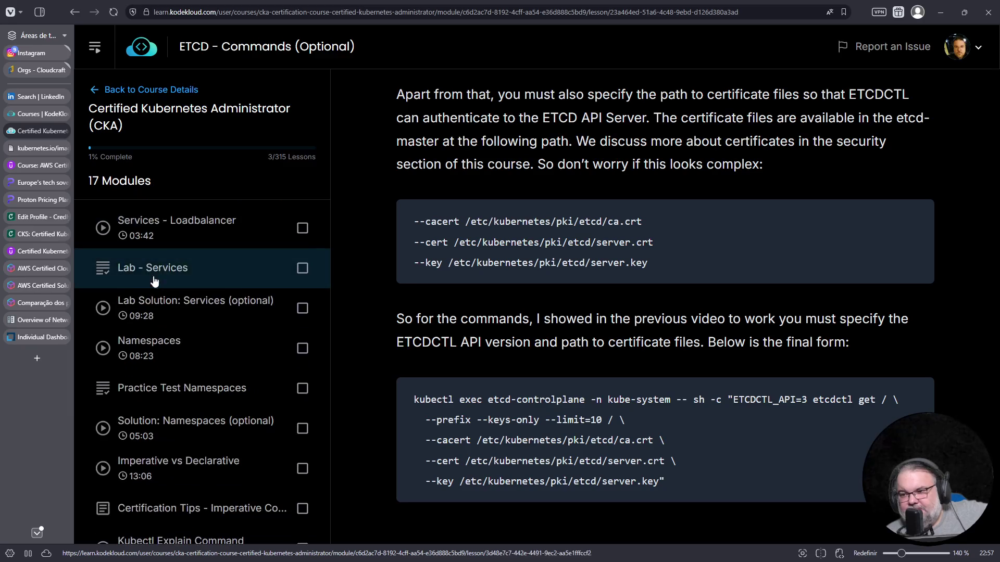
scroll(167, 283, down, 1)
scroll(173, 290, down, 2)
scroll(178, 298, down, 3)
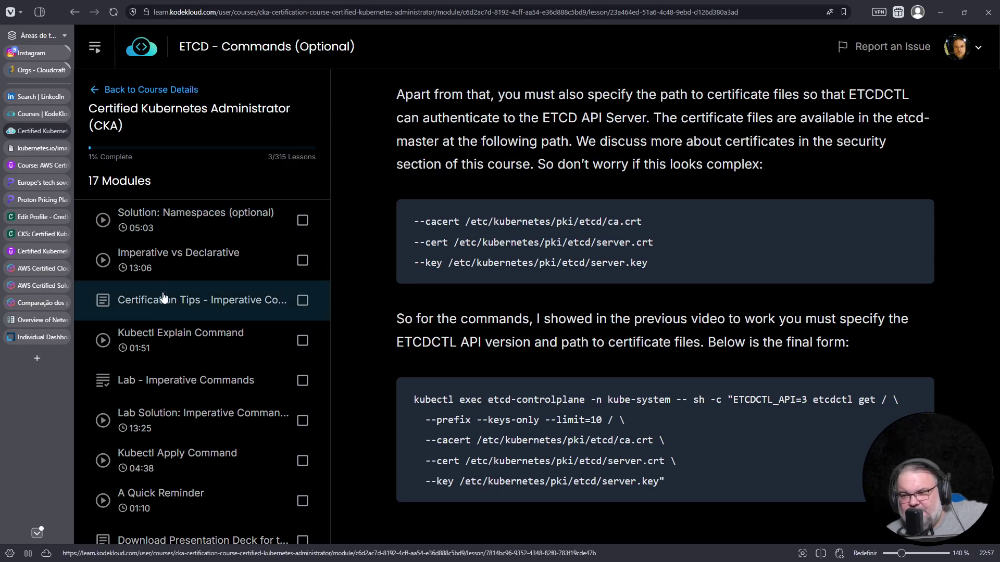
scroll(210, 368, down, 1)
scroll(207, 363, down, 3)
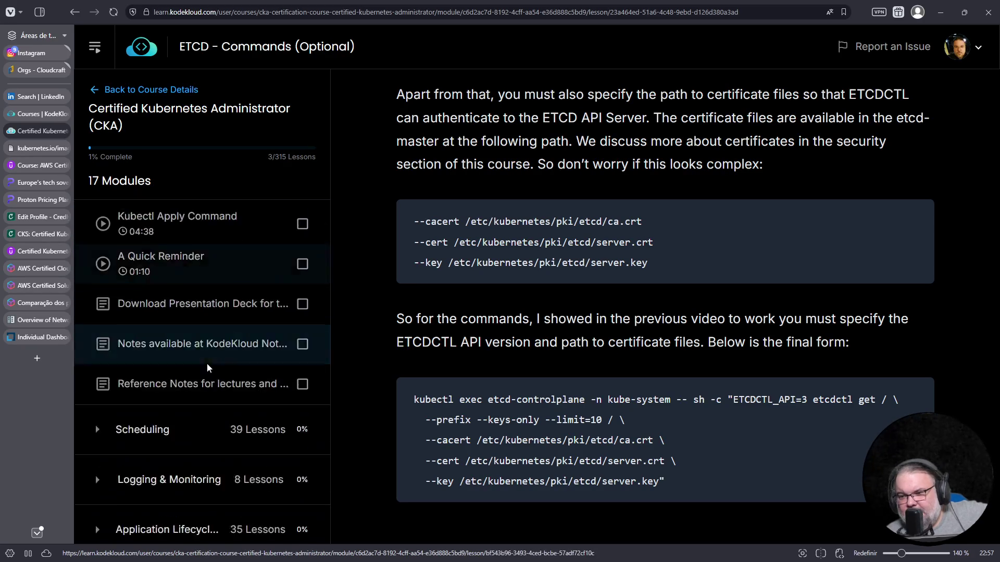
scroll(206, 348, down, 1)
scroll(210, 328, down, 1)
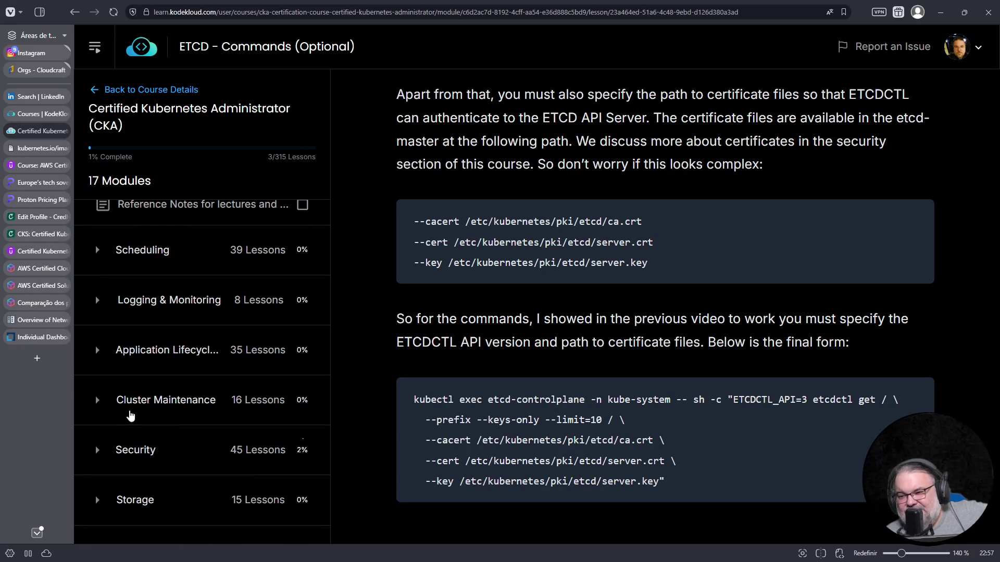
scroll(125, 410, down, 2)
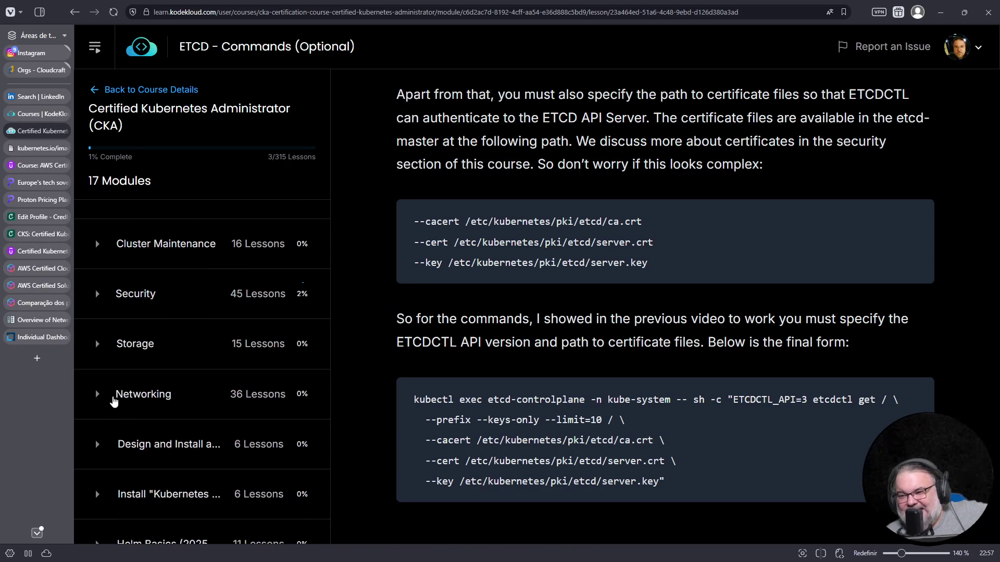
Step: Expand the Cluster Maintenance module and open the Lab - OS Upgrades lesson
click(100, 245)
scroll(165, 318, down, 2)
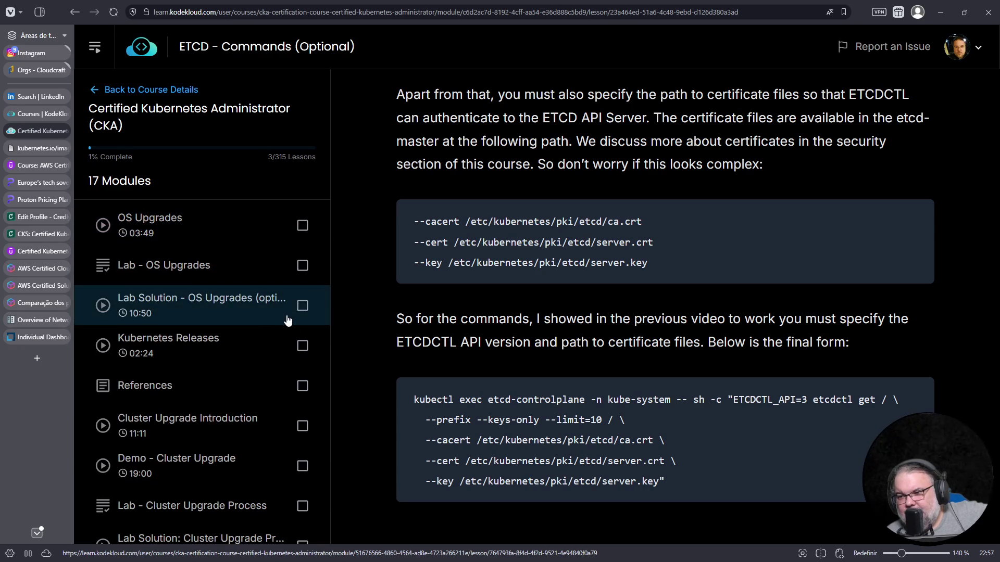
click(244, 268)
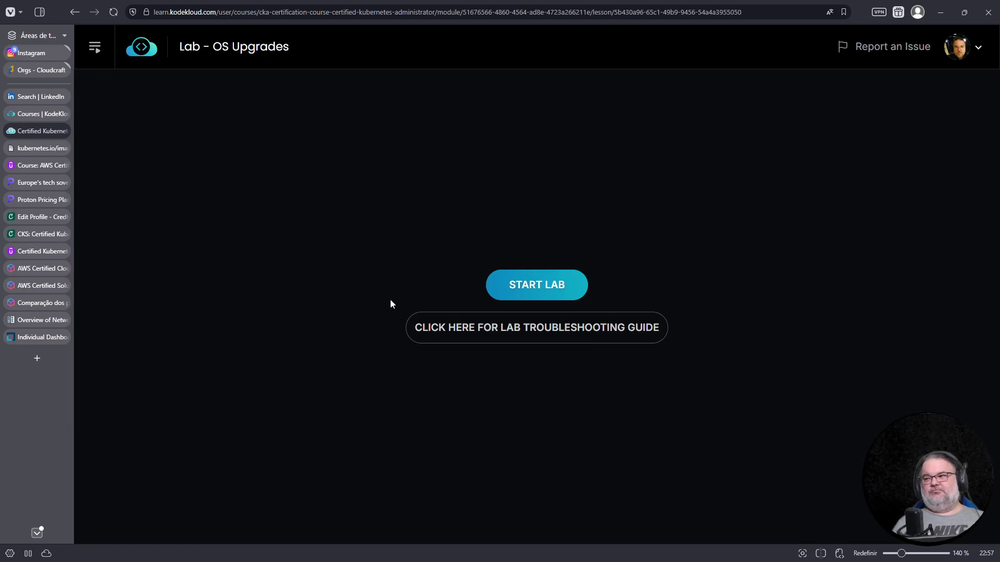
Step: Launch the OS Upgrades lab, list the cluster nodes and answer that there are 2 nodes
click(524, 285)
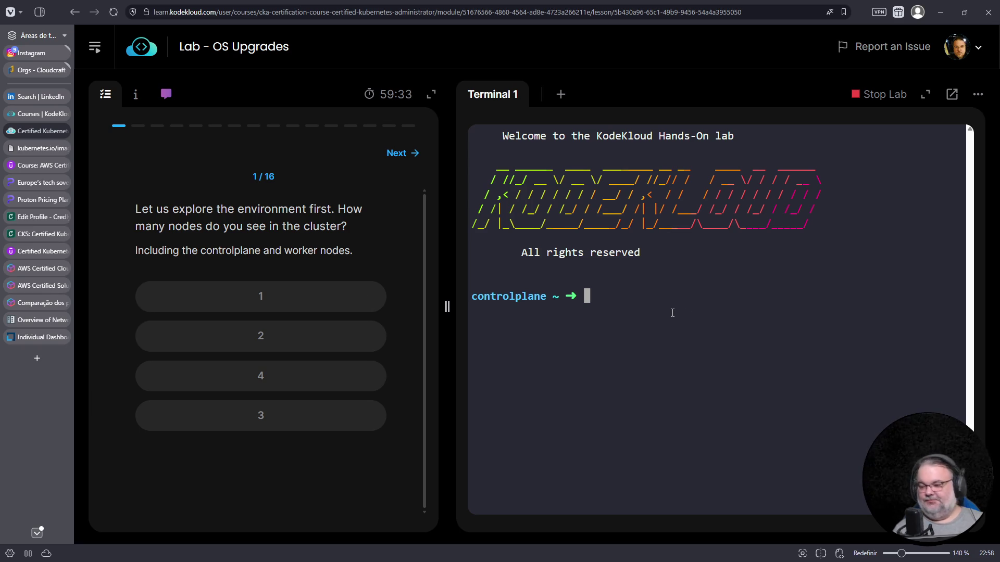
text(kubectl get nodes)
key(Return)
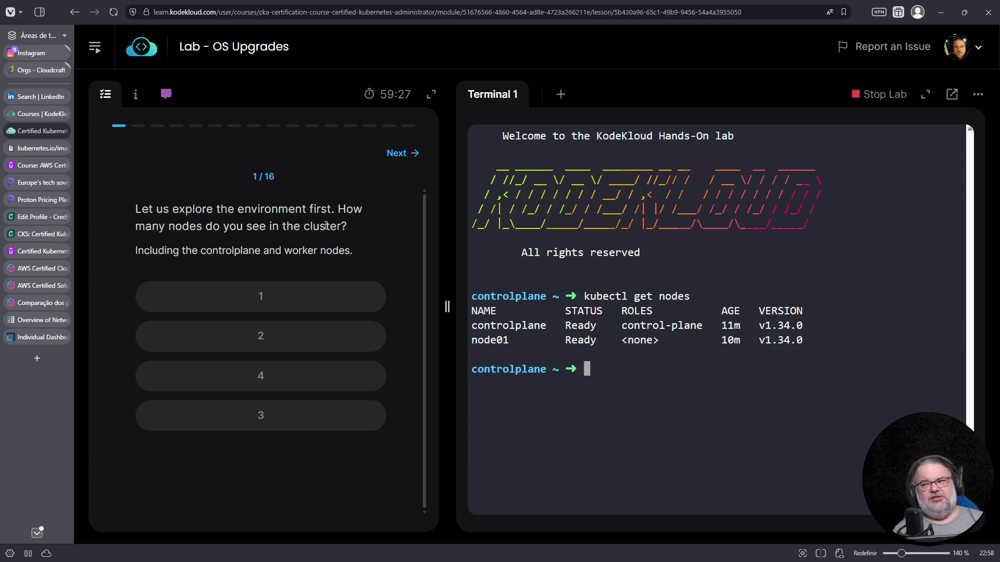
click(246, 339)
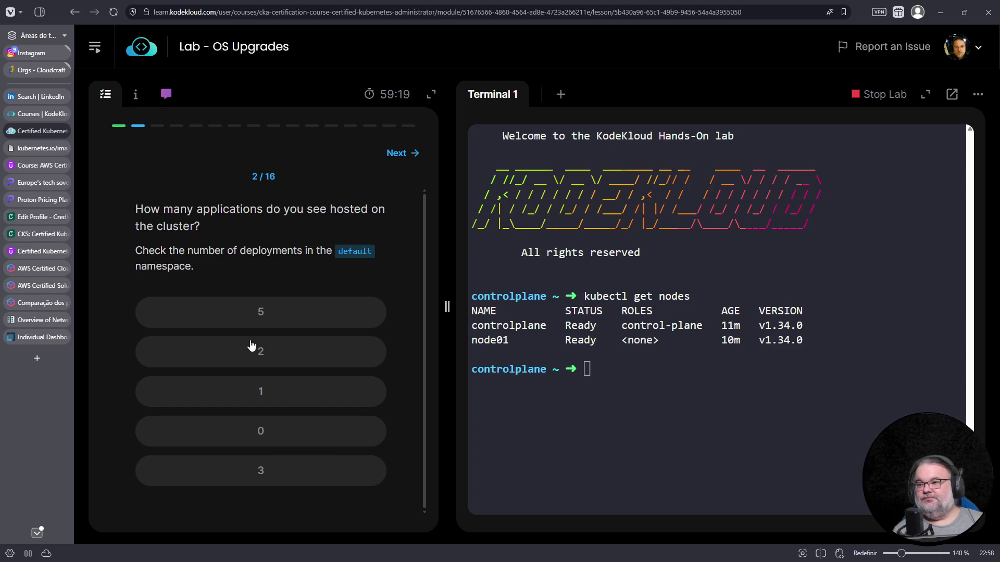
Step: Run kubectl get deployments after fixing the command and answer that 1 application is hosted
click(668, 374)
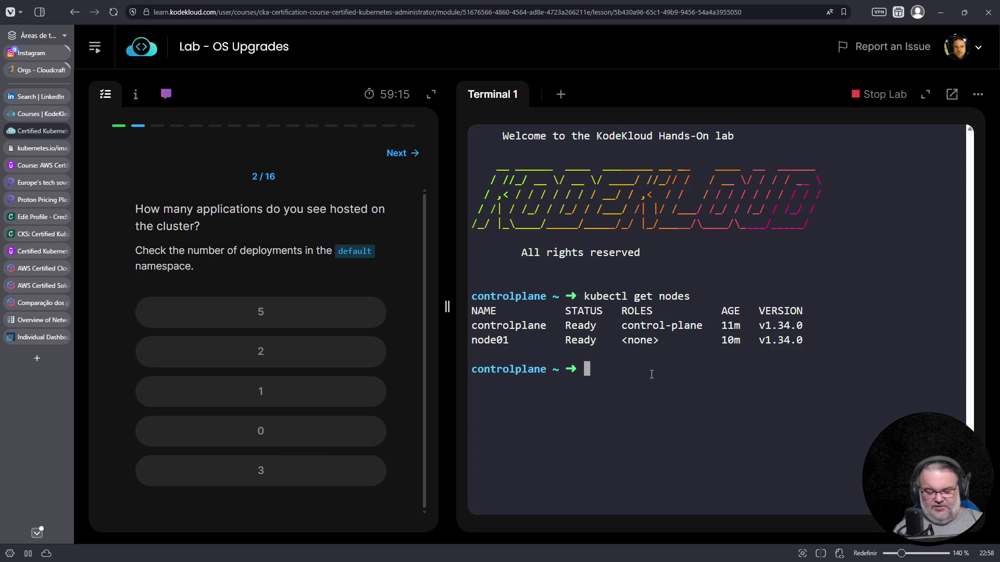
text(k -n deploy)
key(BackSpace)
key(BackSpace)
key(BackSpace)
text(ployments)
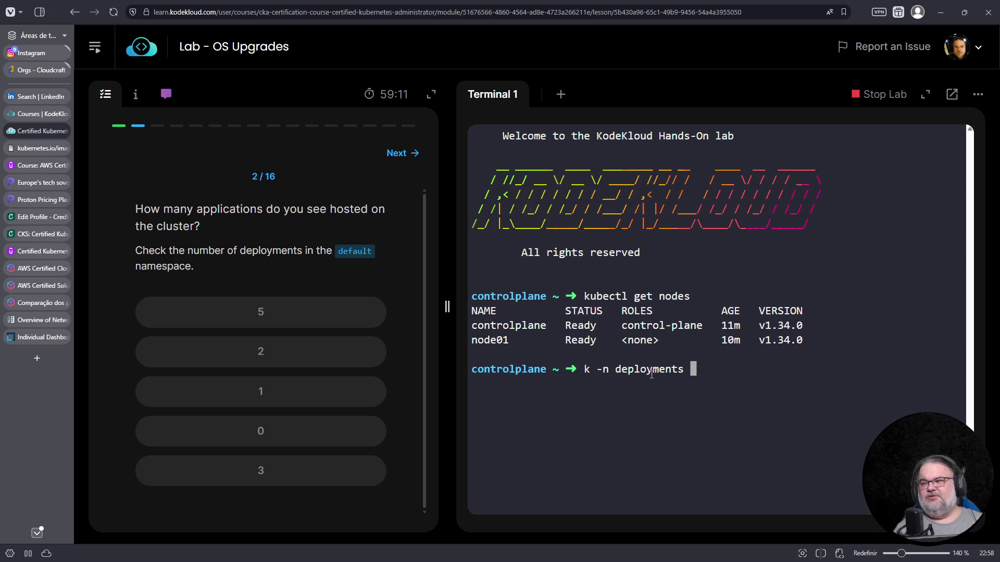
key(Home)
key(Right)
key(Right)
key(Right)
text(default)
key(Return)
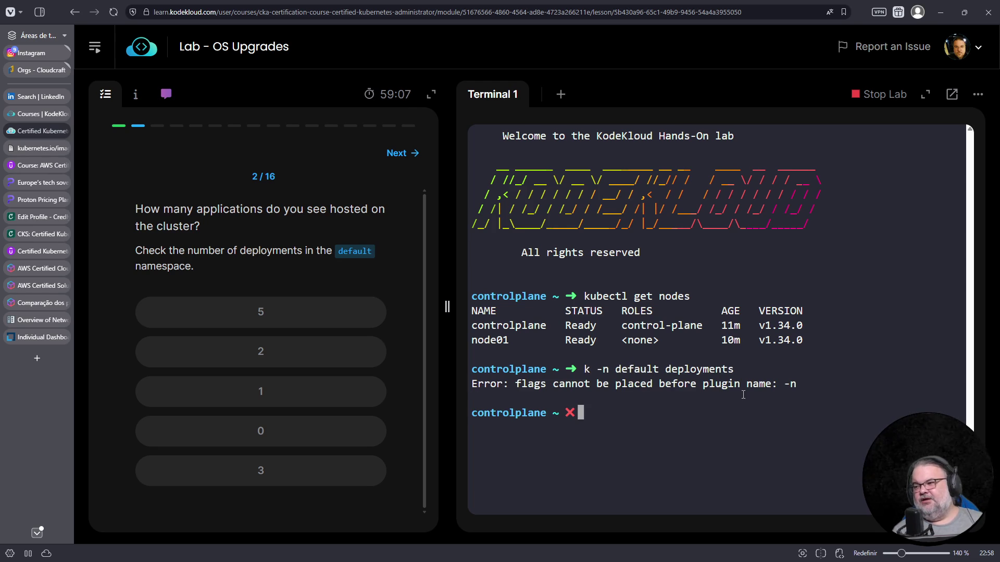
key(Up)
key(Left)
key(Left)
key(Left)
key(Left)
key(Left)
text(get)
key(Return)
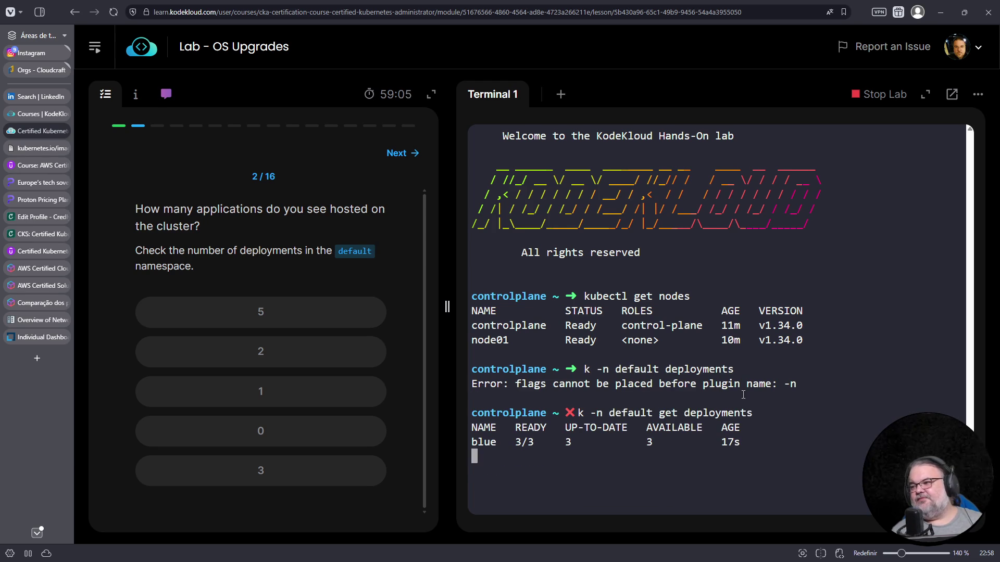
click(258, 390)
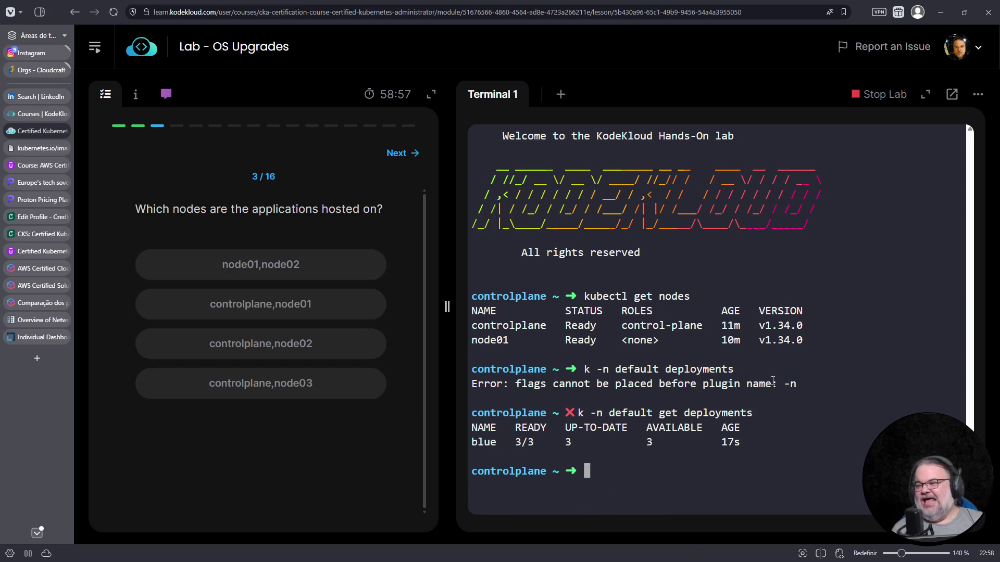
Step: List deployments and pods with -o wide to see which nodes host the blue pods
key(Up)
text(-o wide)
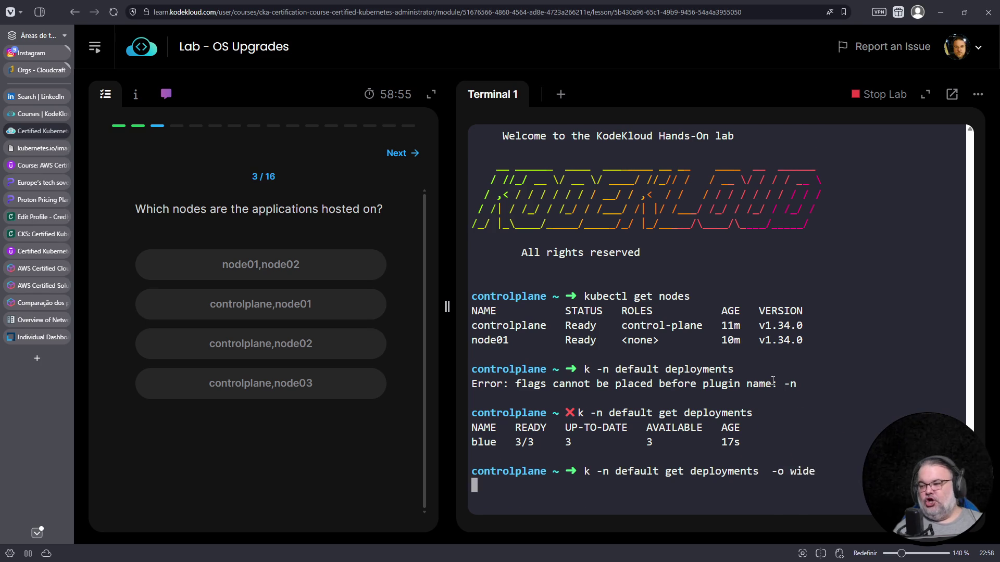
key(Return)
text(k -n default get pods -o wide)
key(Return)
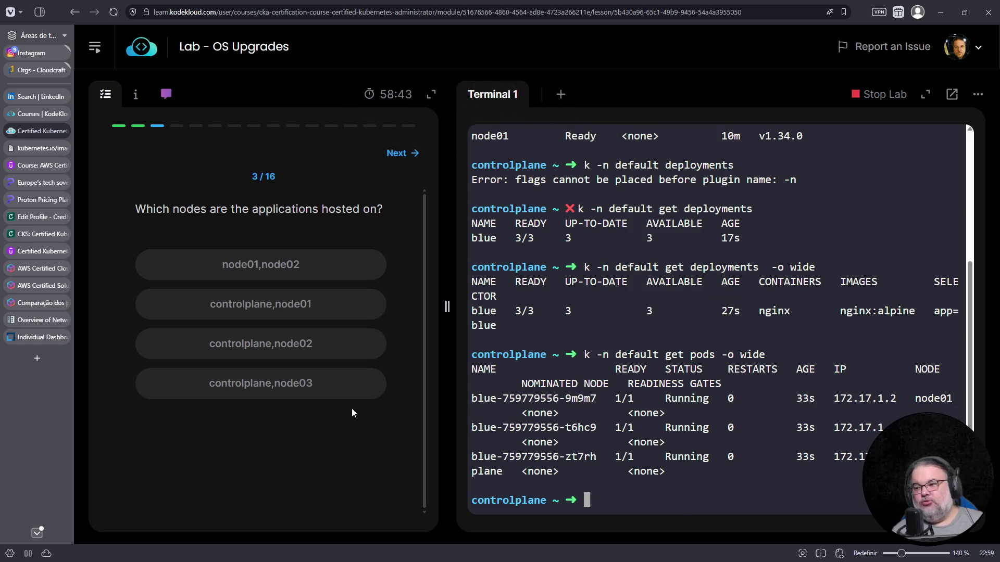
Step: Answer controlplane,node01 as hosting nodes, then run kubectl drain node01, hitting the DaemonSet error
click(323, 311)
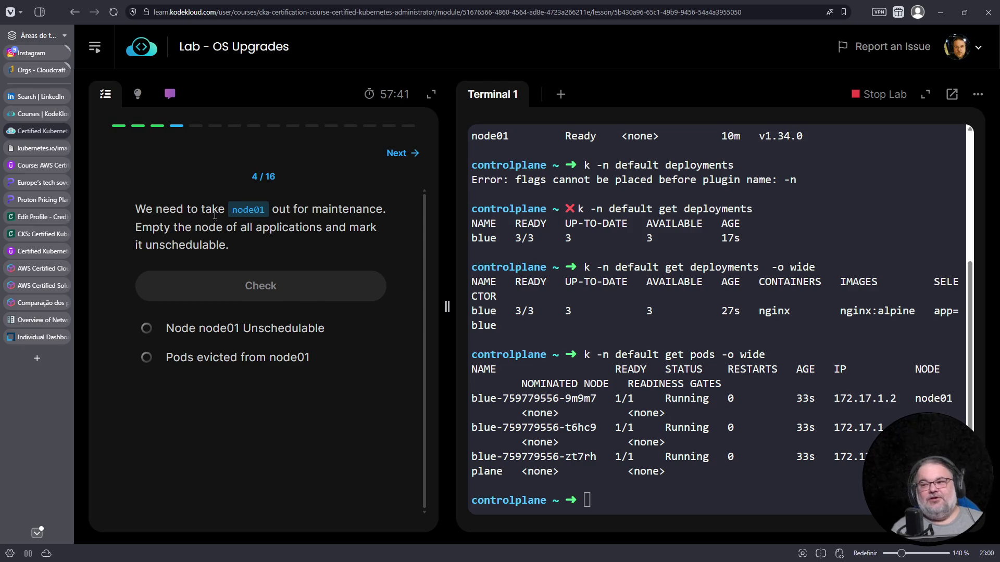
double_click(242, 210)
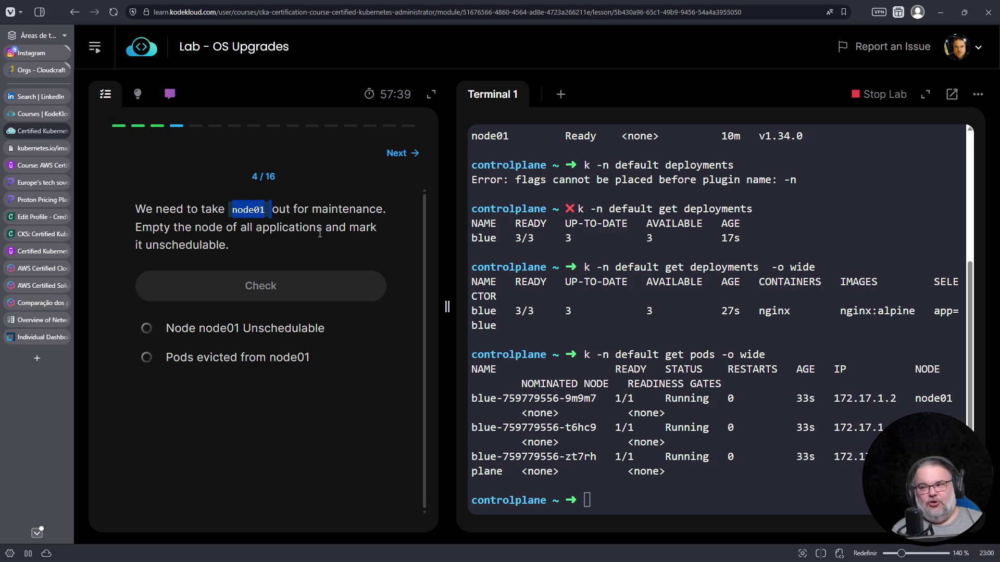
drag(312, 208, 376, 237)
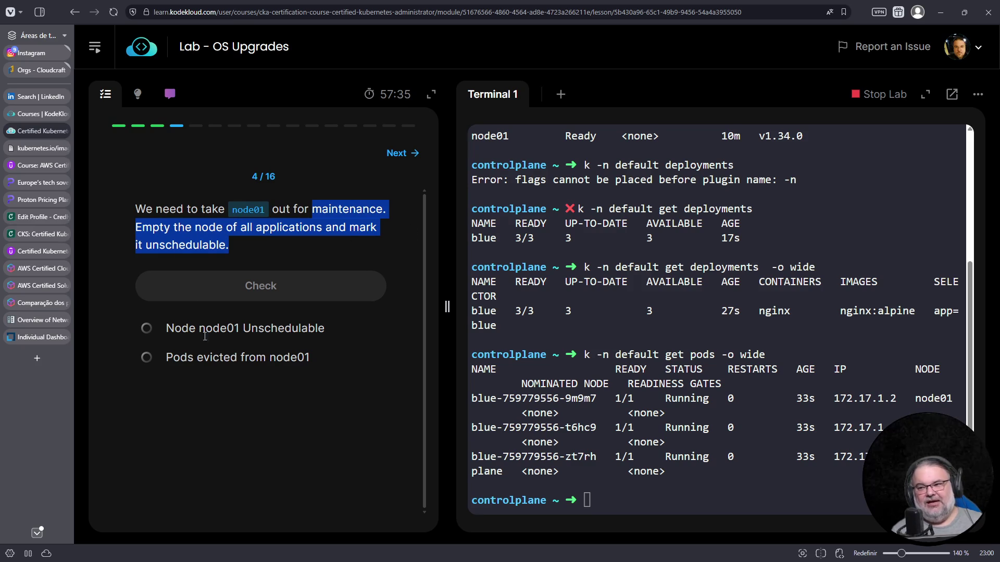
click(717, 400)
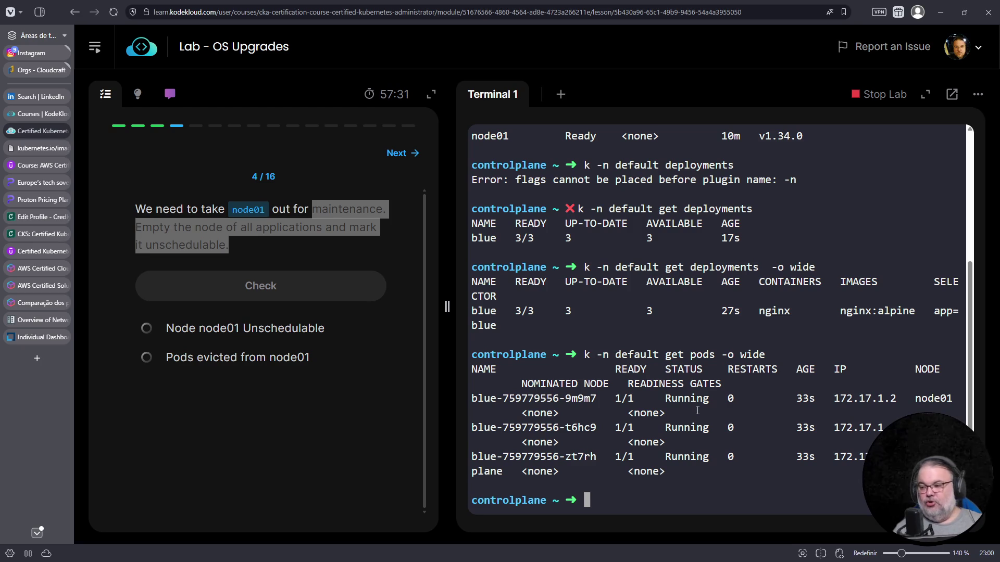
text(kubectl drain)
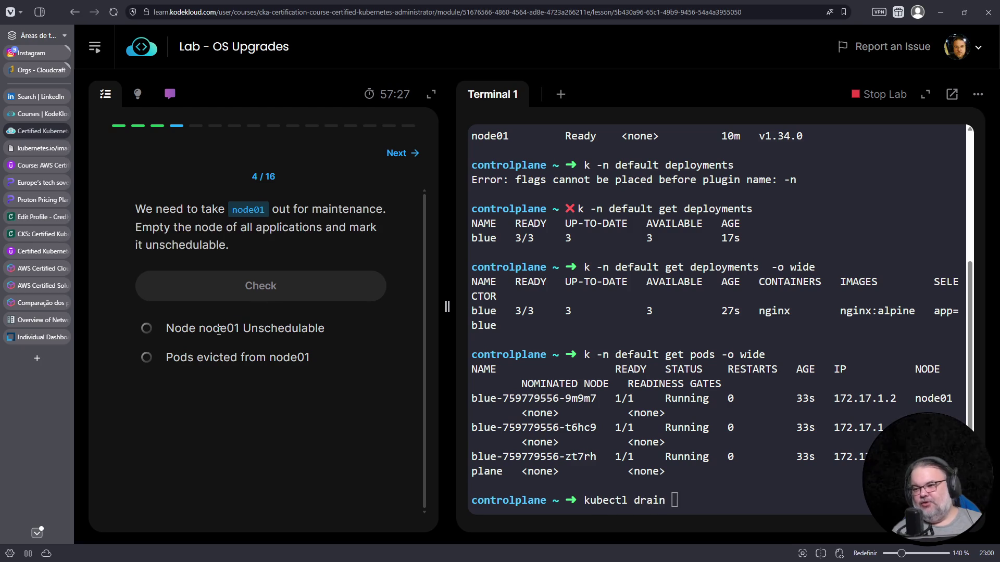
double_click(231, 332)
right_click(240, 325)
click(258, 348)
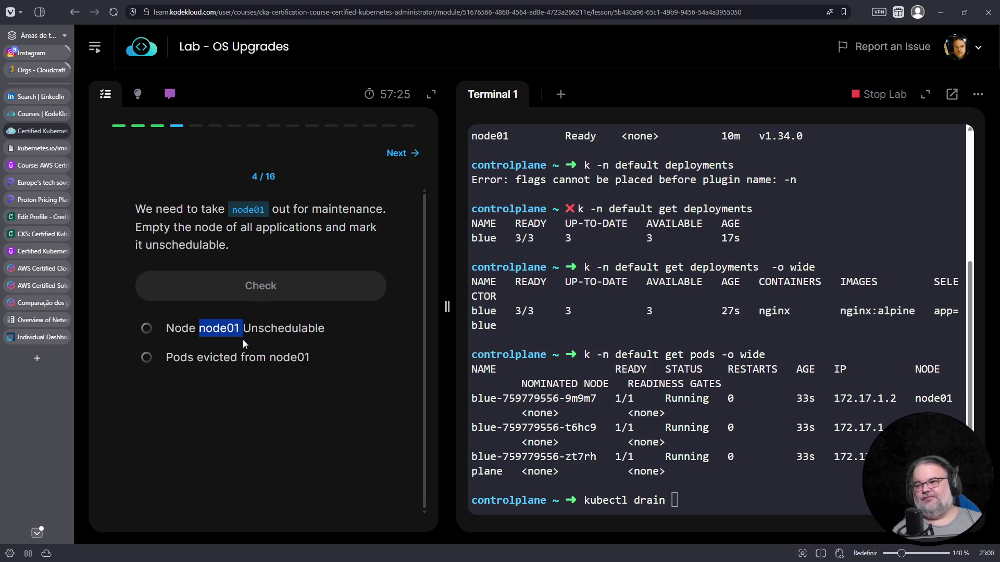
right_click(716, 177)
click(748, 279)
key(Return)
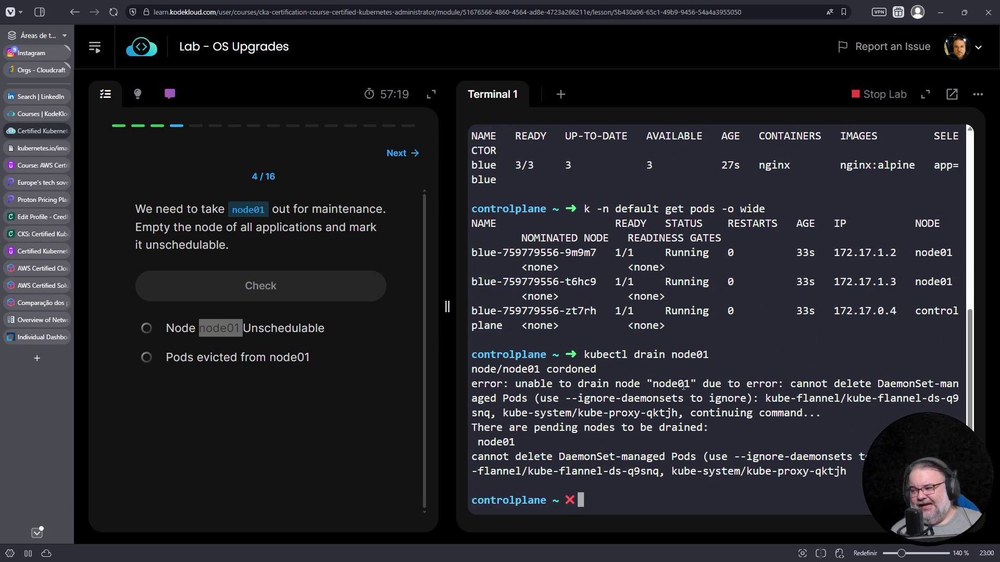
Step: Rerun the drain with --ignore-daemonsets copied from the error, evicting node01's pods
drag(883, 383, 903, 399)
click(579, 399)
drag(566, 398, 681, 399)
right_click(676, 410)
click(708, 171)
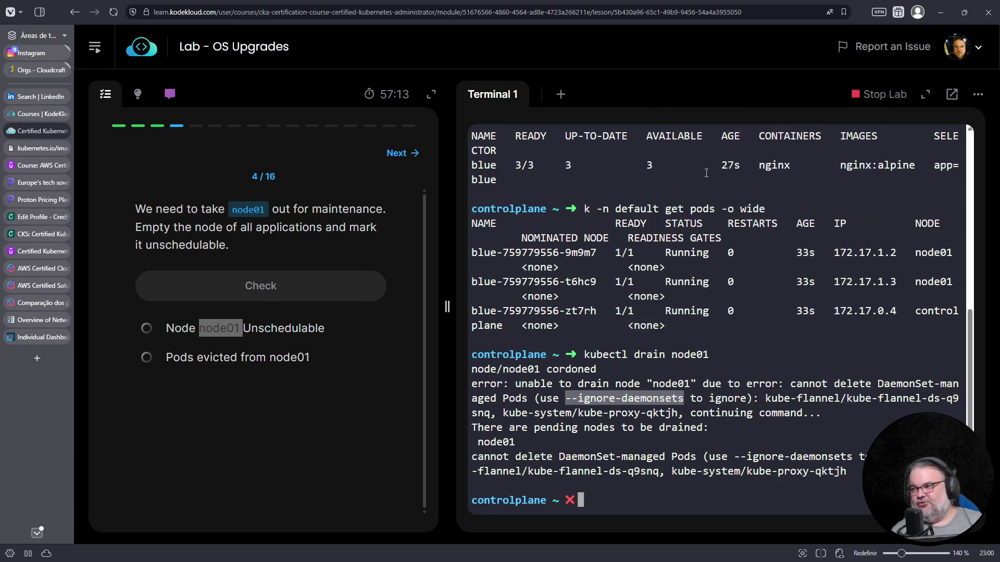
key(Up)
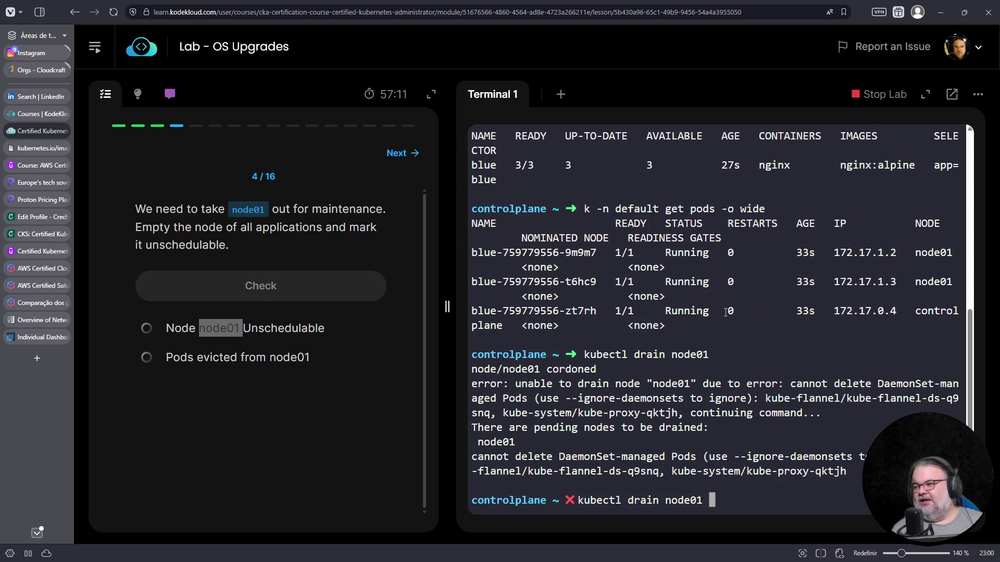
right_click(727, 311)
click(782, 164)
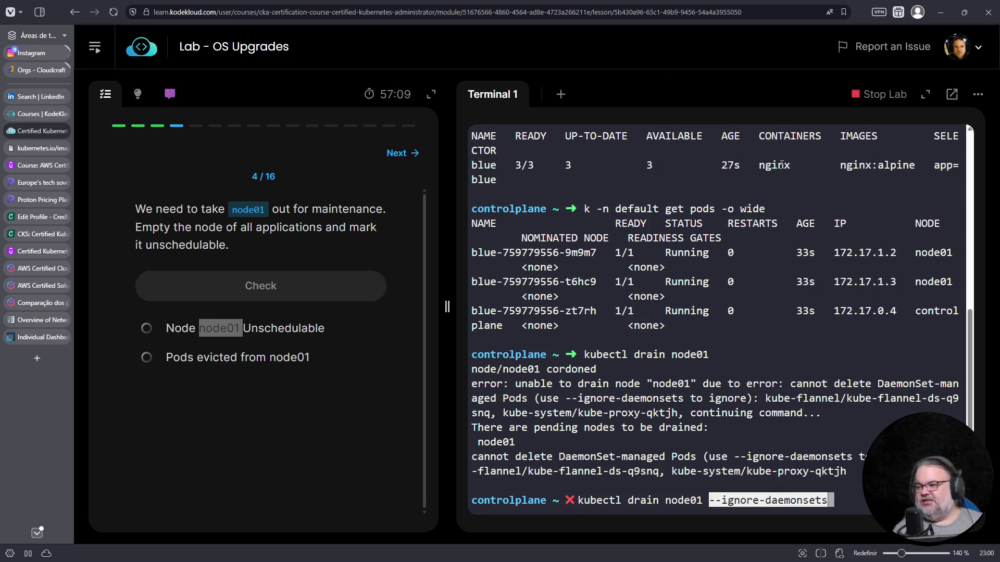
key(Return)
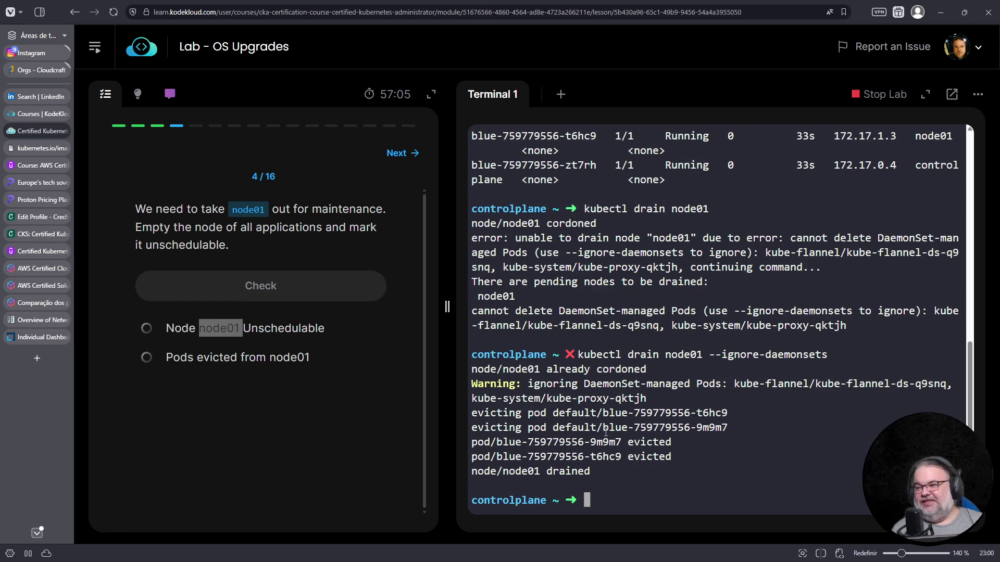
Step: Review the eviction output, confirm node01 is SchedulingDisabled with kubectl get nodes, and pass the check
drag(524, 413, 733, 427)
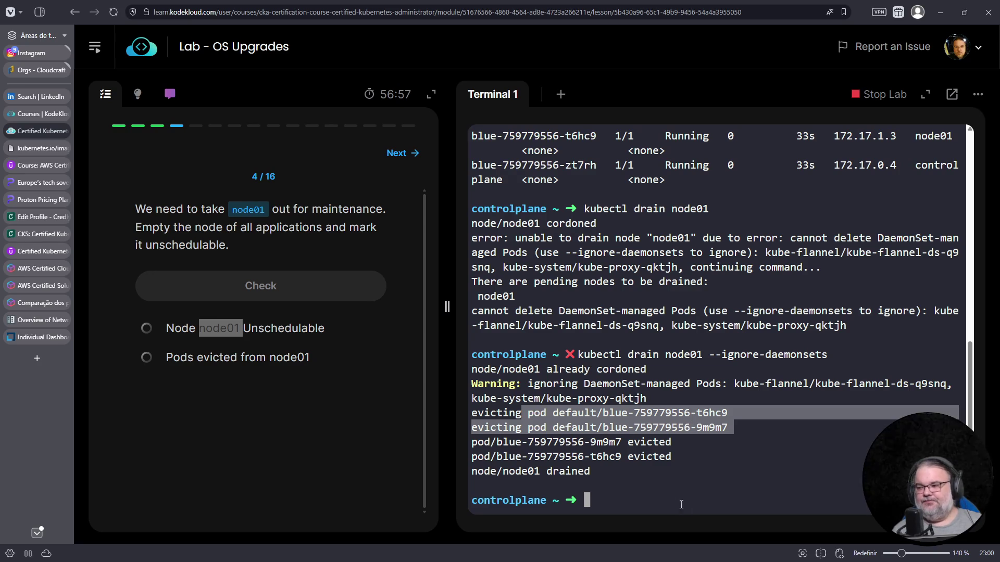
drag(683, 457, 421, 407)
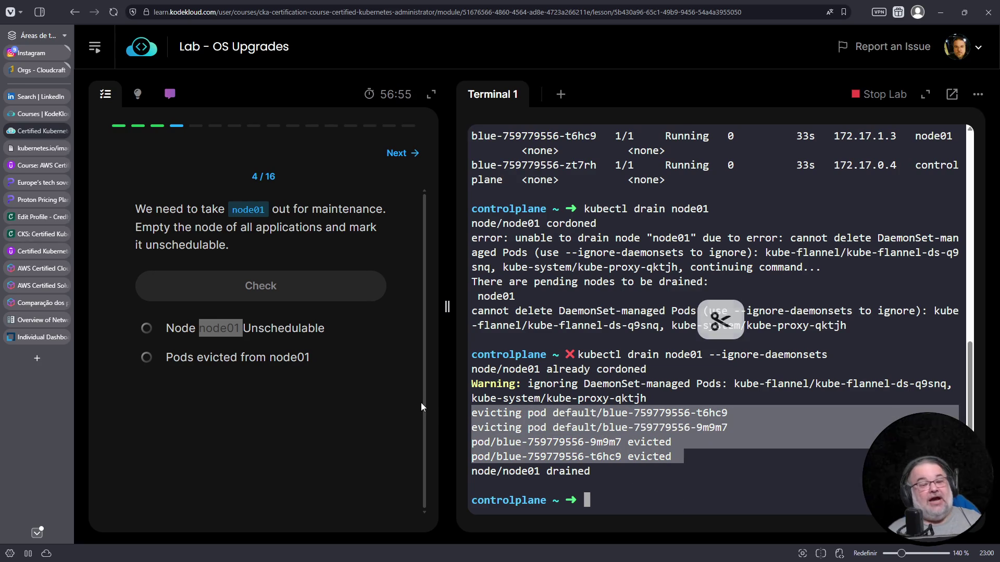
click(604, 471)
text(kubectl get nodes)
key(Return)
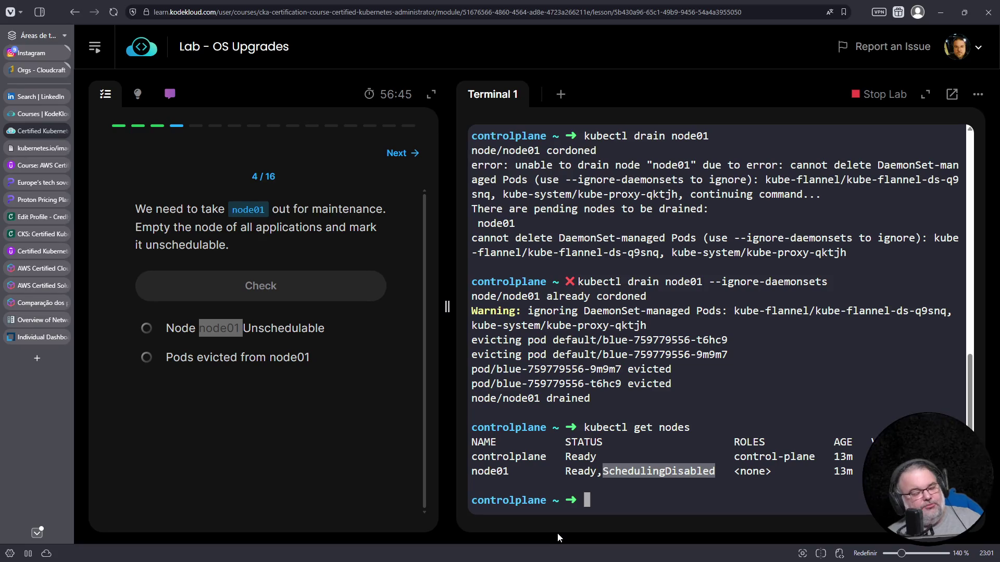
click(280, 289)
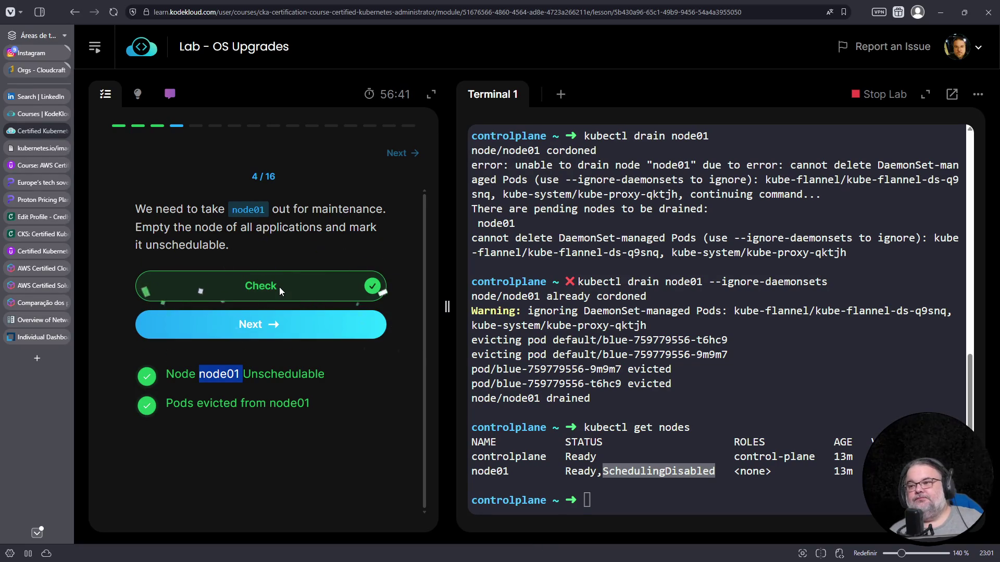
Step: List pods with -o wide and answer that the apps now run on controlplane
click(299, 330)
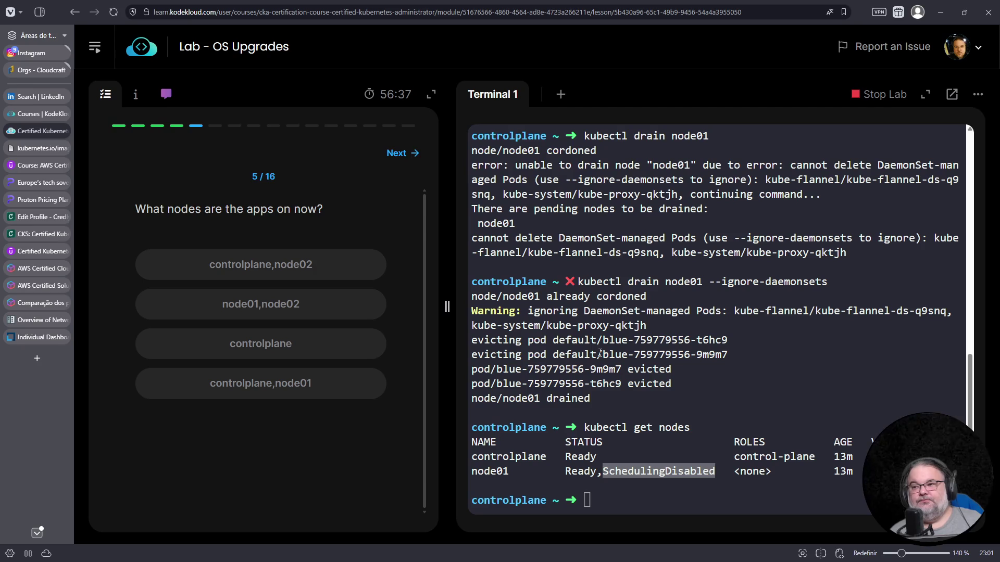
click(601, 357)
text(k get pods -o wide)
key(Return)
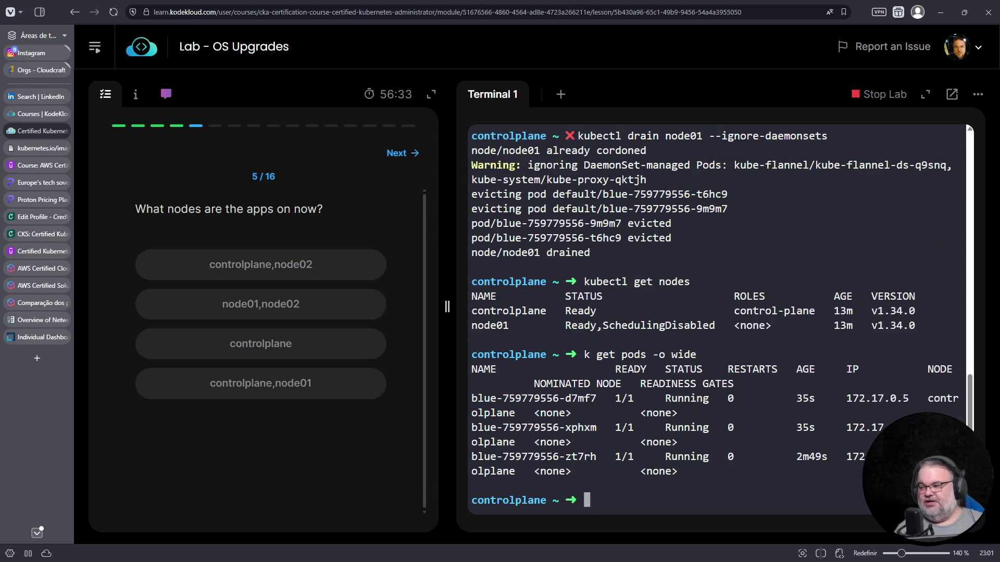
click(289, 344)
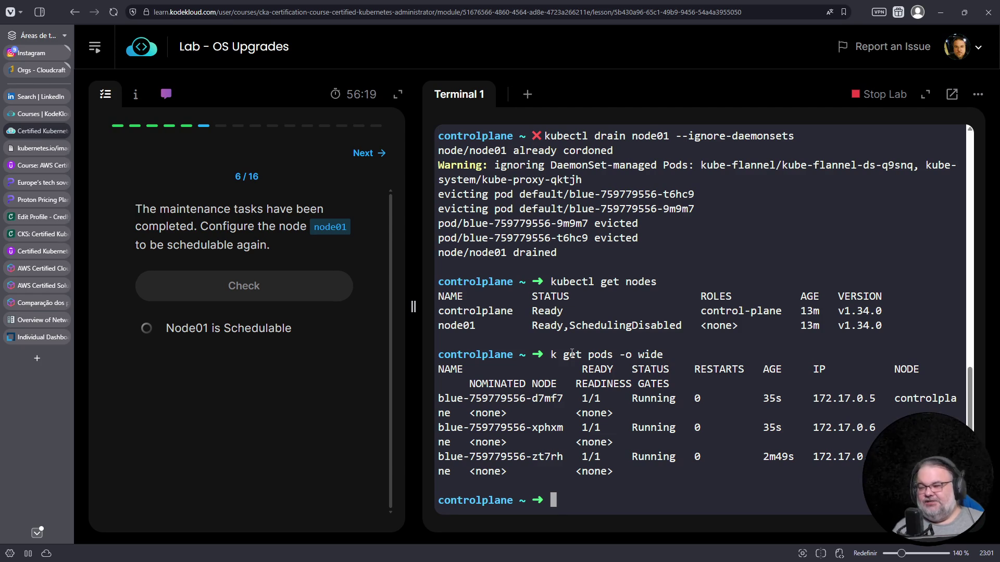
text(kubectl uncordon node01)
Step: Run kubectl uncordon node01, pass the schedulable check and advance to question 7
key(Return)
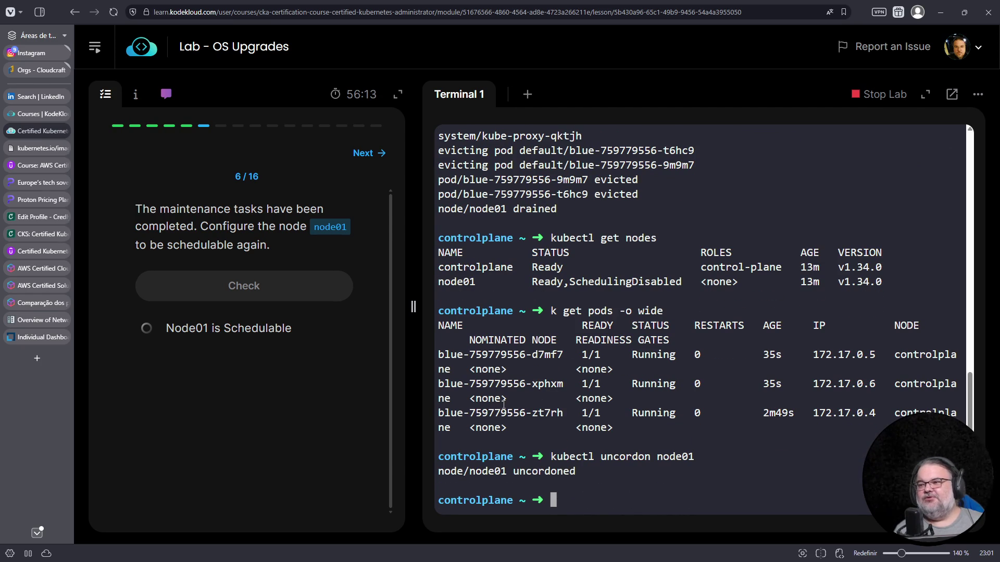
click(237, 289)
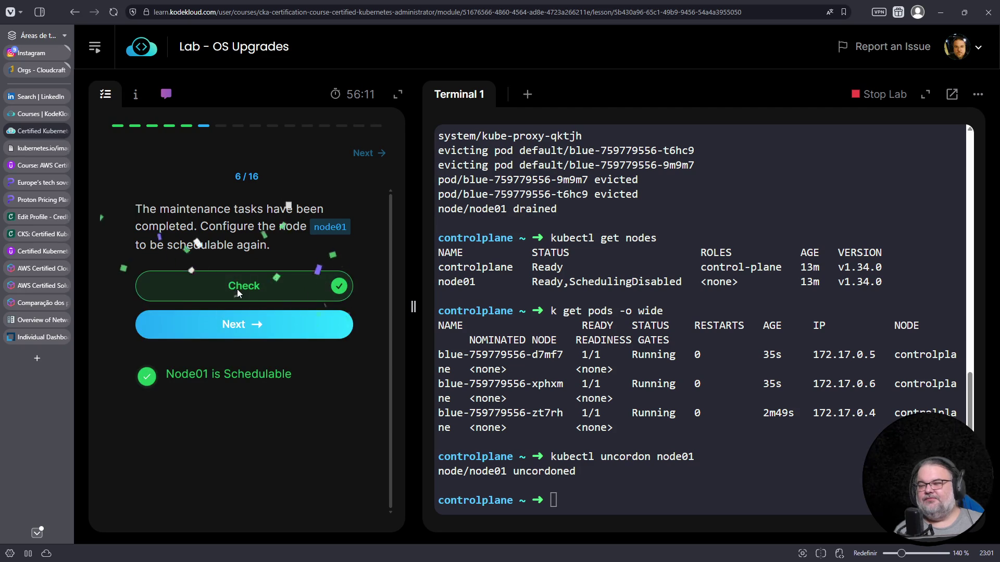
click(249, 321)
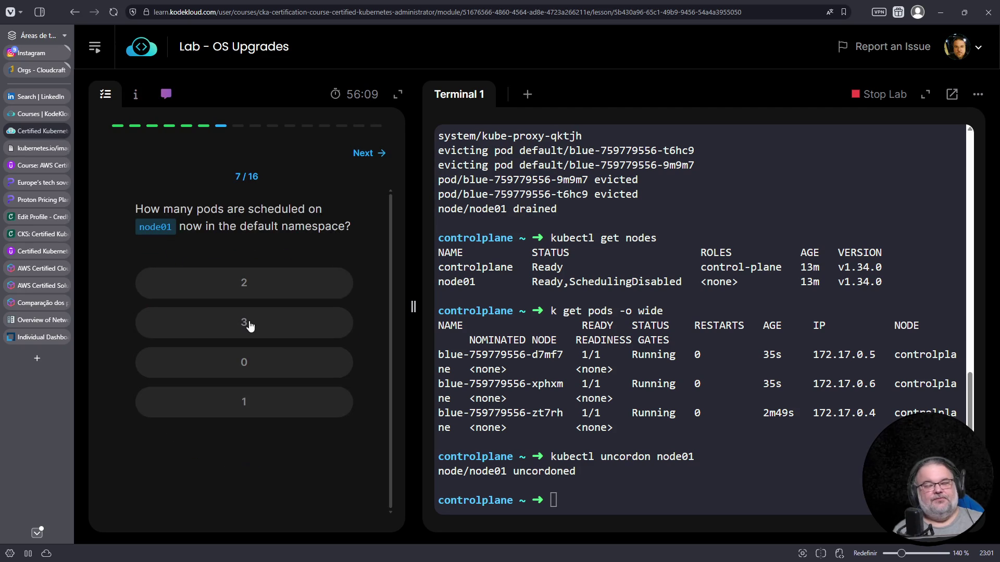
Step: List pods -o wide again, noting all three blue pods remain on controlplane
click(609, 430)
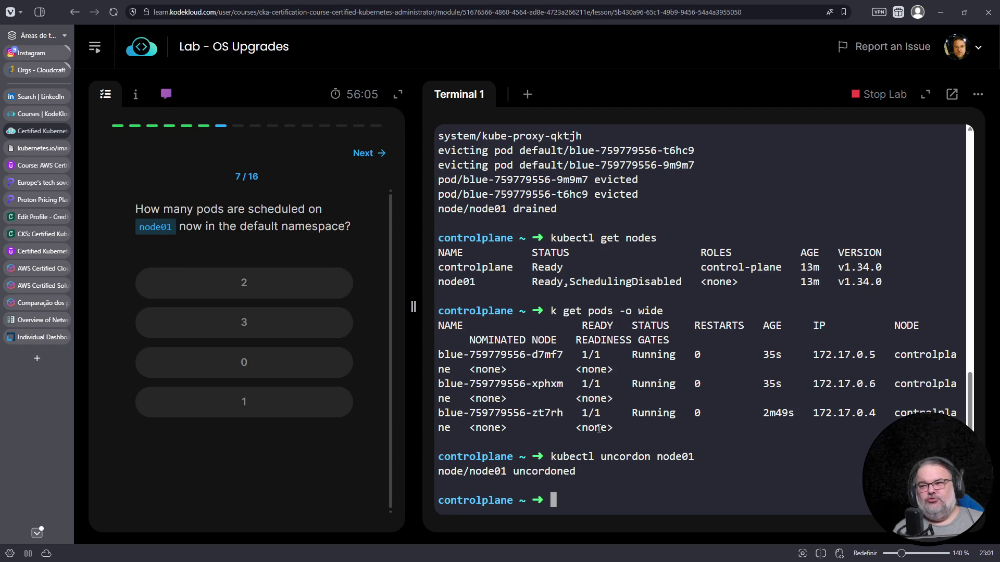
text(kubectl get pods -o wide)
key(Return)
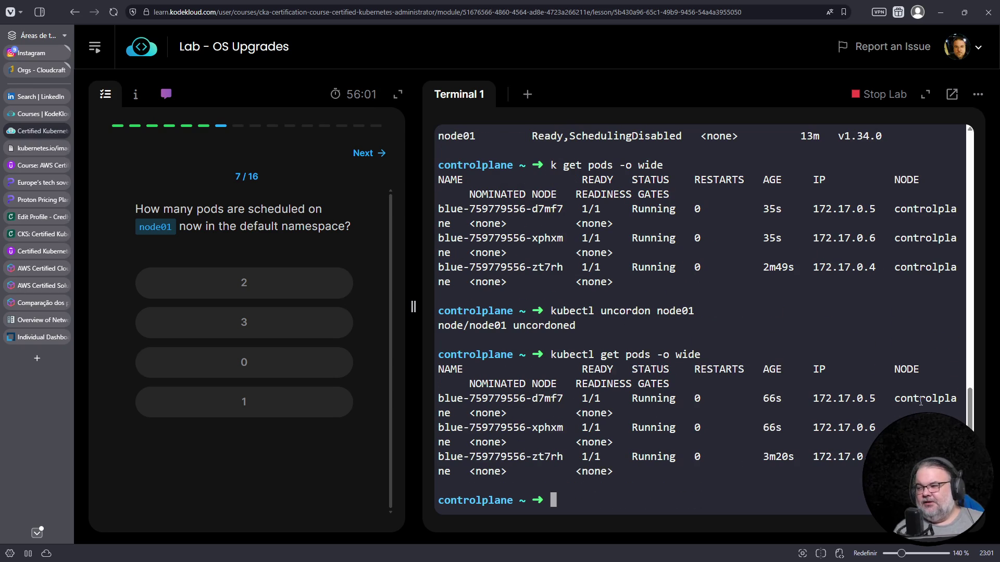
drag(921, 400, 898, 461)
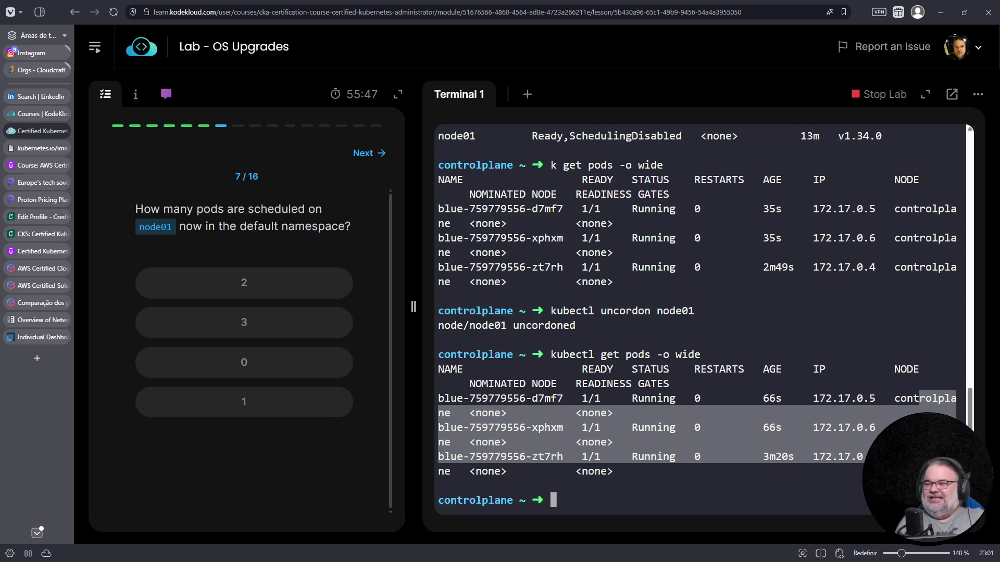
click(37, 359)
Step: Search DuckDuckGo for 'kubectl node rebalance' and skim the kubectl-rebalance GitHub repository
click(396, 92)
text(kubectl node rebalance)
key(Return)
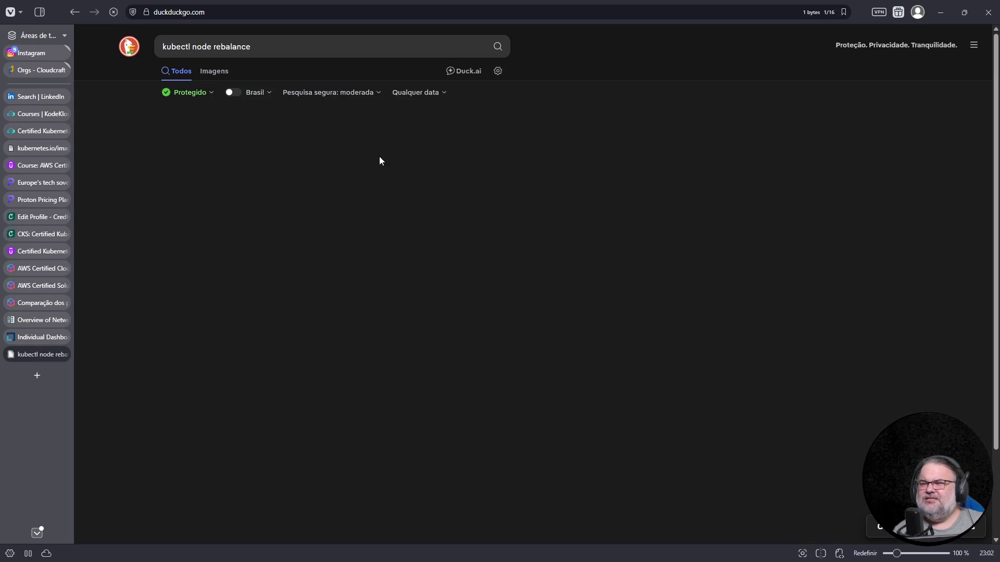
scroll(430, 320, down, 3)
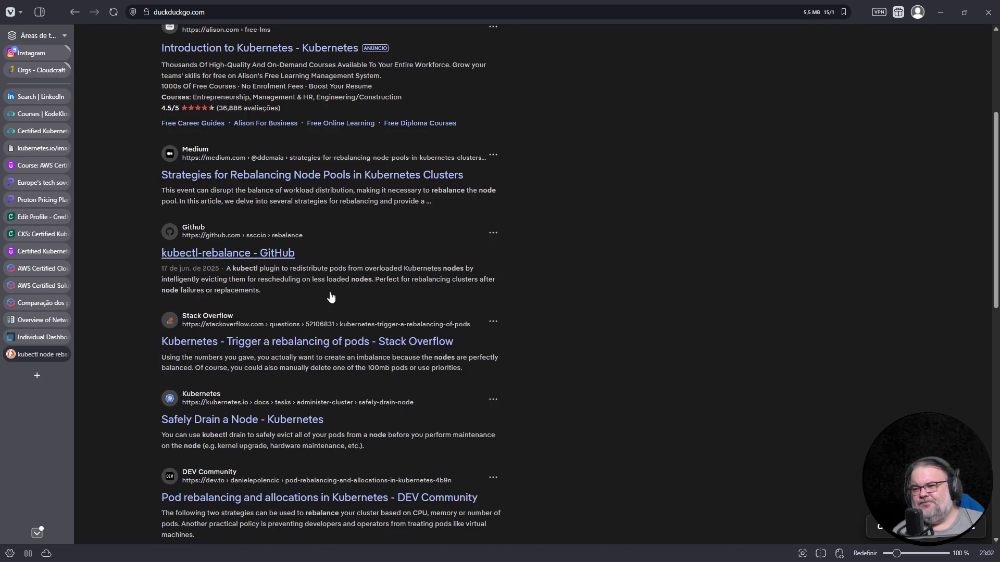
click(246, 253)
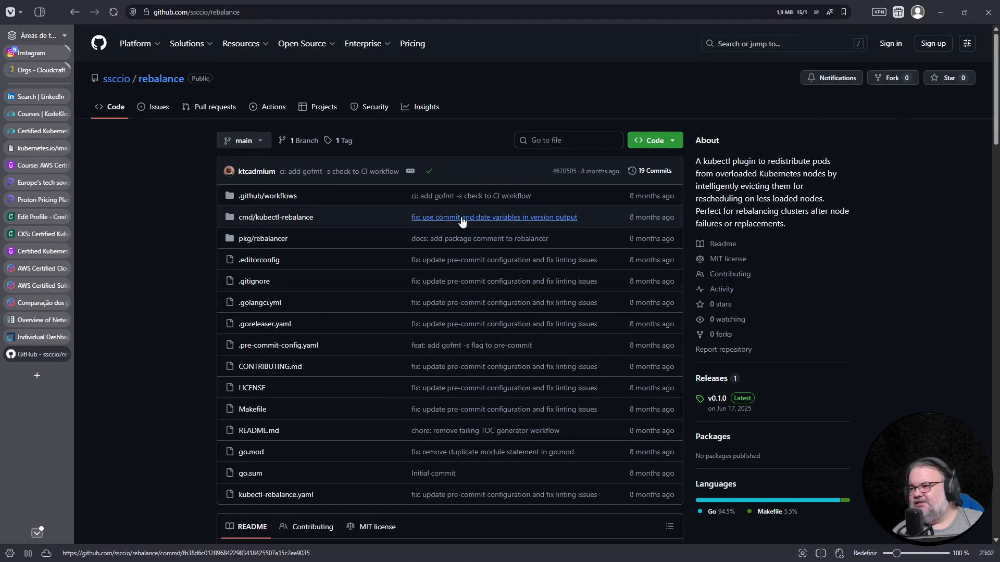
scroll(298, 289, down, 1)
scroll(301, 157, down, 5)
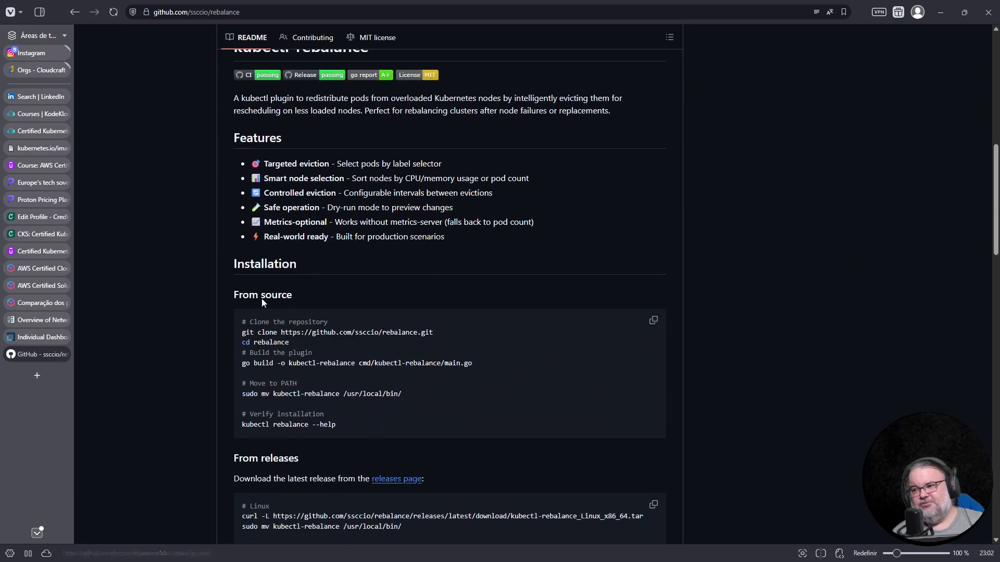
scroll(330, 368, up, 2)
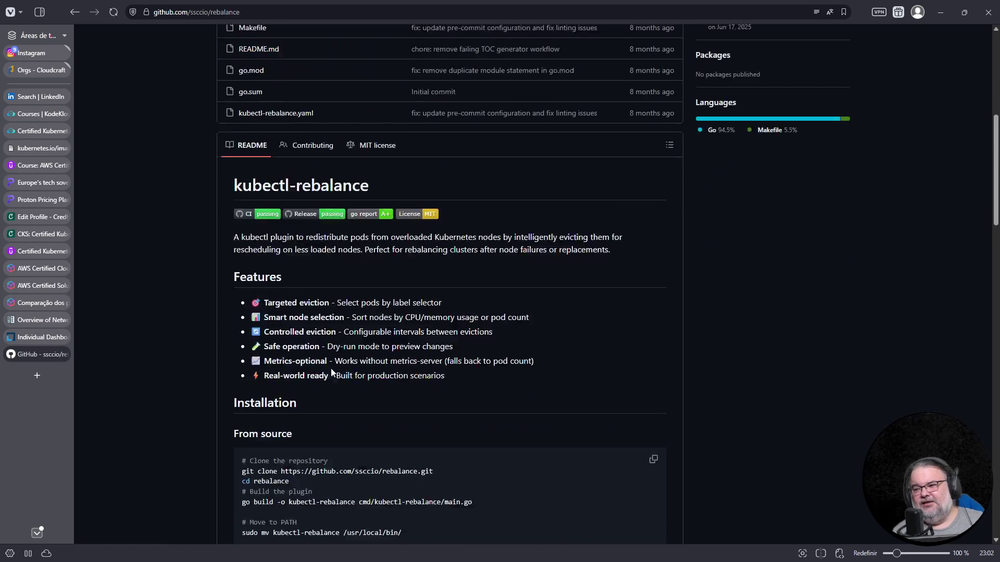
scroll(326, 364, up, 4)
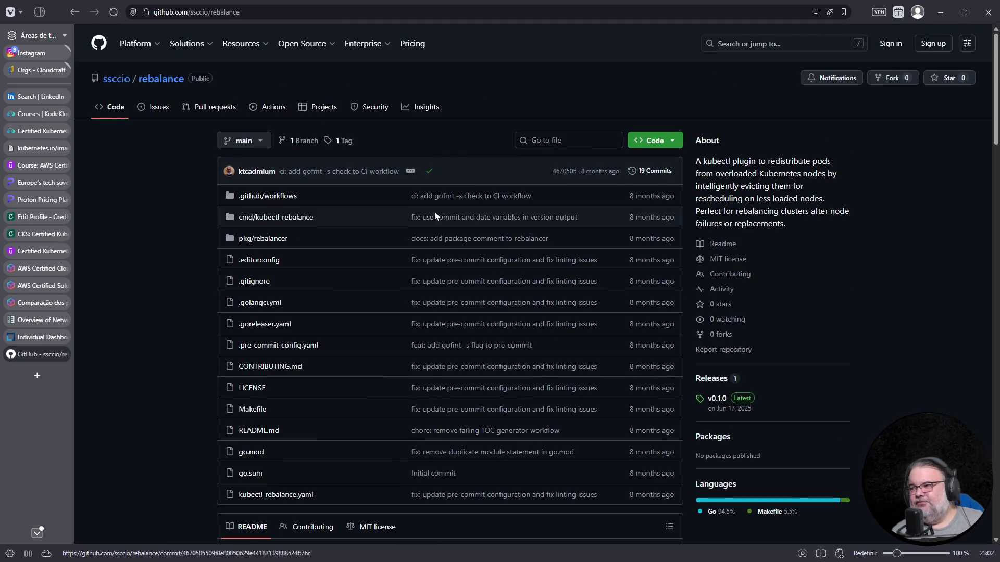
click(73, 12)
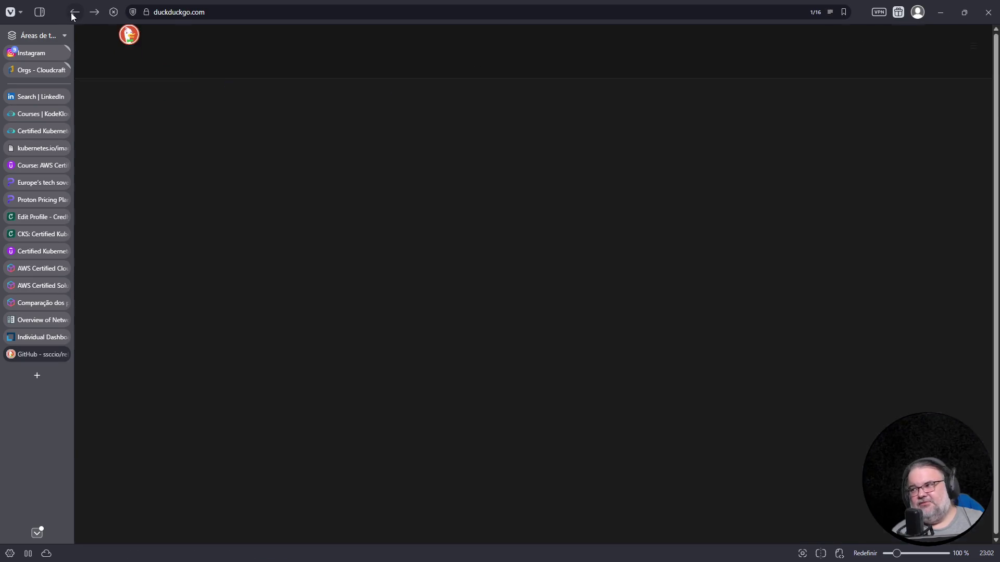
Step: Read the Stack Overflow rebalancing question and the kubernetes-sigs descheduler repo, then close the tab to return to the lab
click(375, 330)
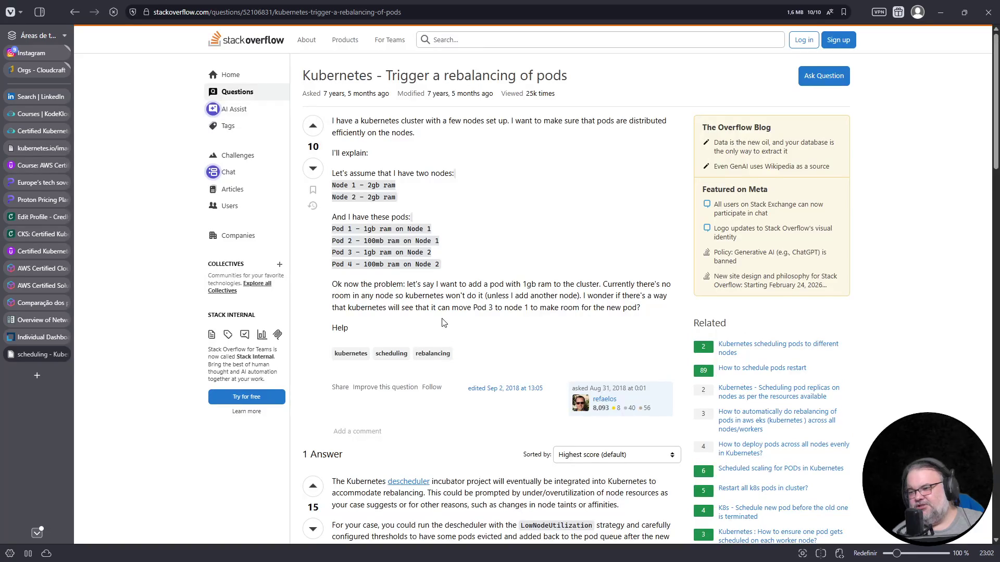
scroll(406, 313, down, 3)
click(415, 283)
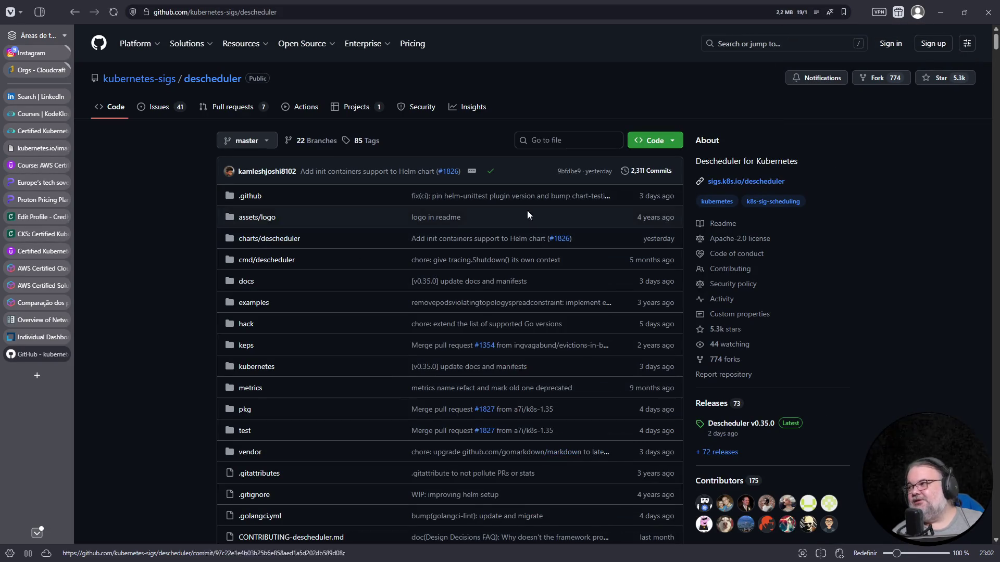
scroll(410, 266, down, 4)
scroll(309, 371, down, 5)
scroll(371, 298, down, 2)
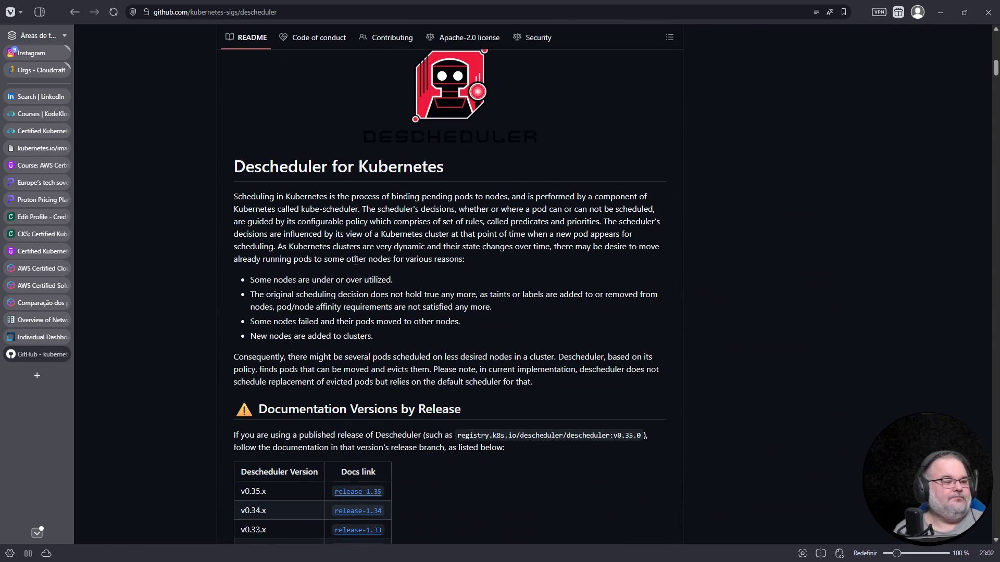
click(234, 12)
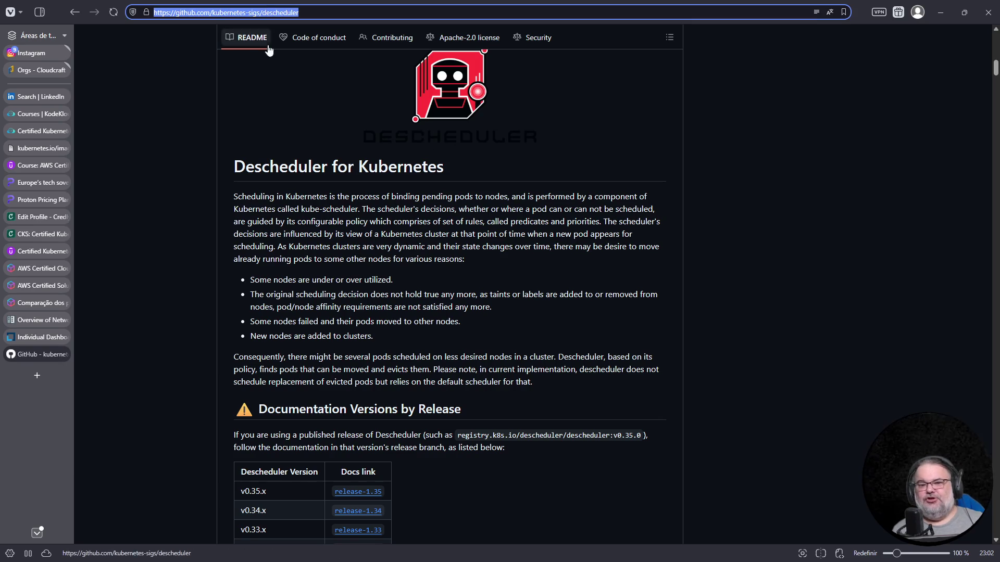
key(Escape)
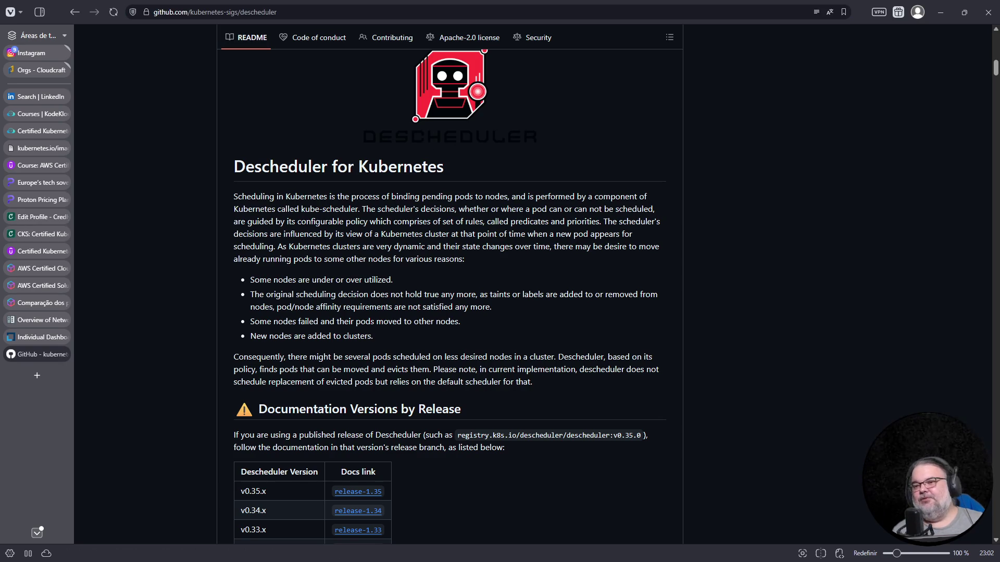
click(66, 354)
mouse_move(41, 337)
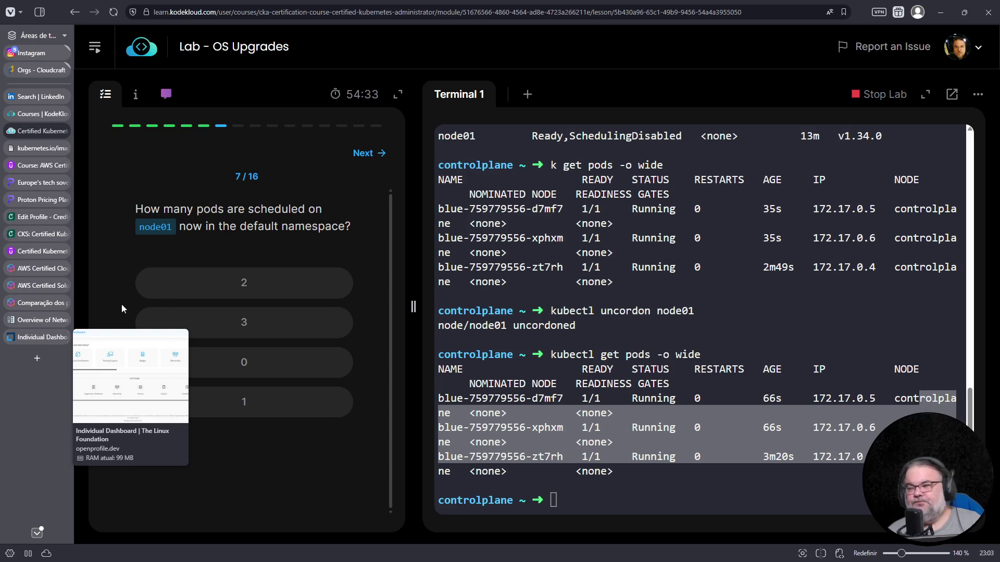
Step: Rerun kubectl get pods -o wide, confirm all pods sit on controlplane, and answer 0 pods on node01
click(550, 405)
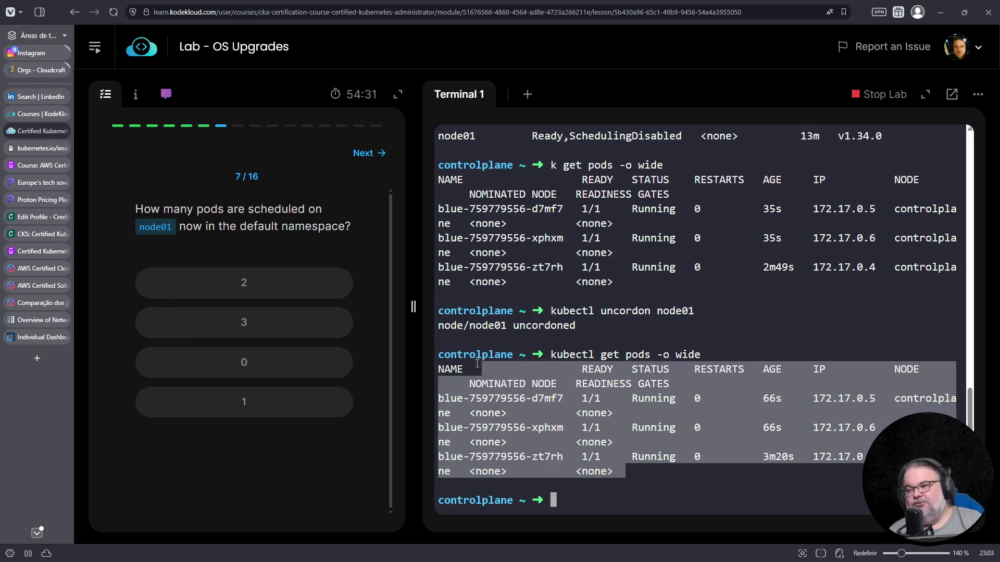
drag(634, 473, 429, 349)
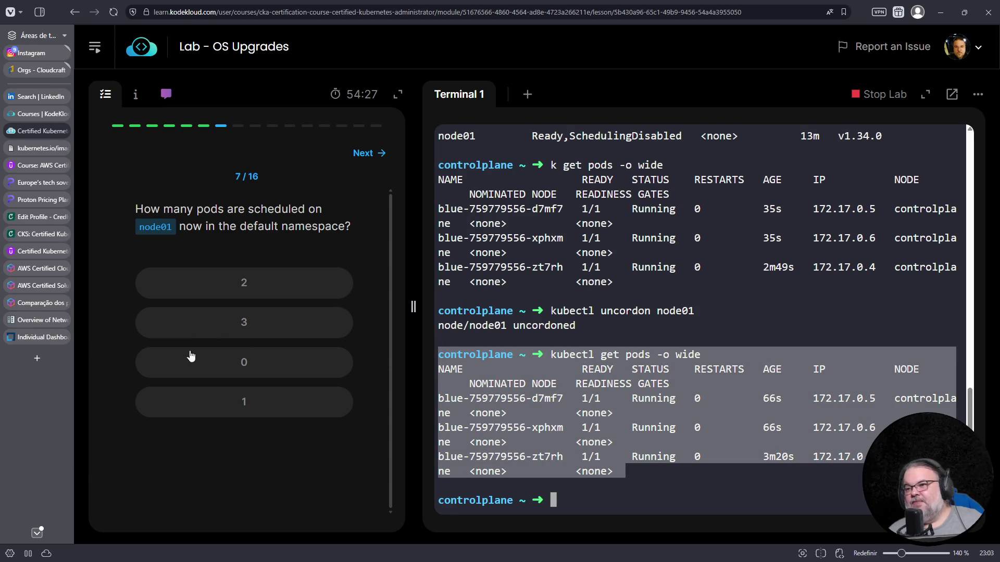
click(734, 428)
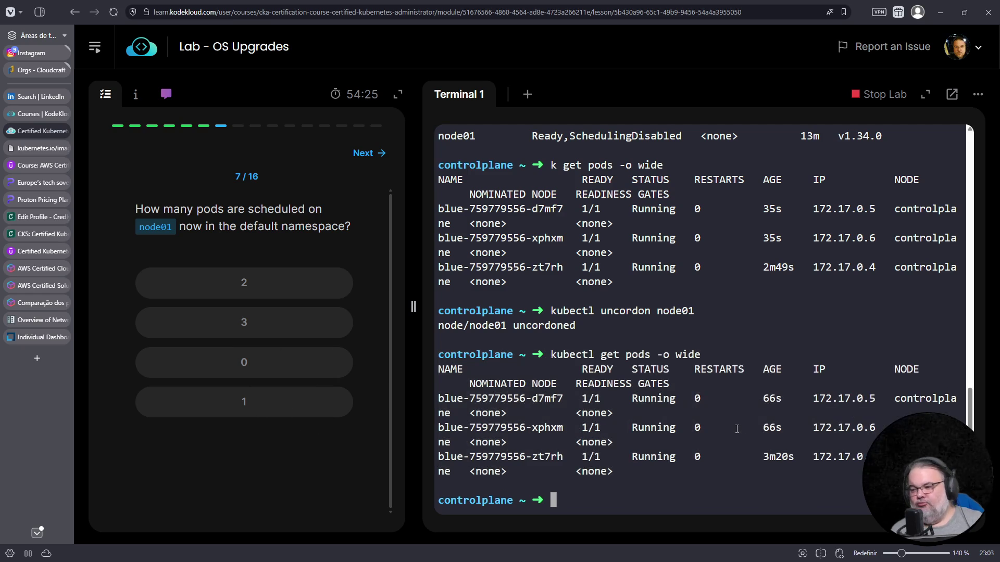
key(Up)
key(Return)
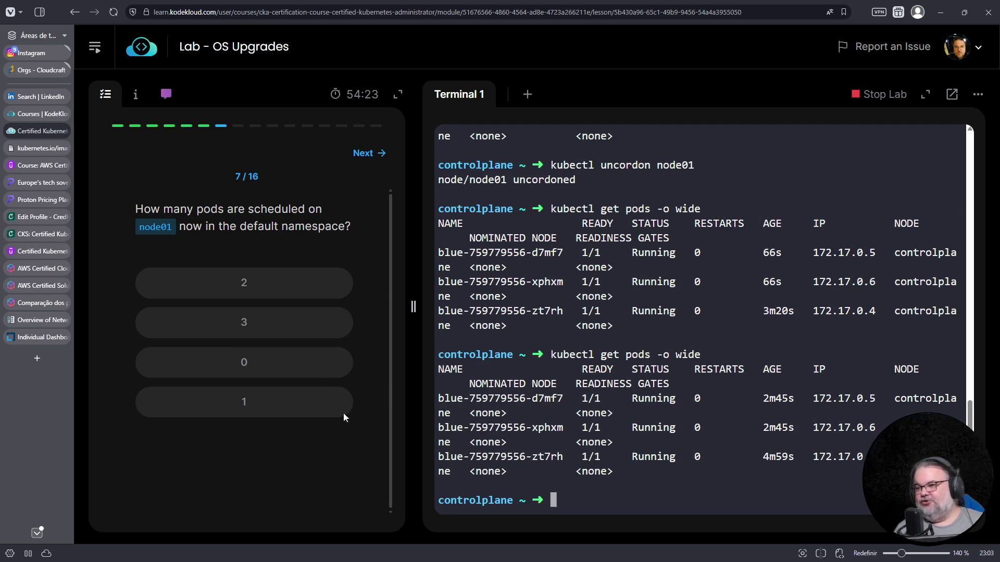
click(247, 364)
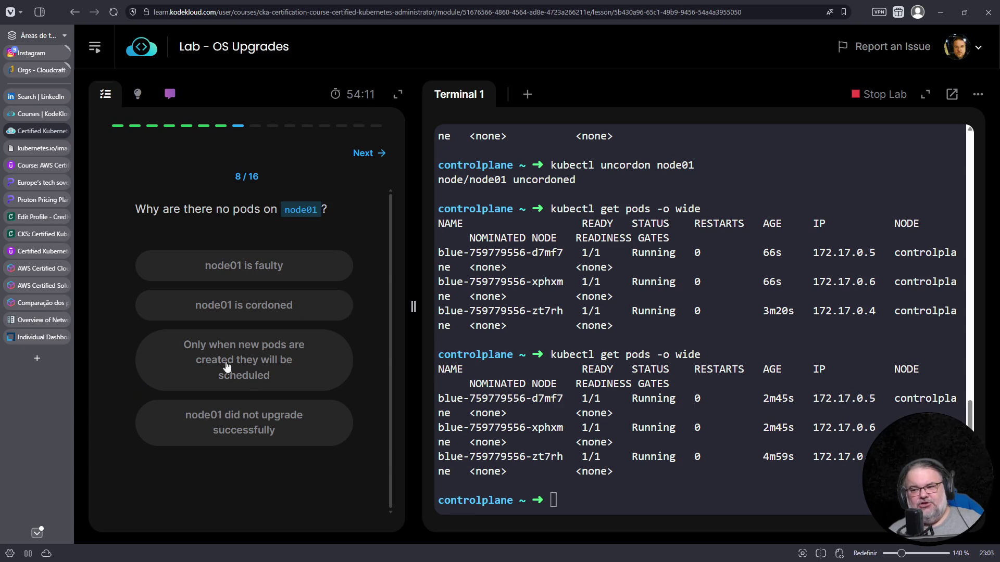
Step: Answer that pods schedule only when newly created, then rerun the wide pod listing to check the NODE column
click(275, 358)
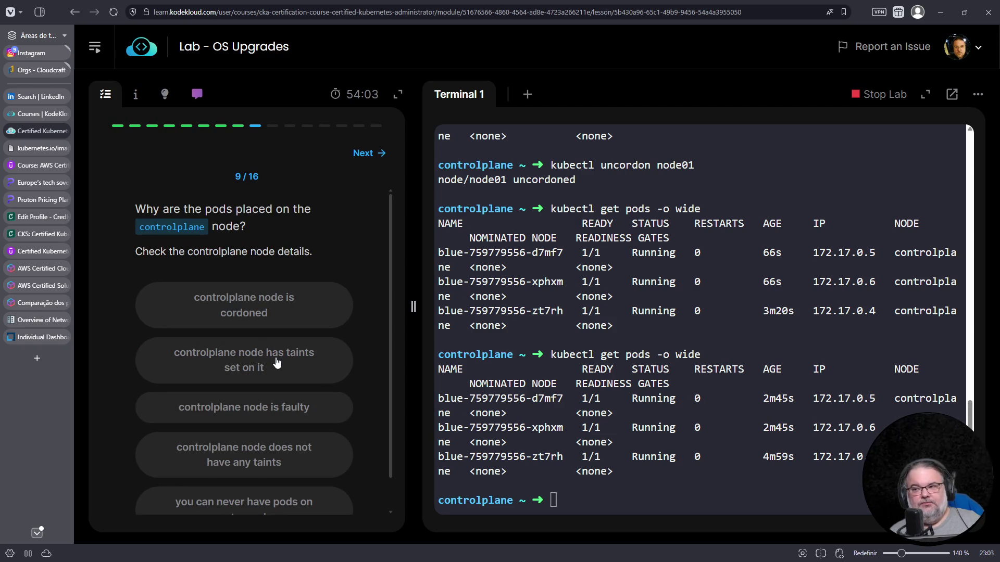
scroll(294, 323, down, 1)
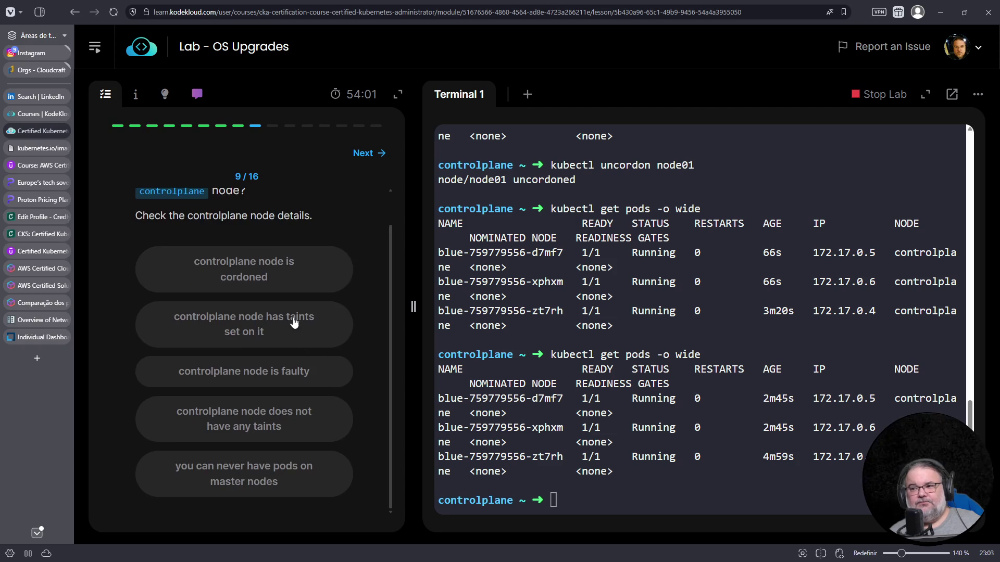
scroll(223, 328, up, 1)
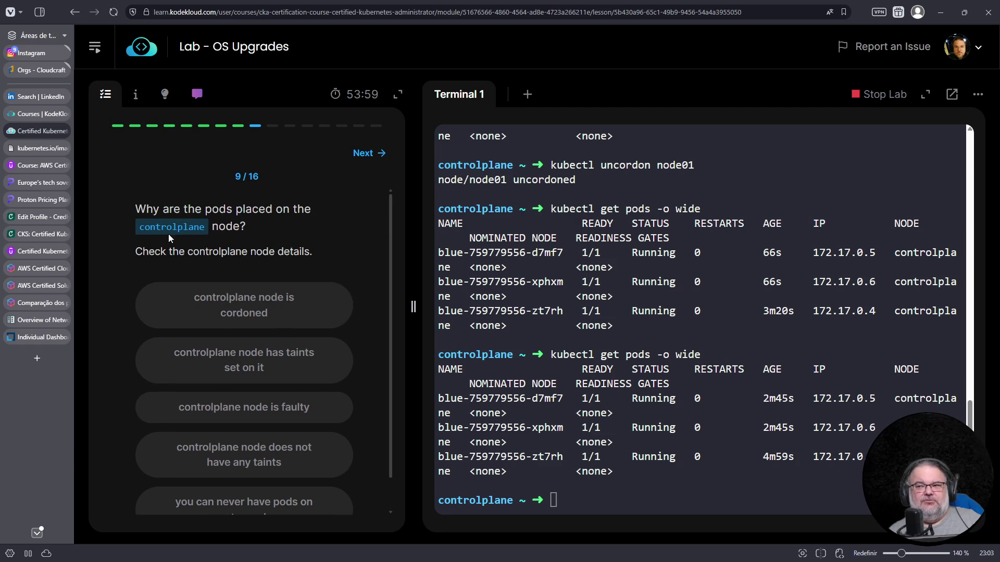
scroll(355, 352, down, 1)
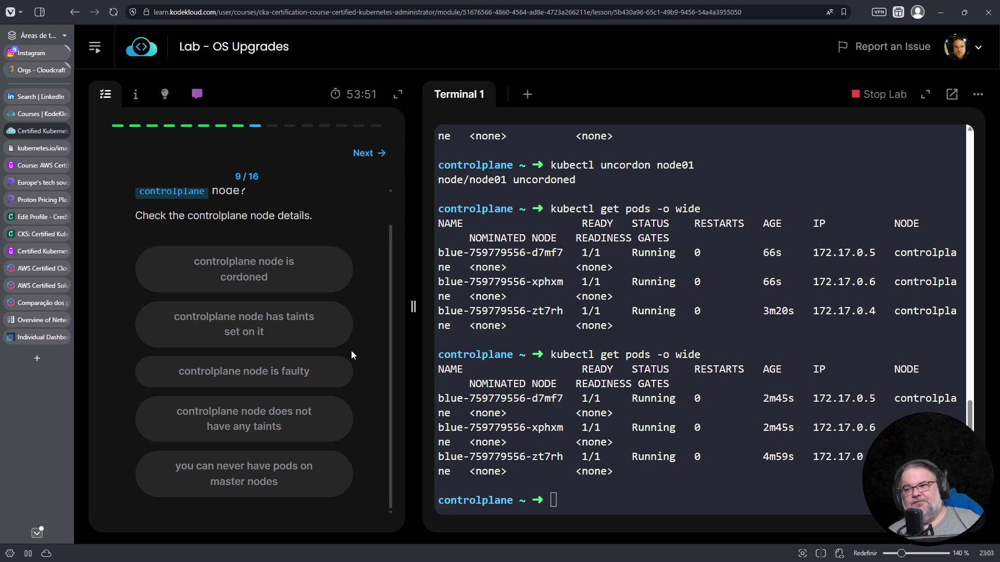
scroll(351, 355, up, 1)
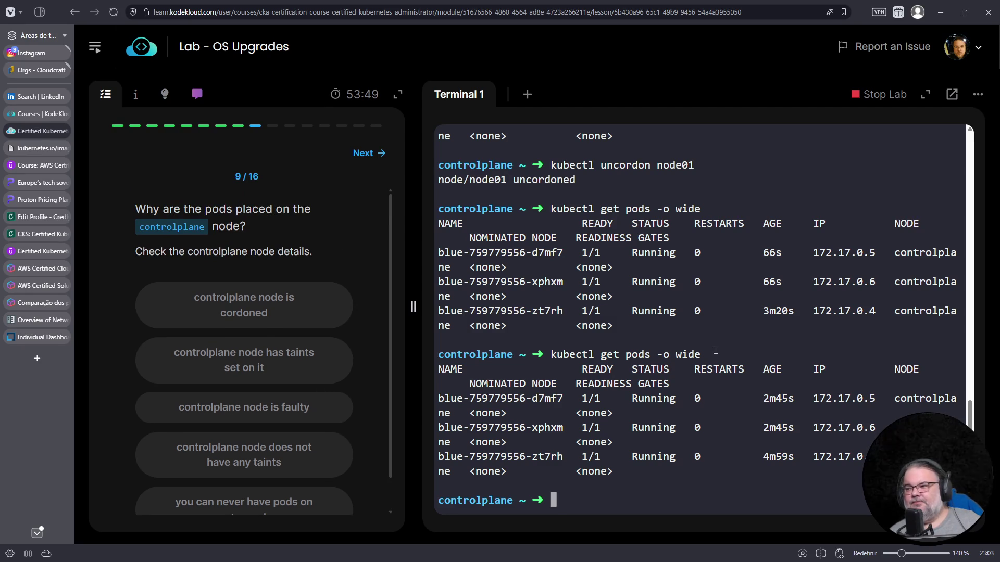
key(Up)
key(Return)
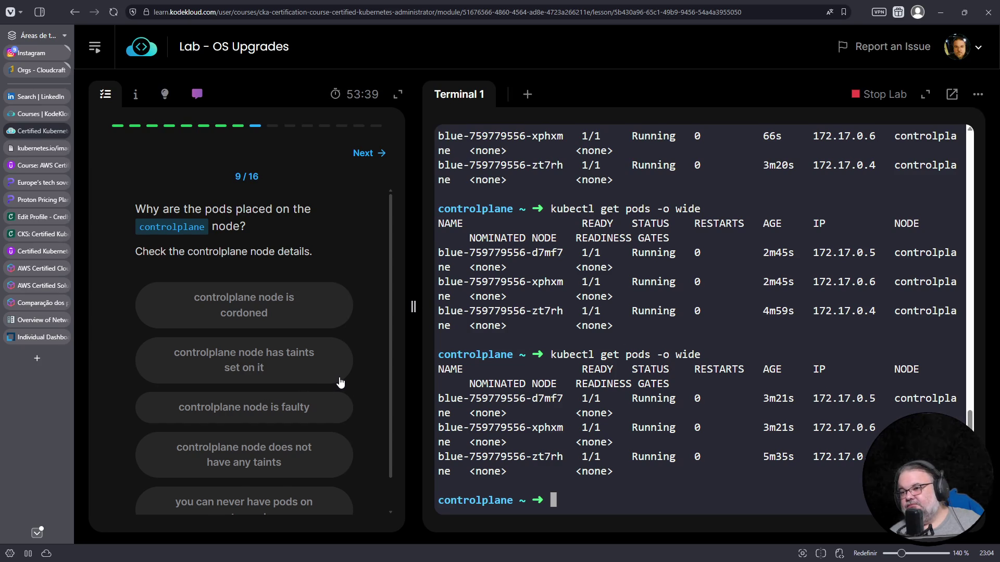
scroll(341, 382, down, 1)
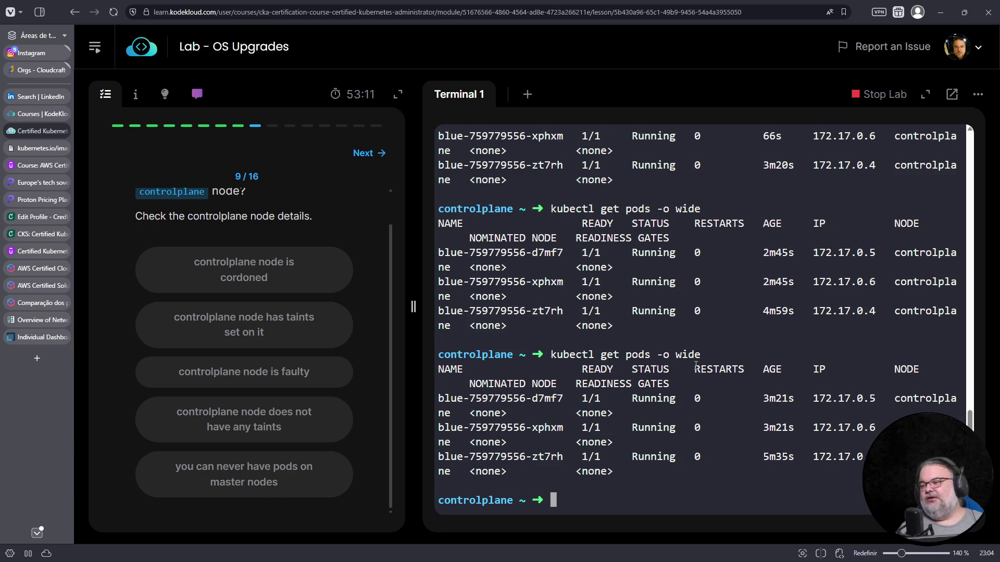
Step: Run kubectl get nodes controlplane -o yaml and answer that the controlplane node has taints set
key(Up)
key(BackSpace)
key(BackSpace)
key(BackSpace)
key(BackSpace)
key(BackSpace)
key(BackSpace)
key(BackSpace)
key(BackSpace)
key(BackSpace)
key(BackSpace)
text(nodes controlpalne -o yaml)
key(Left)
key(Left)
key(Left)
key(Left)
key(BackSpace)
key(BackSpace)
text(la)
key(Return)
scroll(586, 339, up, 5)
scroll(586, 340, up, 5)
scroll(582, 341, up, 5)
scroll(577, 342, up, 5)
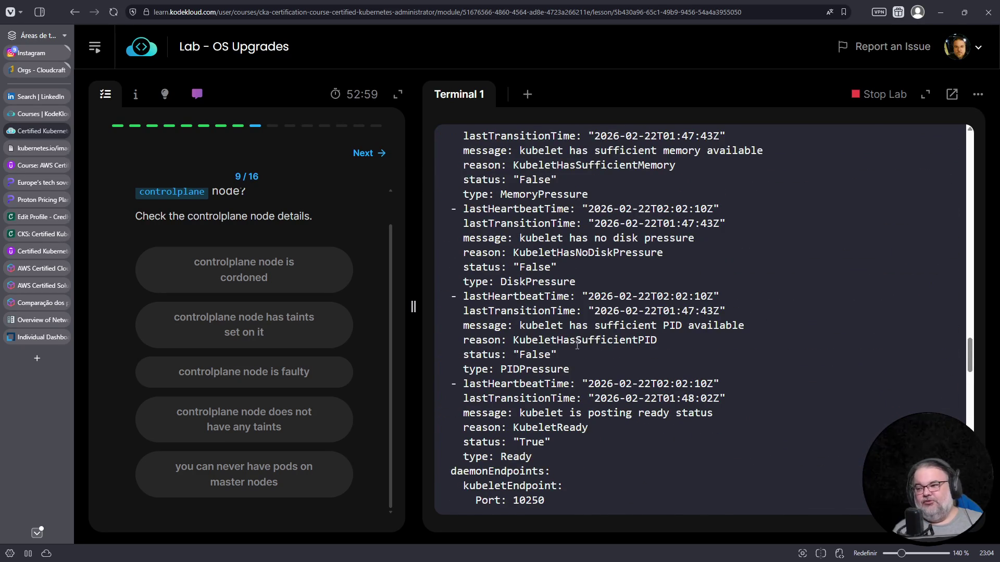
scroll(577, 344, up, 5)
scroll(571, 347, up, 5)
scroll(556, 353, up, 5)
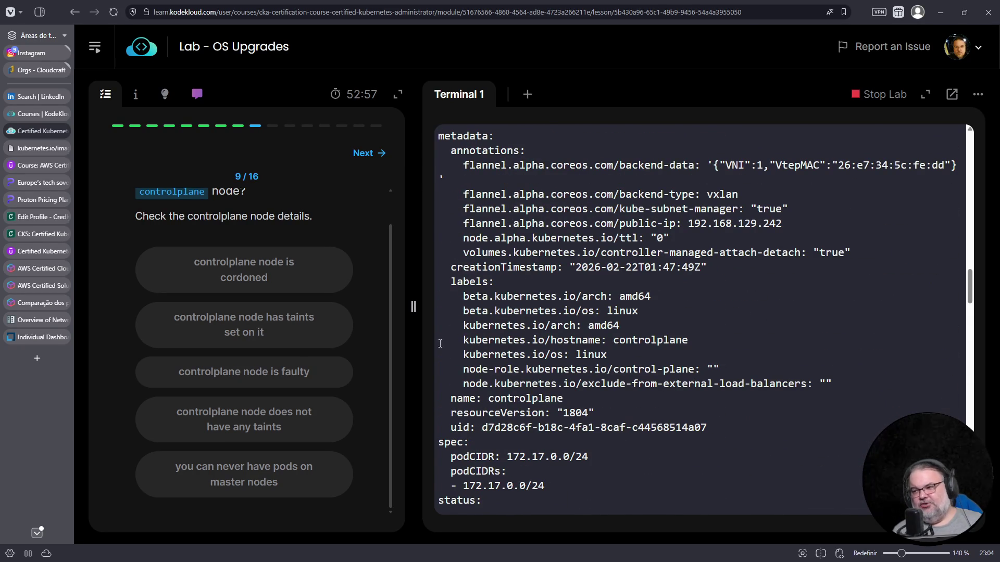
scroll(468, 476, down, 5)
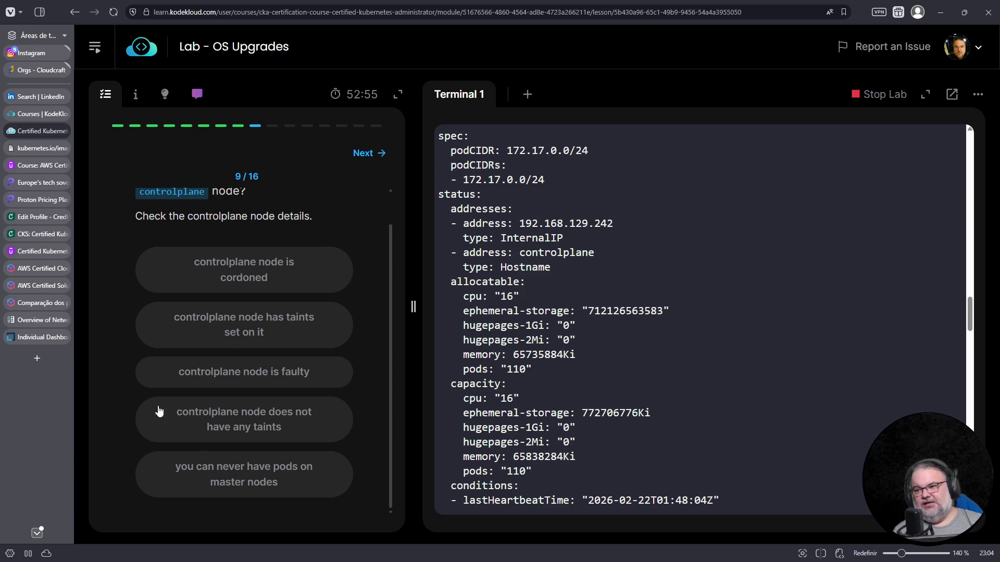
click(311, 327)
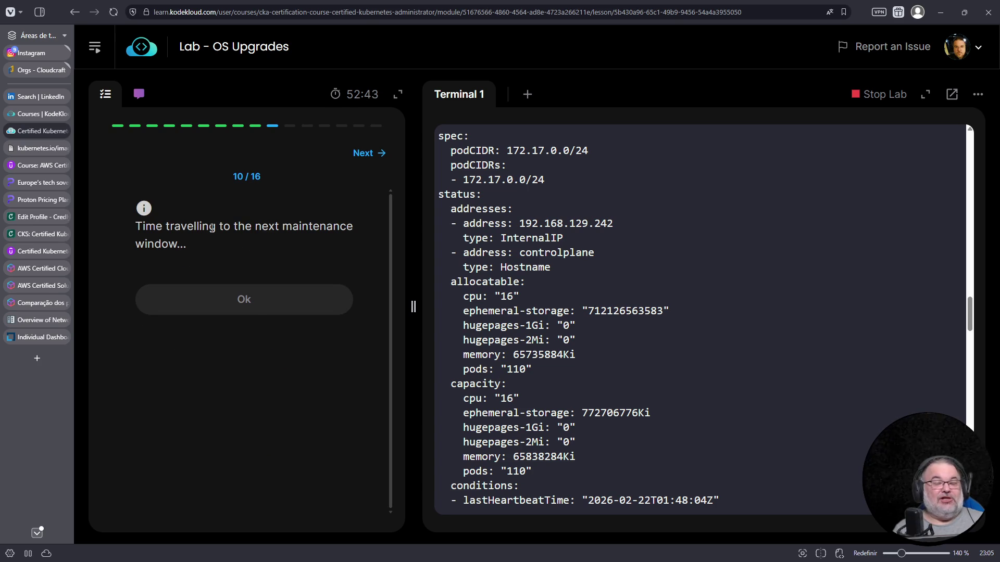
Step: Acknowledge the maintenance notice and run the suggested kubectl drain node01 --ignore-daemonsets, which fails
click(254, 309)
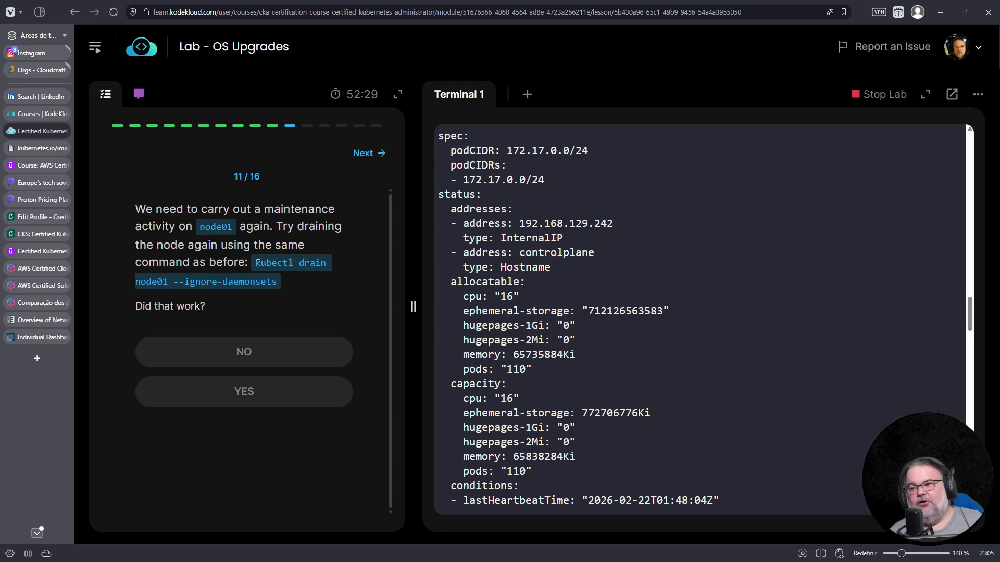
drag(258, 263, 278, 282)
key(ctrl+c)
right_click(674, 70)
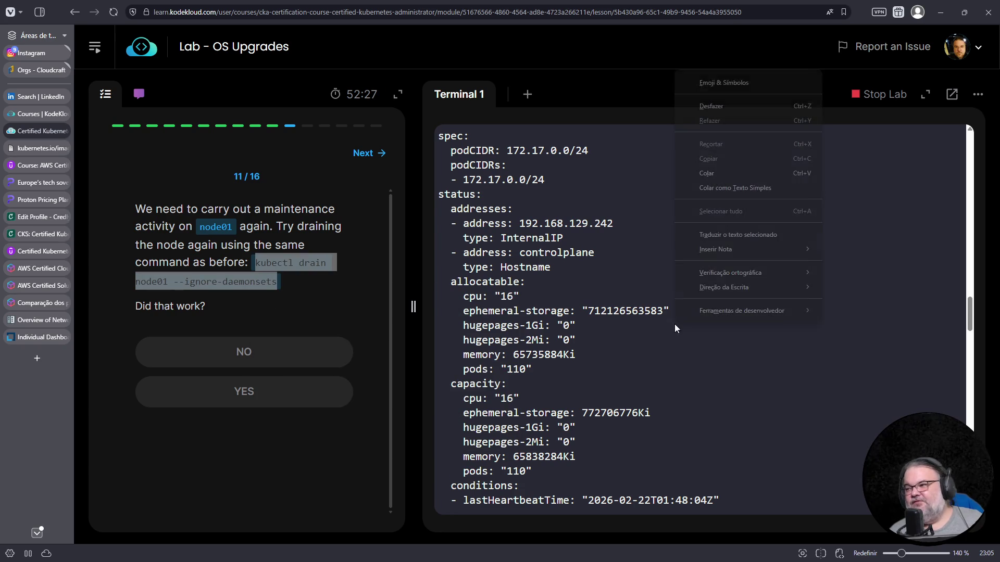
click(720, 167)
key(ctrl+v)
key(Return)
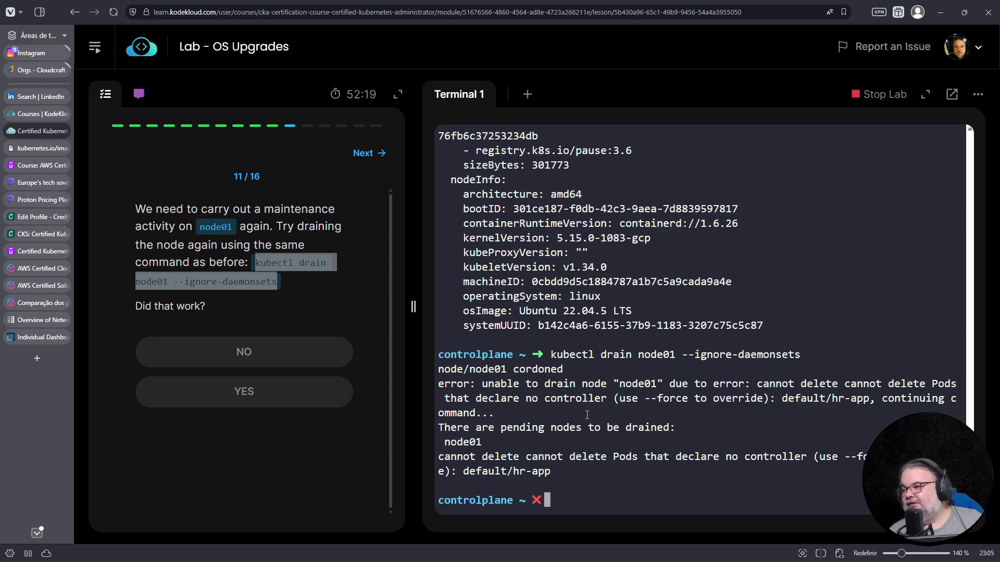
Step: Note the default/hr-app pod in the drain error, cancel the recalled drain and list the pods
double_click(841, 398)
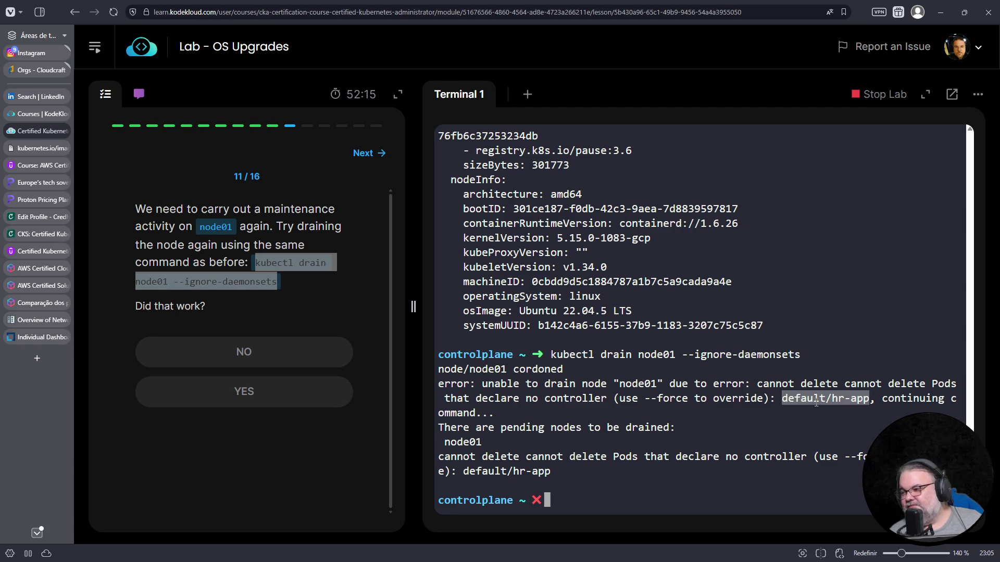
click(778, 438)
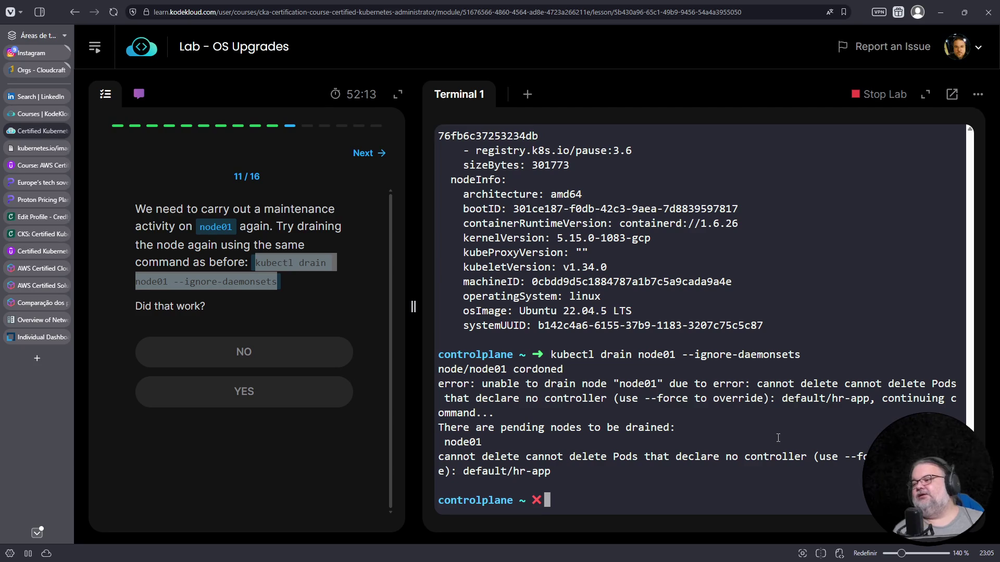
key(Up)
key(ctrl+c)
text(k get pods)
key(Return)
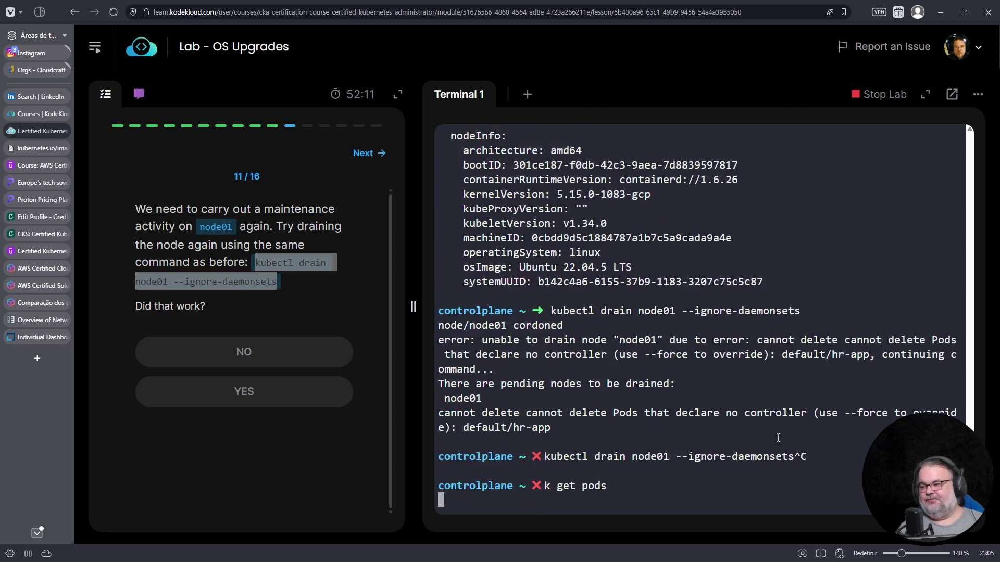
Step: Show the hr-app pod as YAML with k get pods hr-app -o yaml and answer NO, the drain did not work
key(Up)
text(hr-app -o)
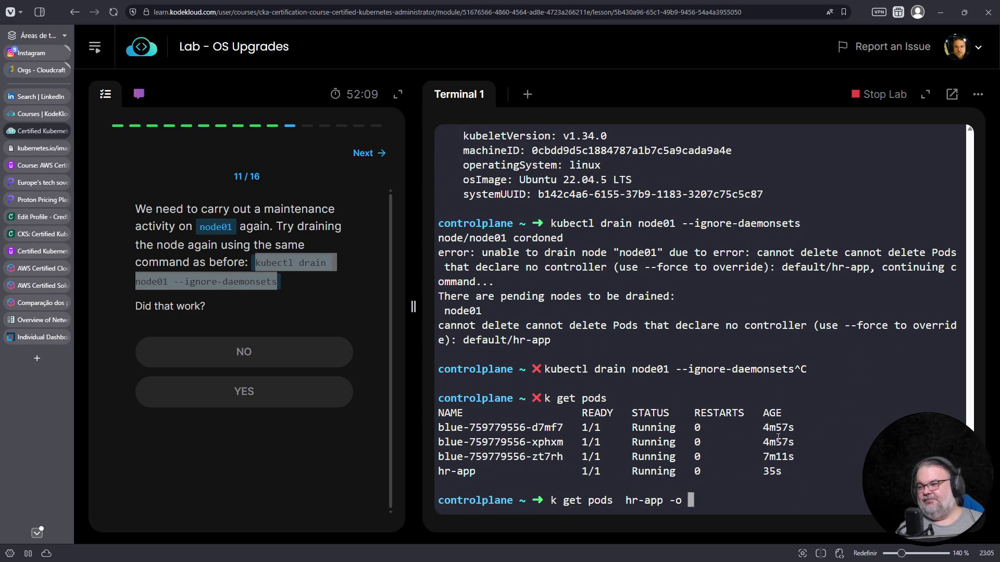
text( yaml)
key(Return)
scroll(655, 396, up, 4)
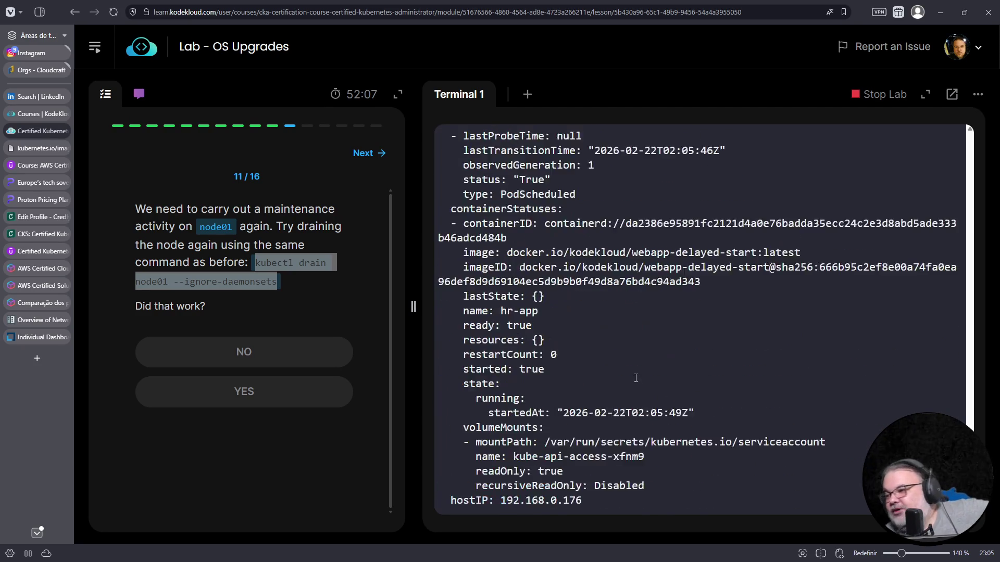
scroll(609, 417, up, 3)
scroll(609, 416, up, 5)
scroll(609, 400, up, 5)
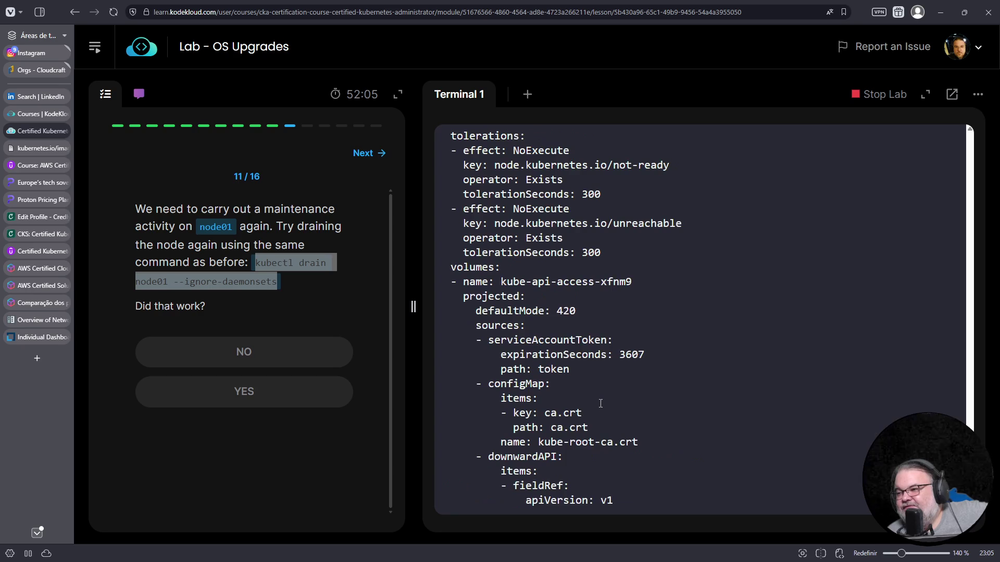
scroll(609, 400, up, 3)
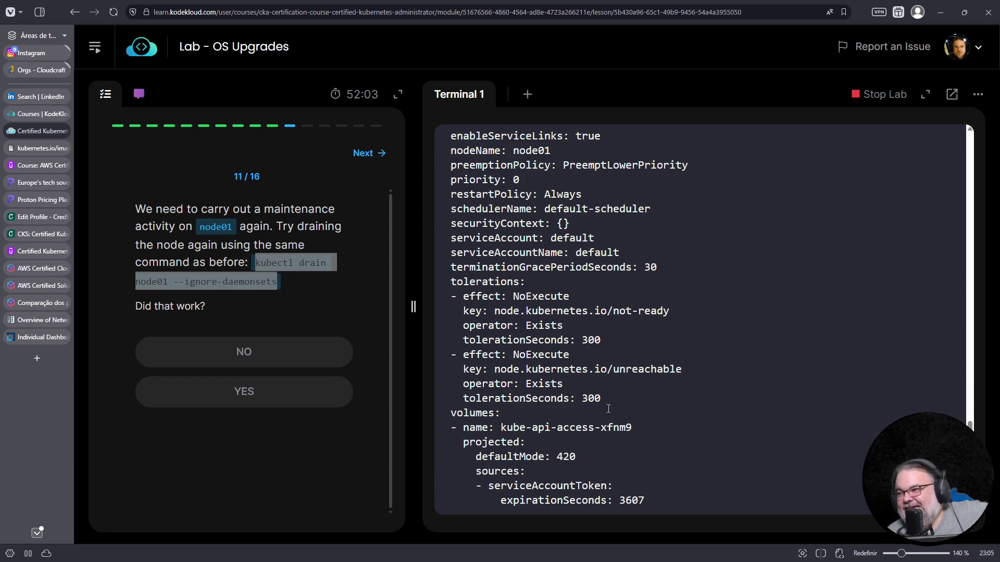
scroll(606, 401, up, 1)
scroll(606, 401, up, 3)
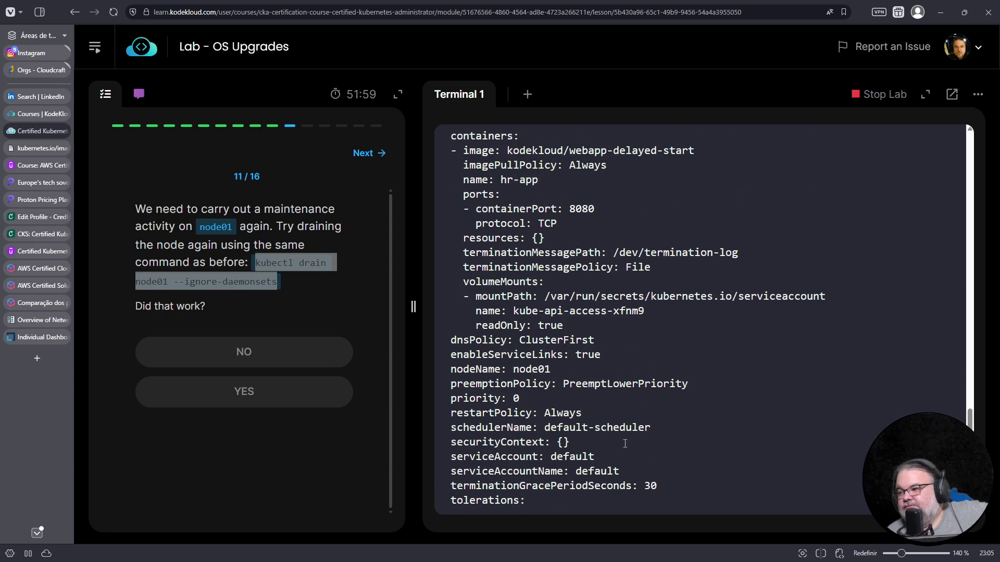
scroll(625, 444, up, 5)
scroll(544, 334, down, 3)
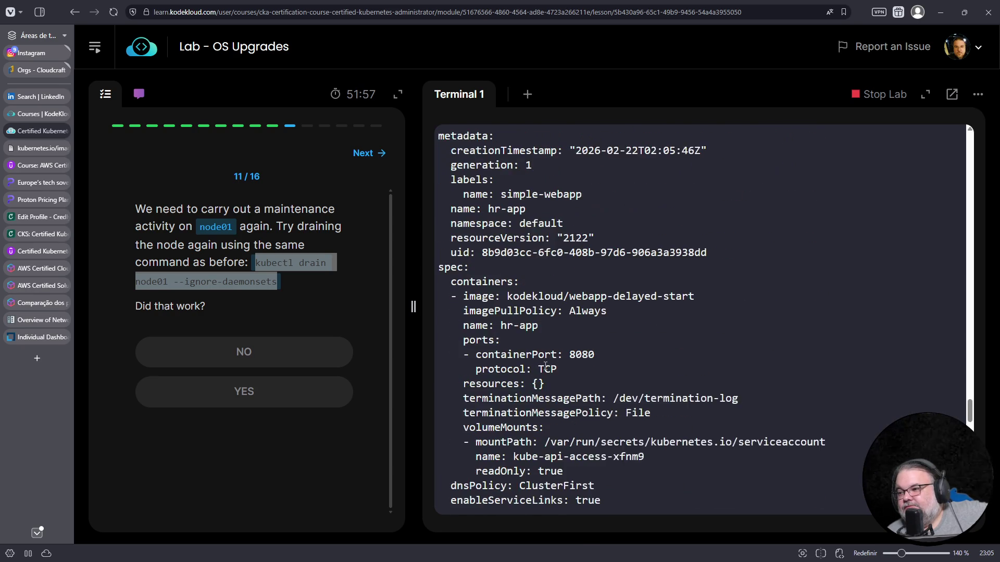
scroll(537, 364, down, 1)
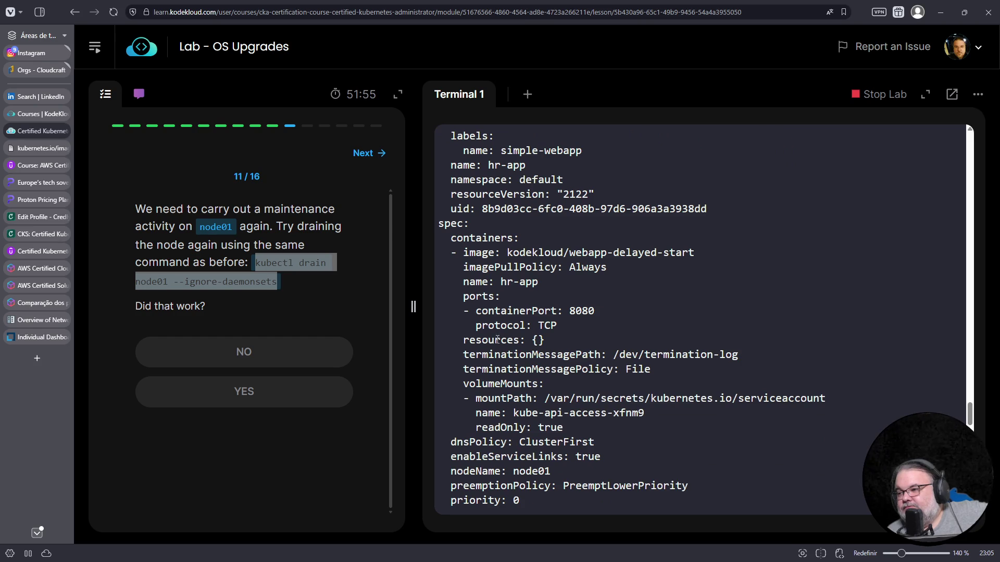
scroll(501, 371, down, 2)
scroll(575, 349, down, 1)
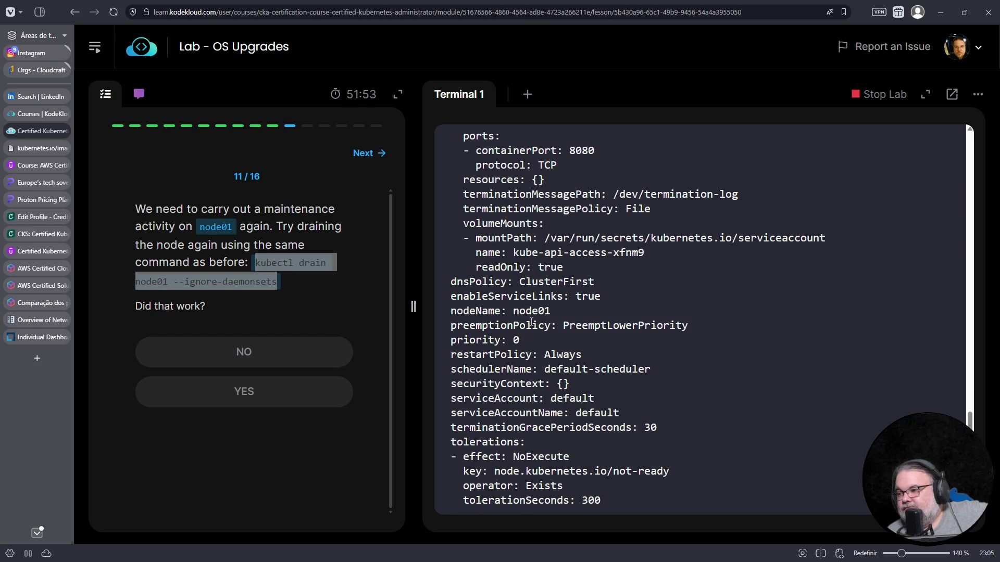
scroll(532, 319, down, 1)
scroll(498, 288, down, 1)
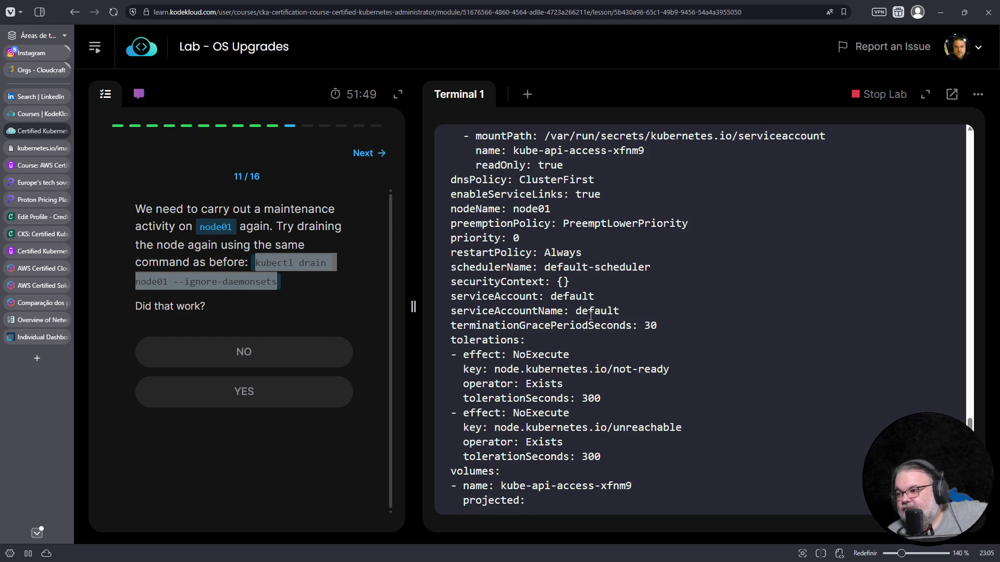
scroll(590, 321, down, 1)
scroll(590, 319, down, 1)
scroll(589, 317, down, 2)
scroll(590, 316, down, 1)
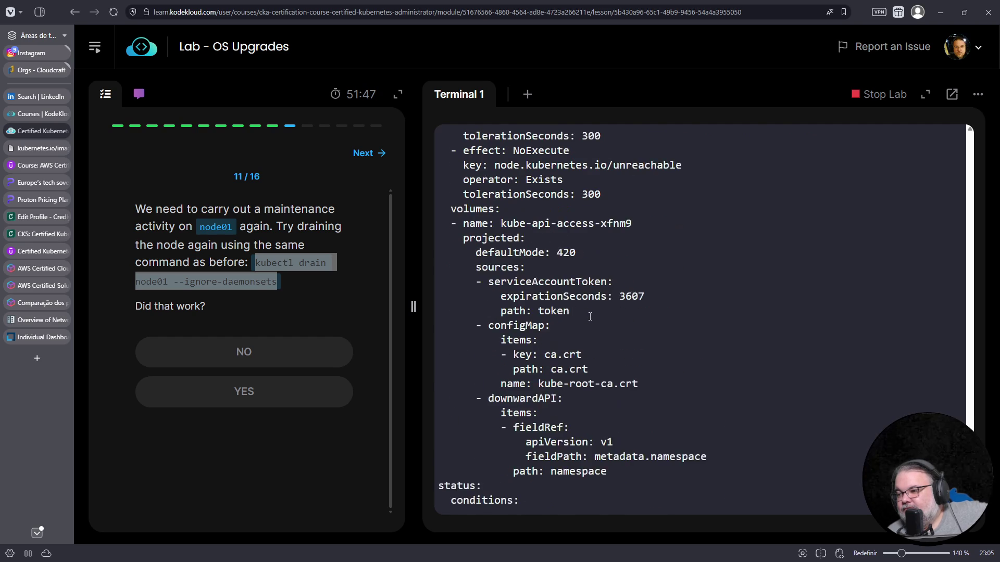
scroll(590, 316, down, 2)
scroll(590, 317, down, 3)
scroll(590, 318, down, 3)
scroll(591, 318, down, 1)
scroll(591, 318, down, 3)
scroll(590, 318, down, 1)
click(283, 358)
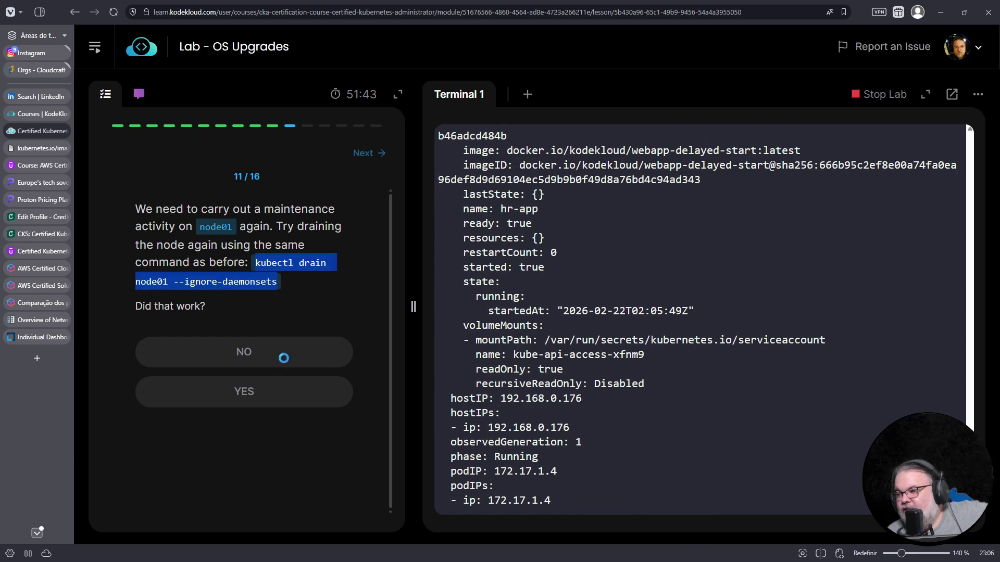
scroll(637, 402, down, 1)
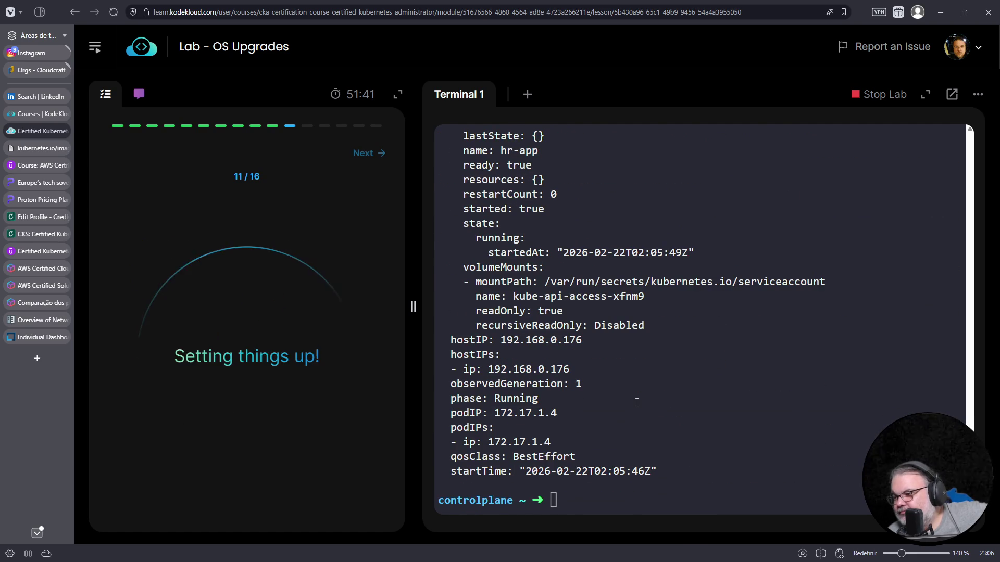
scroll(633, 401, up, 6)
scroll(612, 393, up, 2)
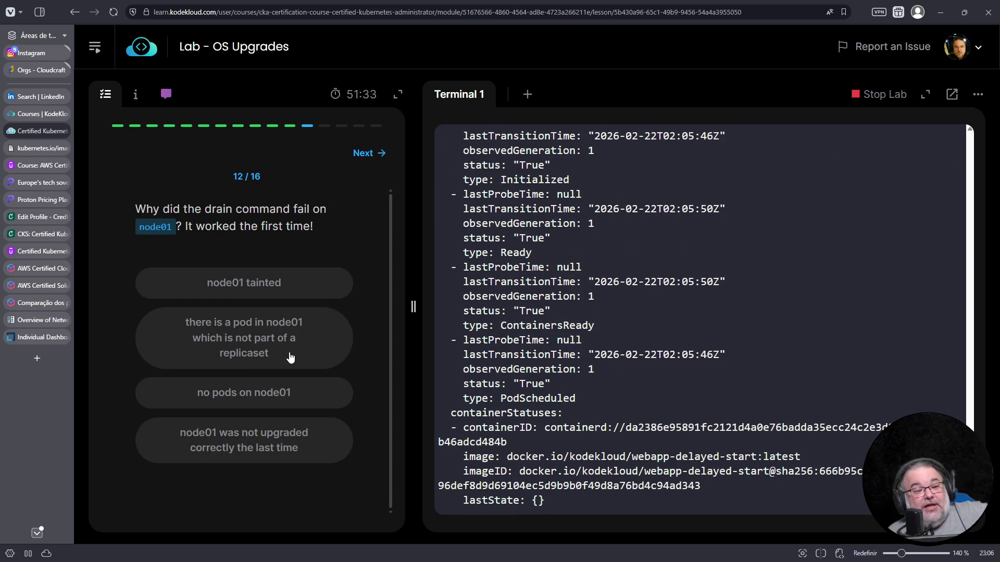
scroll(498, 373, up, 5)
scroll(516, 378, up, 5)
scroll(536, 383, up, 5)
scroll(536, 382, up, 5)
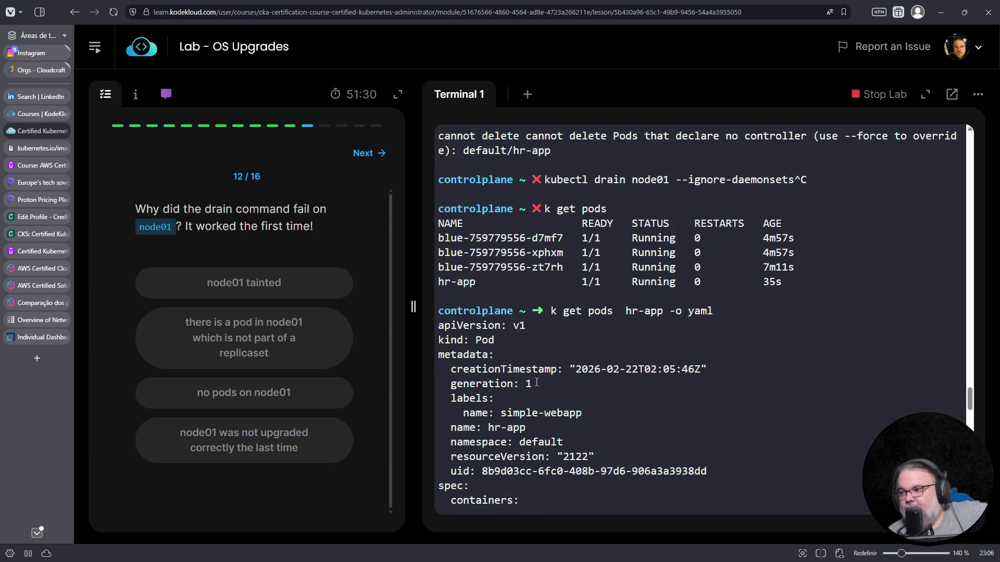
Step: Review the hr-app YAML to its end and clear the terminal prompt with Ctrl+C
double_click(504, 428)
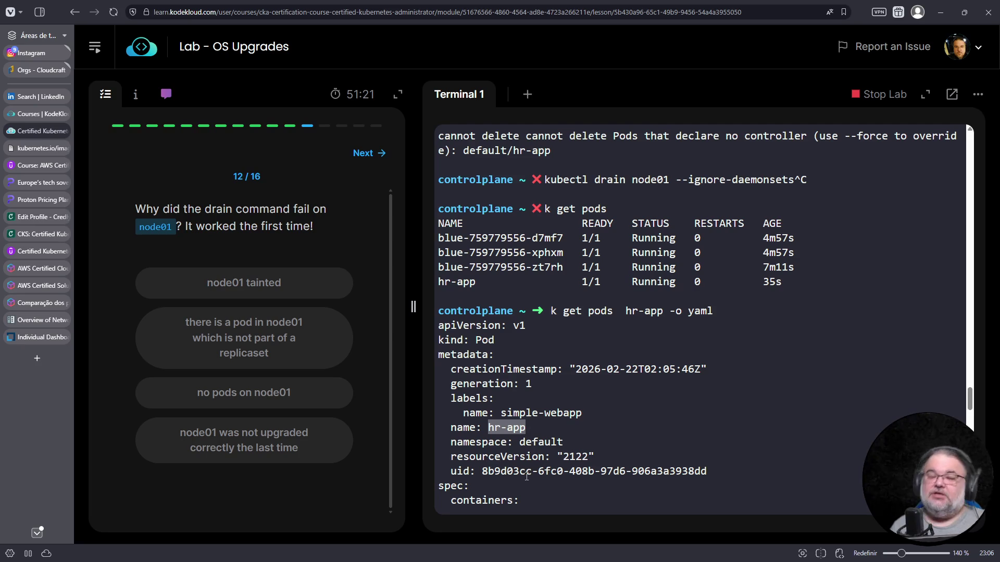
click(668, 444)
key(ctrl+c)
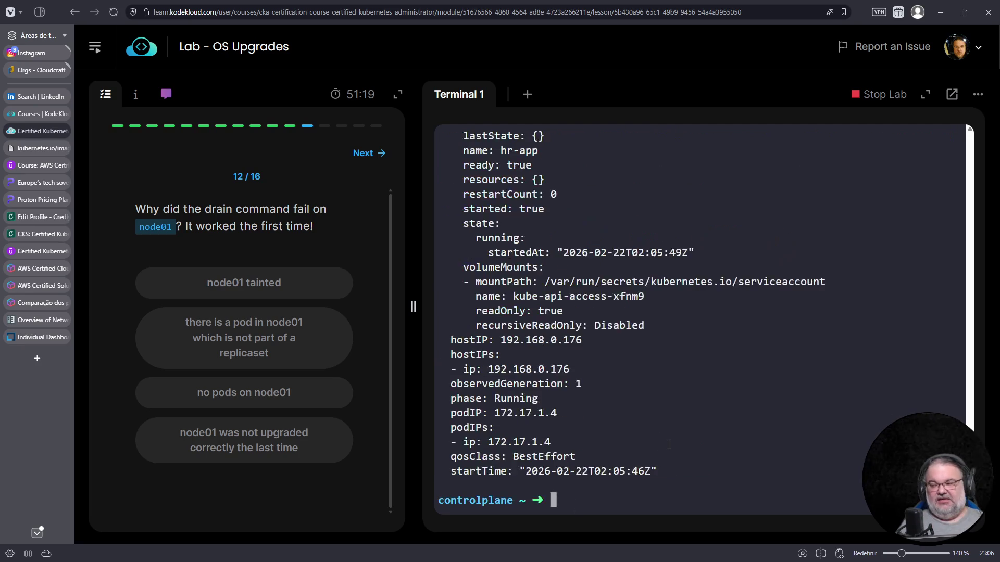
text(k run nginx --image=ninx)
Step: Create a standalone nginx pod with k run nginx --image=nginx and list the pods to confirm it runs
key(BackSpace)
key(BackSpace)
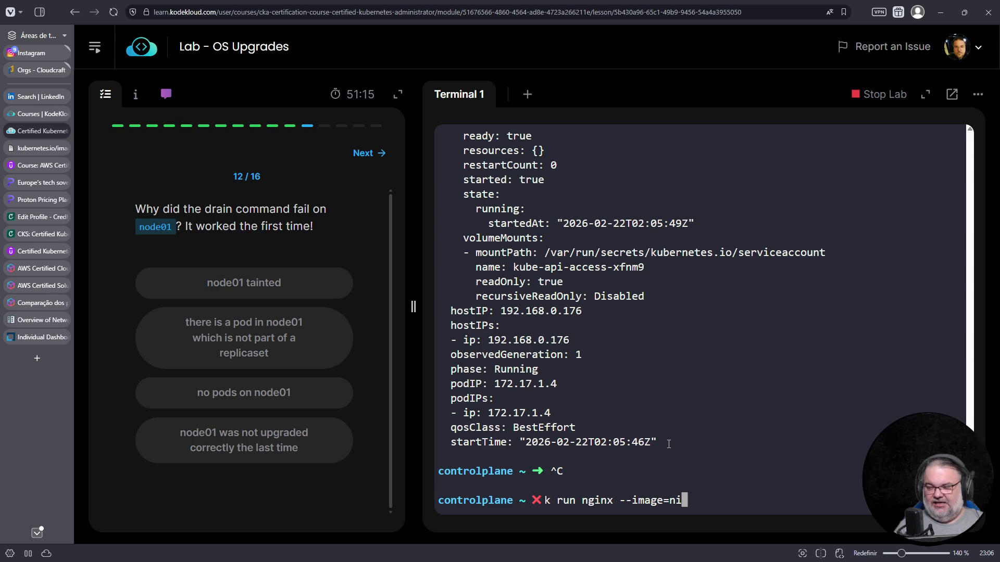
text(nginx)
key(Return)
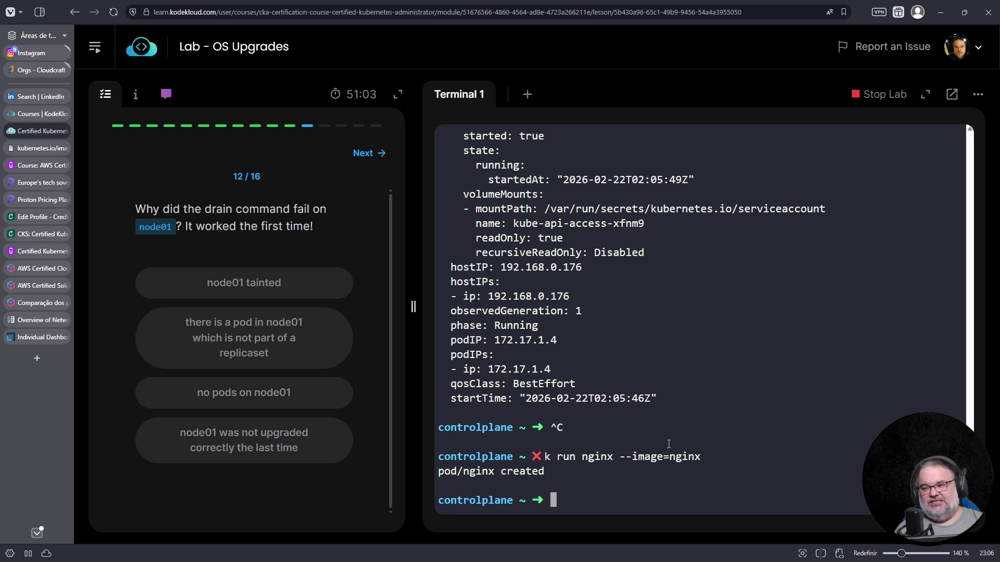
key(Up)
key(Up)
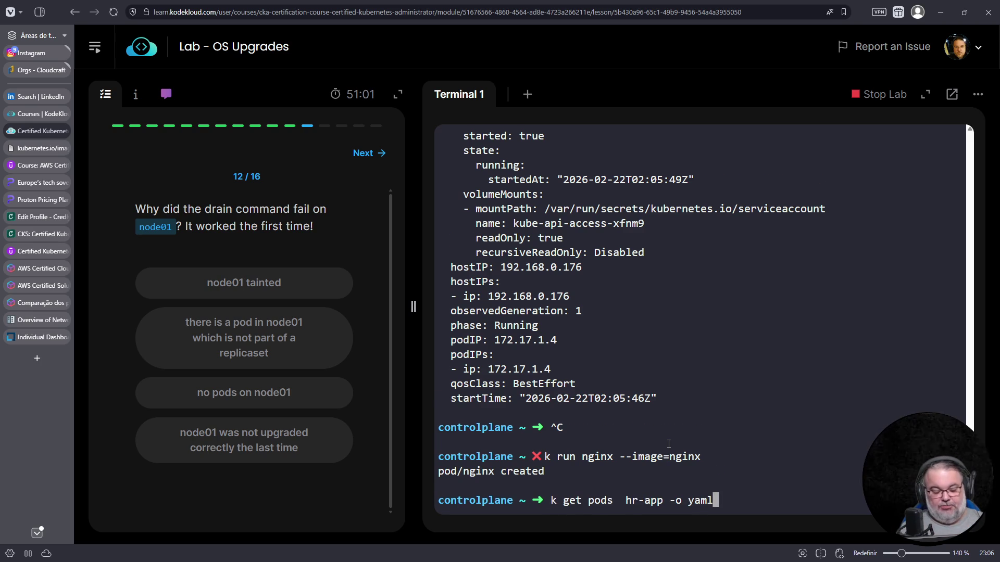
key(ctrl+c)
text(k get pods)
key(Return)
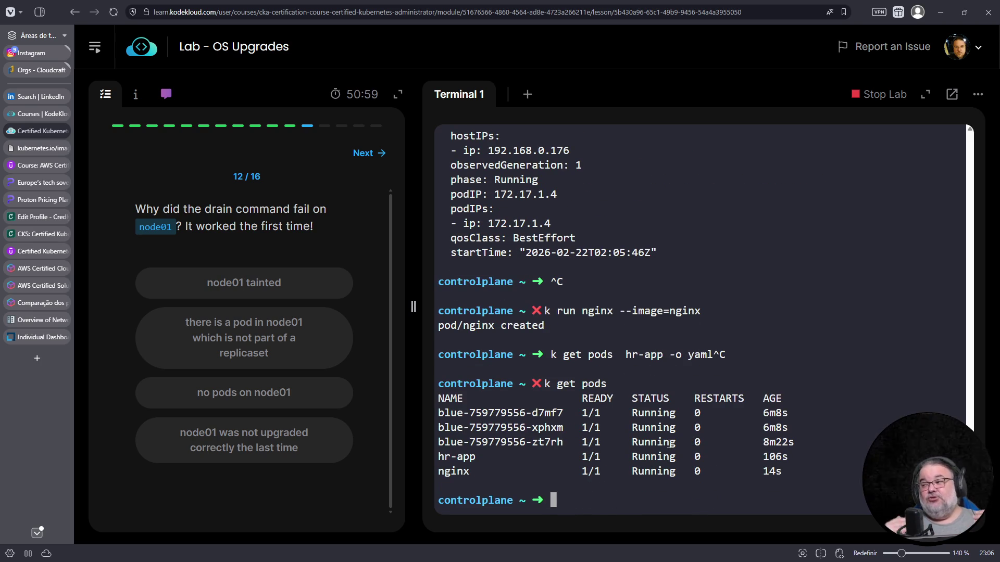
Step: Rerun the node01 drain from history and answer that a pod not part of a replicaset blocks it
key(Up)
key(Up)
key(Down)
key(Up)
key(Up)
key(Up)
key(Return)
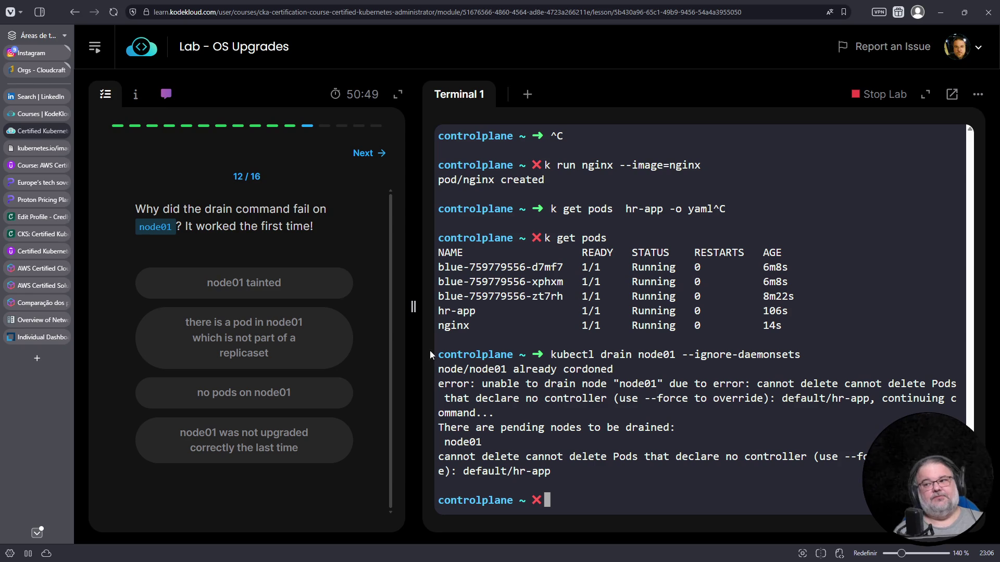
click(274, 356)
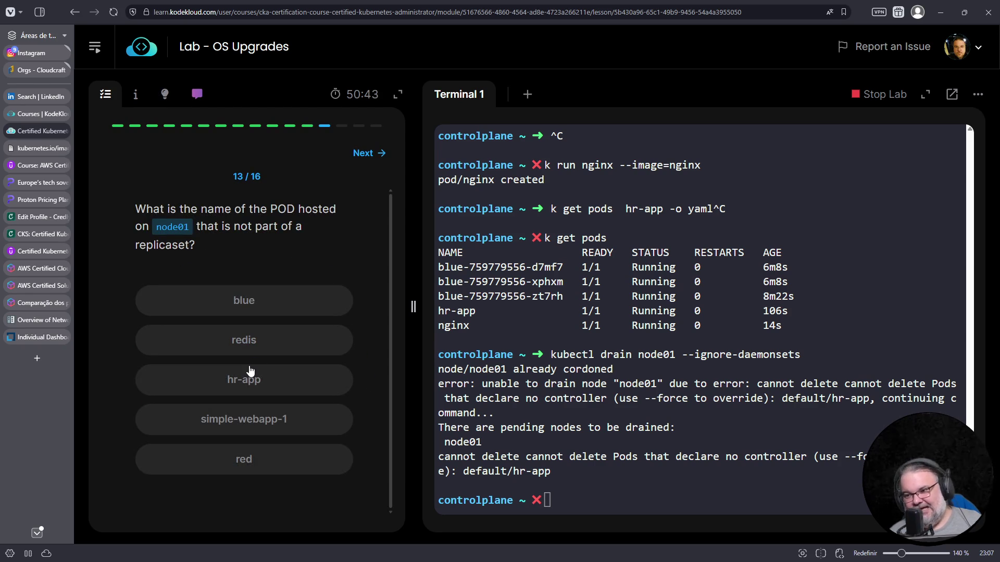
Step: Answer hr-app for question 13 and 'hr-app will be lost forever' for 14, then acknowledge the warning
click(243, 379)
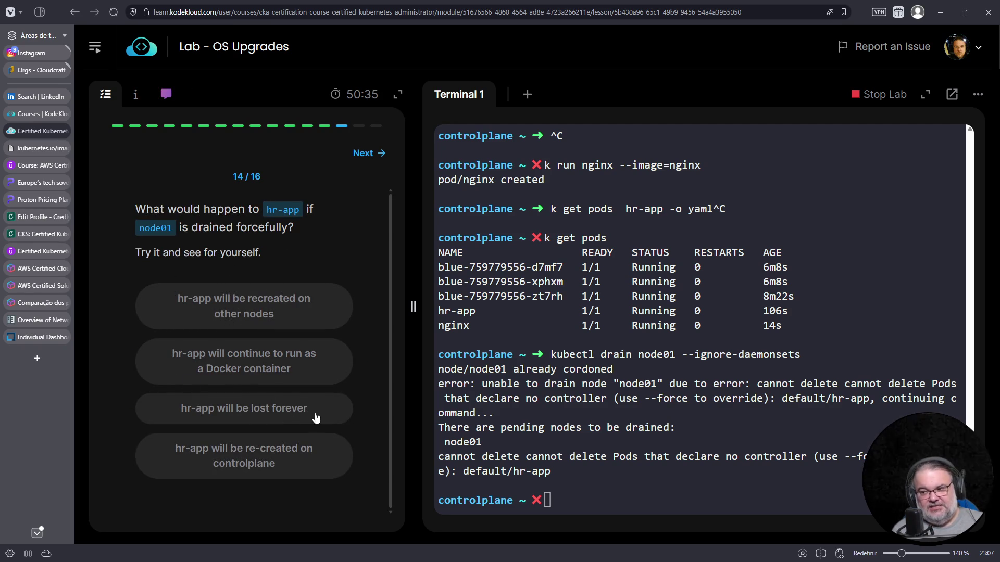
click(237, 410)
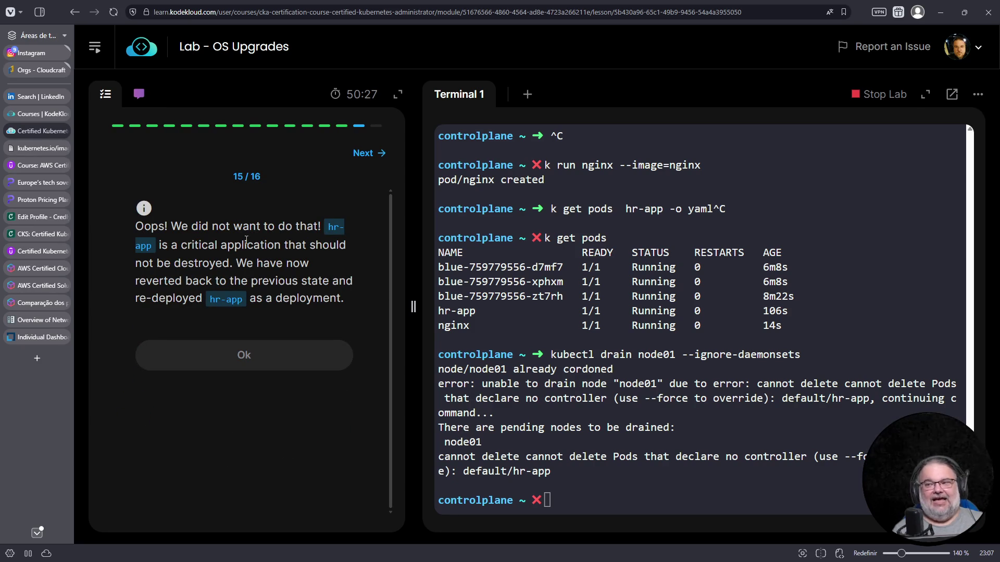
mouse_move(190, 246)
mouse_down()
mouse_move(232, 295)
mouse_move(318, 311)
mouse_up()
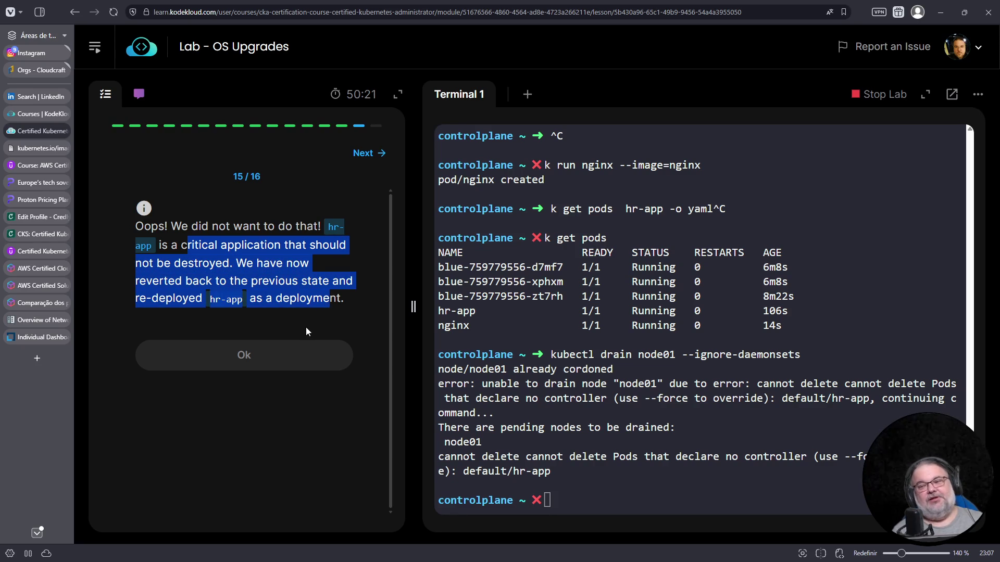
click(589, 374)
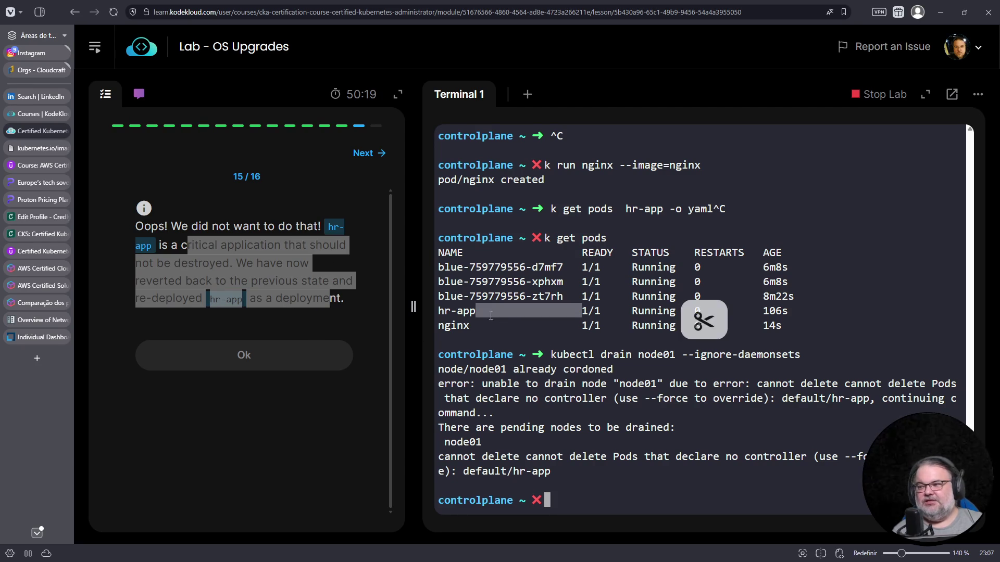
click(290, 355)
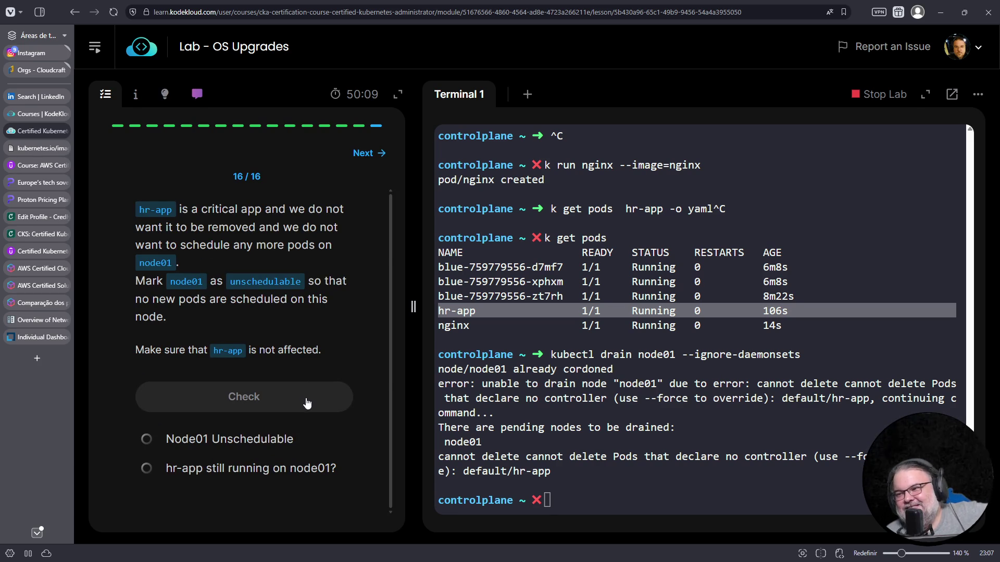
Step: Run kubectl cordon node01 and kubectl get nodes, confirming node01 shows SchedulingDisabled
click(557, 471)
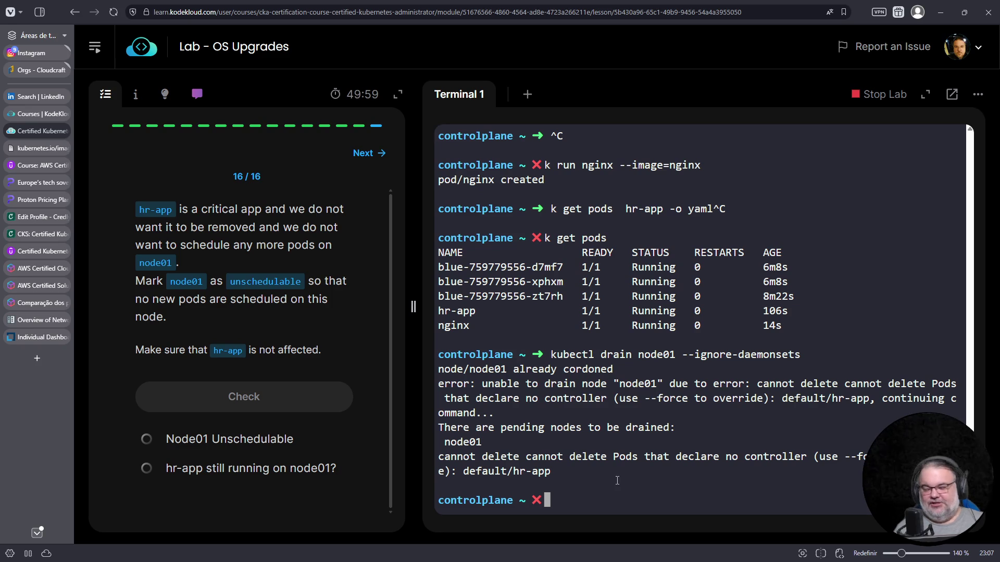
text(kubectl cordon )
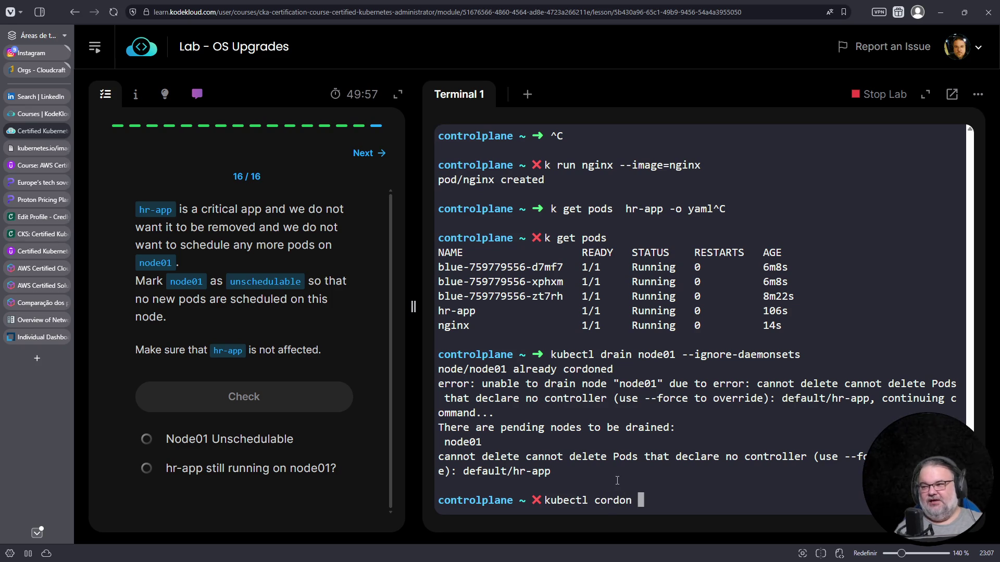
text(node01)
key(Return)
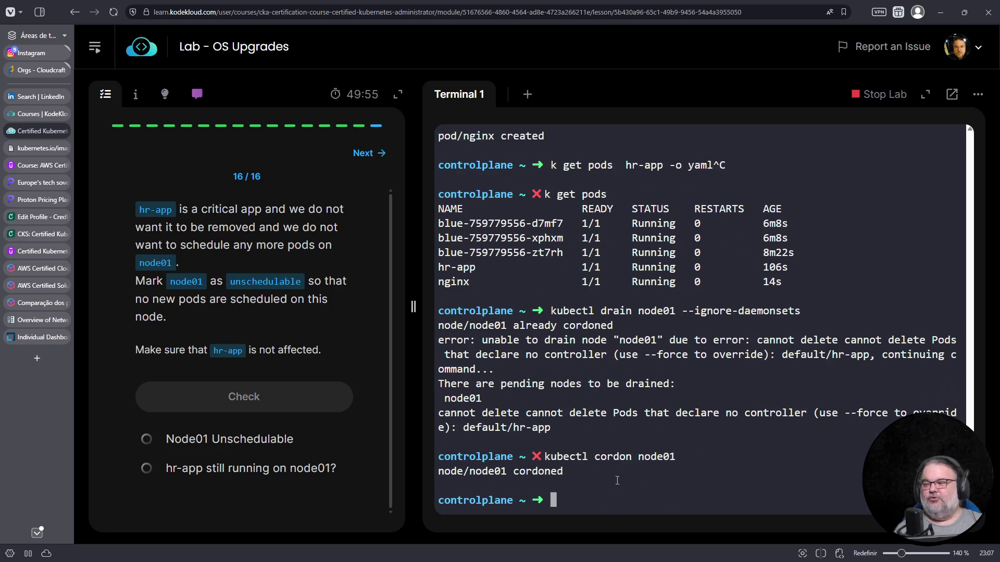
text(kubectl get nodes)
key(Return)
double_click(625, 471)
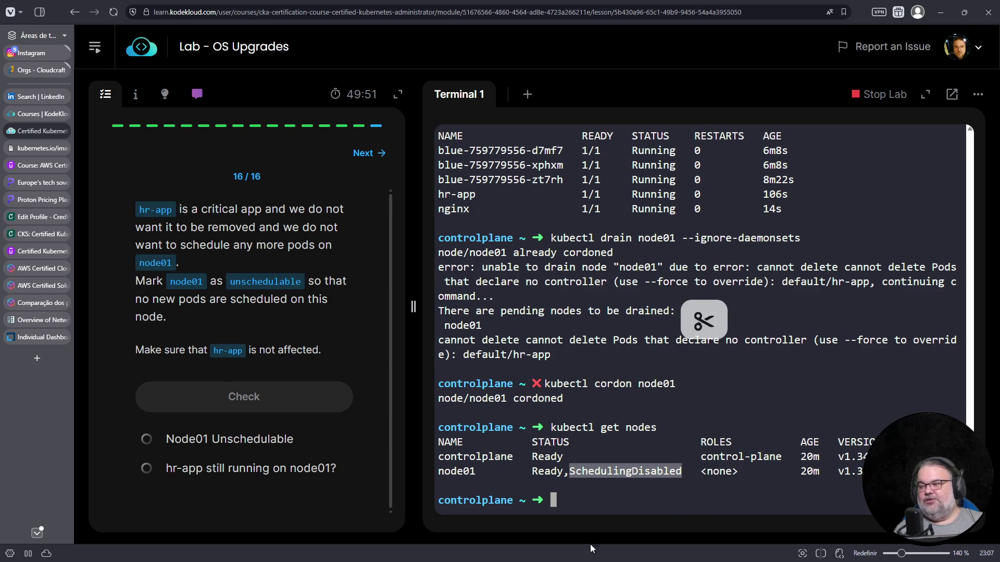
triple_click(605, 384)
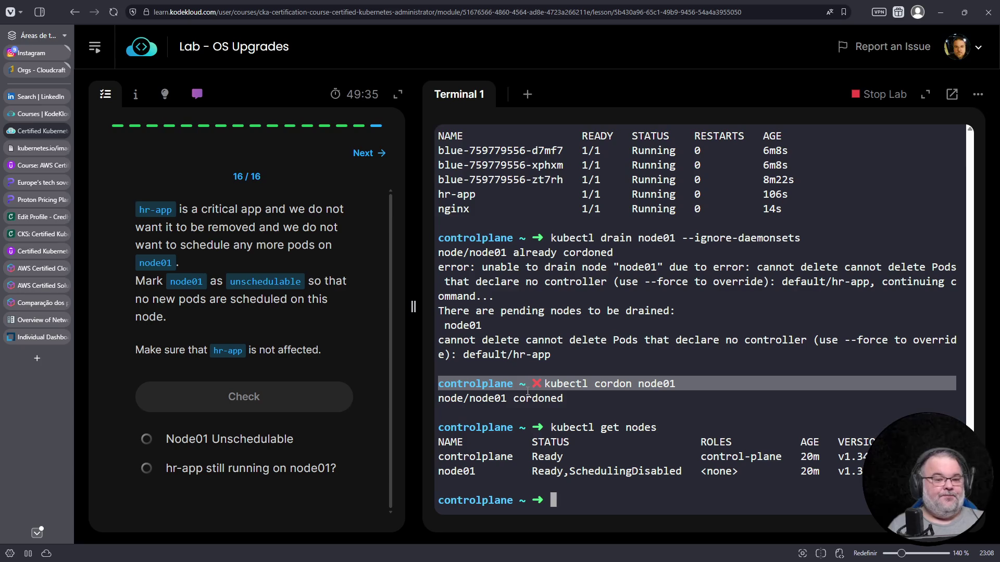
Step: Pass the final check and finish the 16-question lab
click(265, 402)
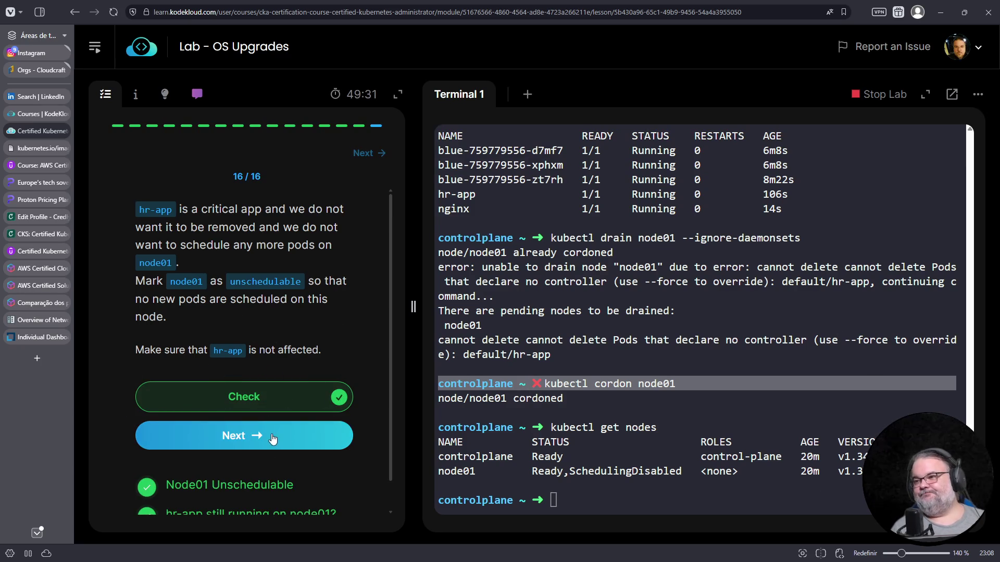
click(273, 438)
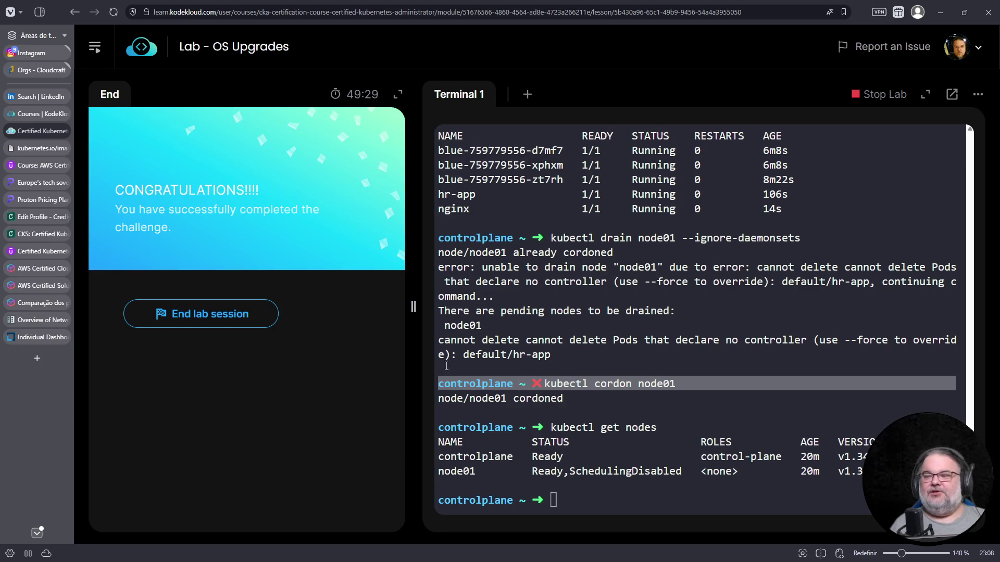
Step: End the OS Upgrades lab session and submit its feedback form
click(262, 324)
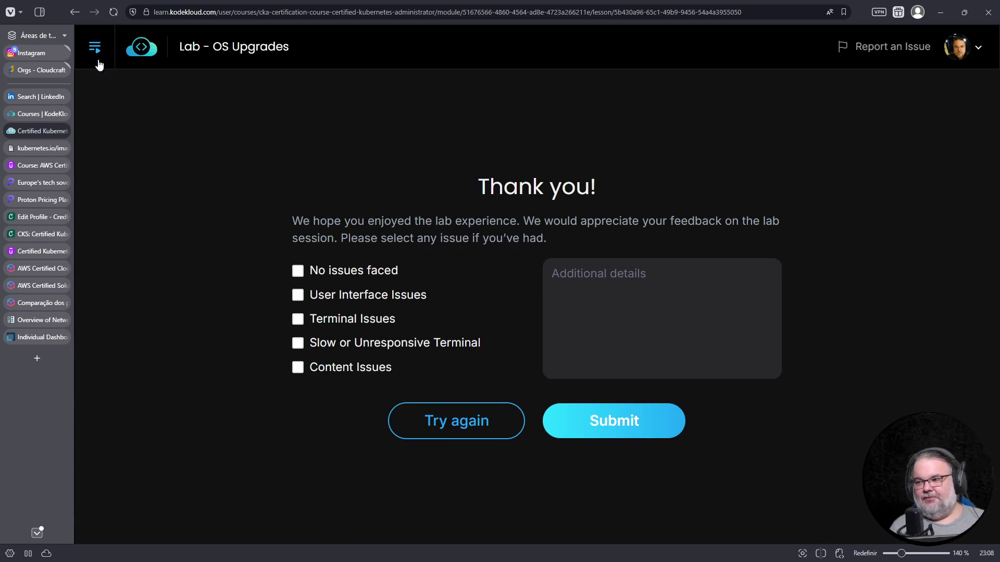
click(96, 48)
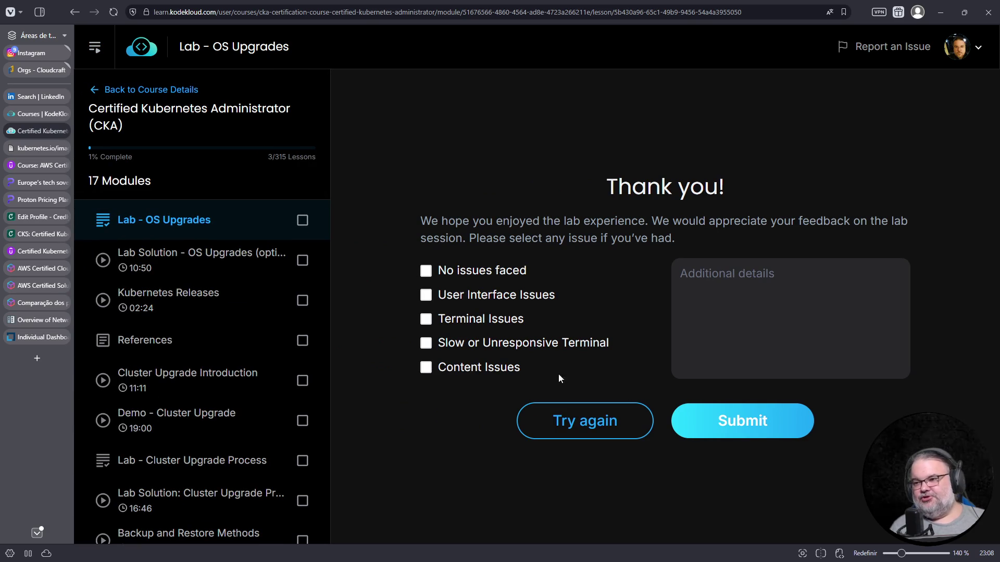
click(703, 418)
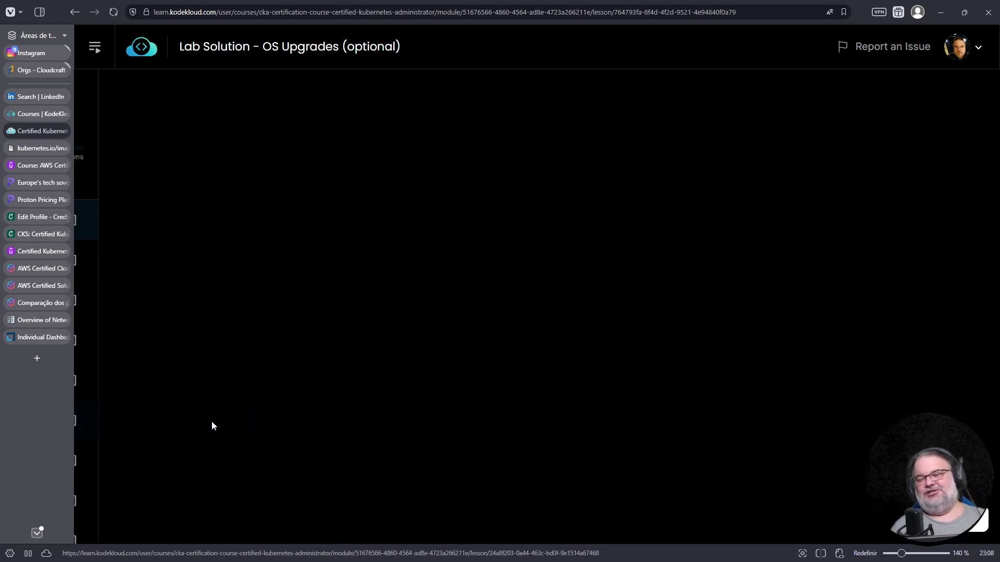
Step: Start the Cluster Upgrade Process lab and switch to the Udemy practice exam
click(212, 426)
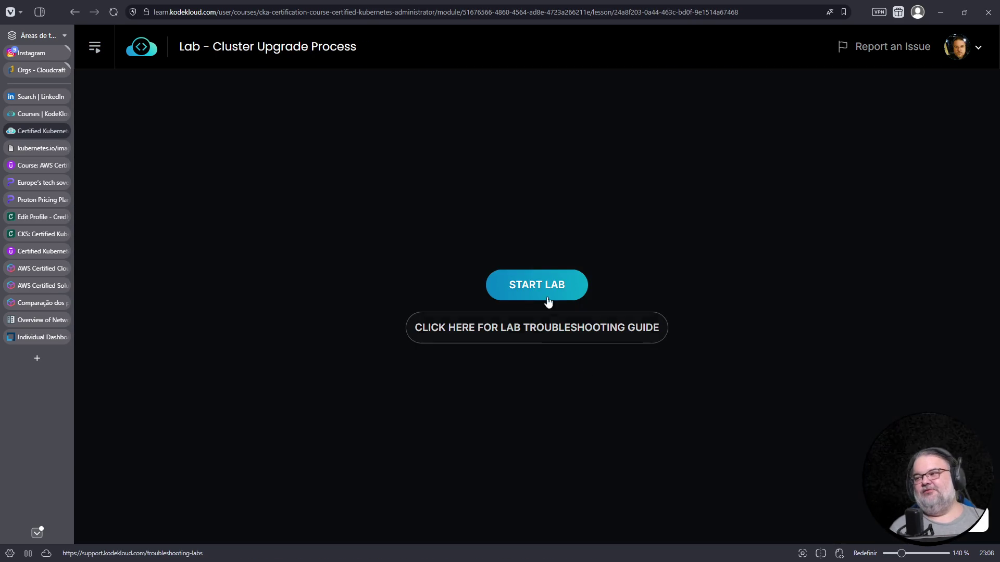
click(546, 298)
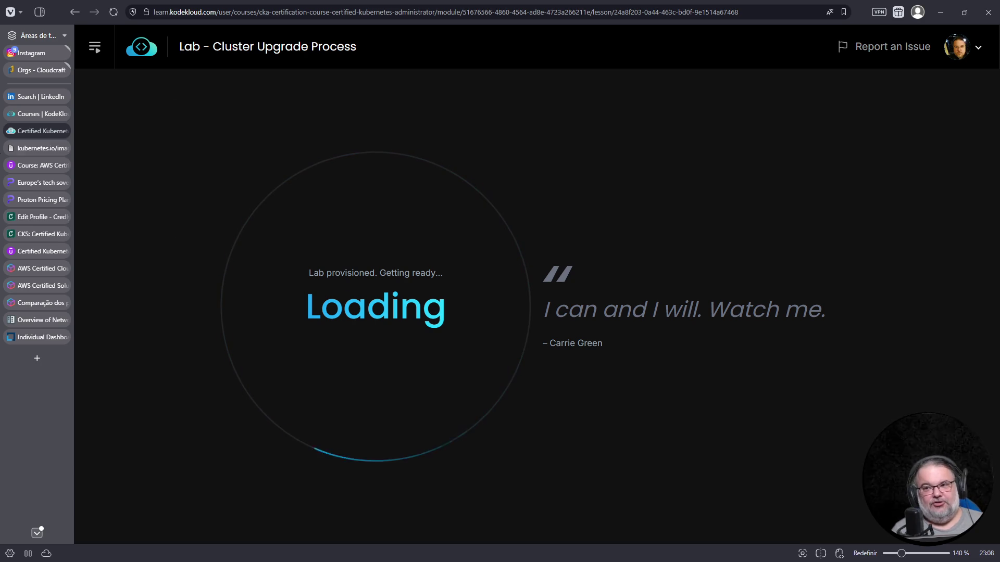
click(47, 166)
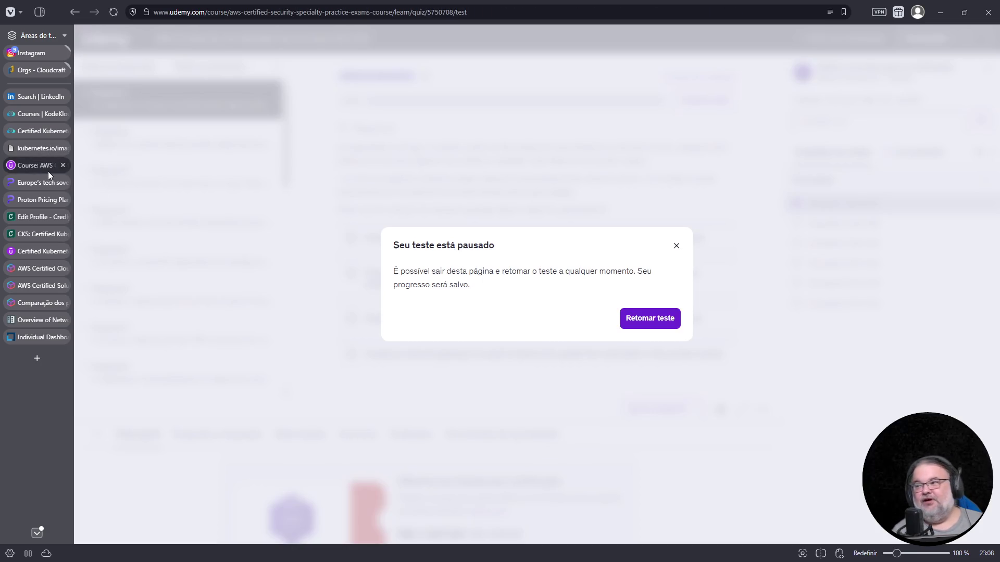
Step: Resume the paused test and enlarge the quiz view with side panels hidden
click(676, 245)
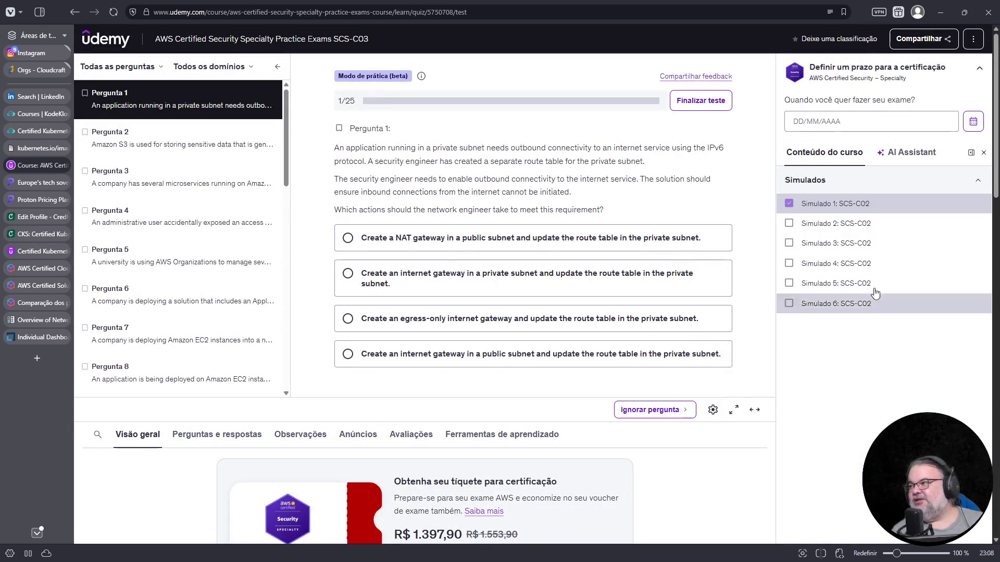
click(733, 411)
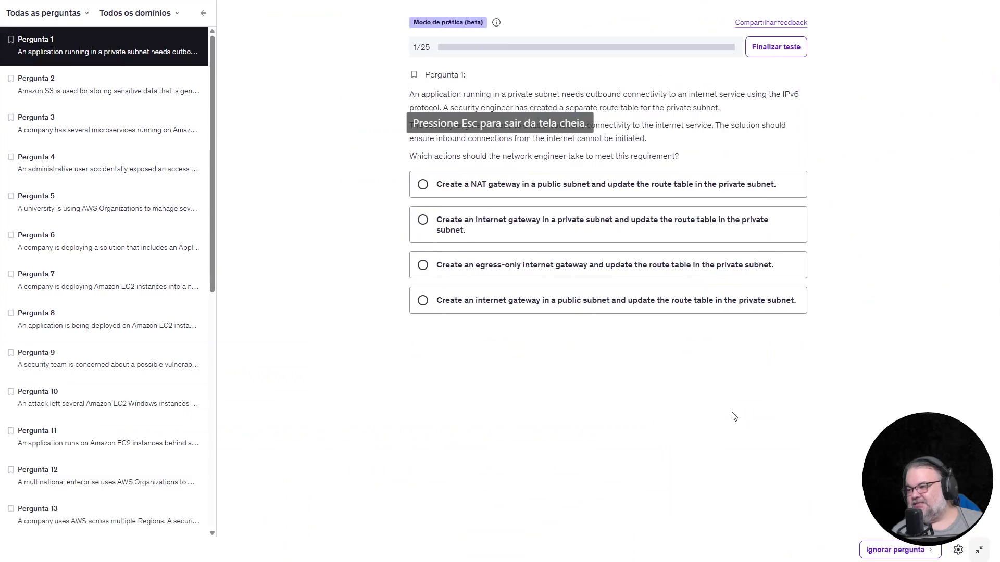
key(Escape)
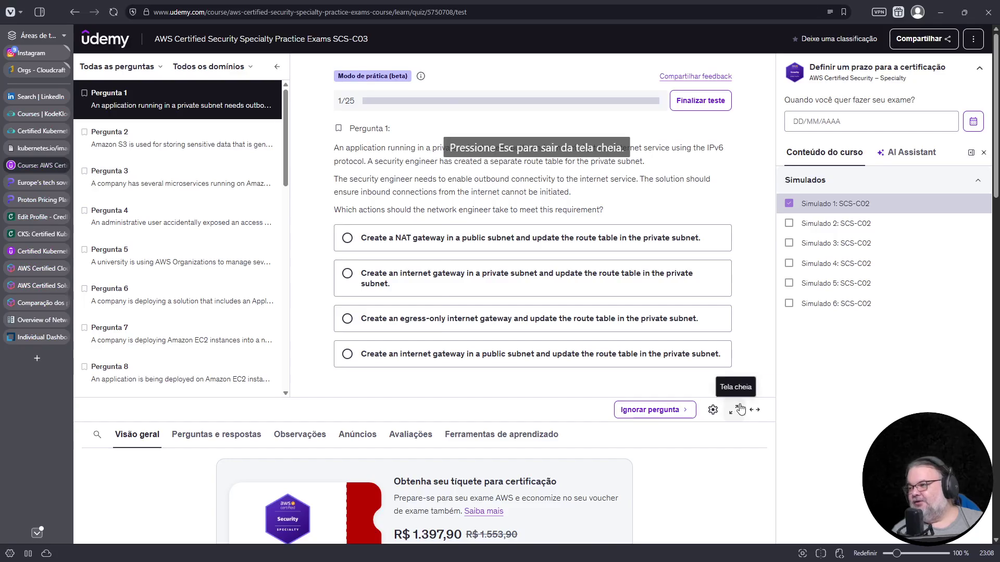
click(746, 409)
click(276, 66)
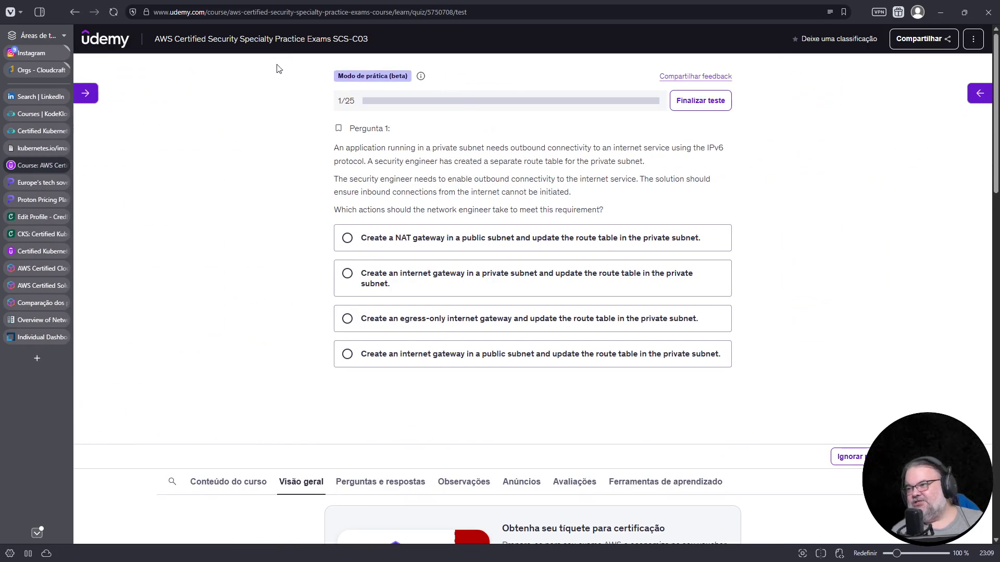
key(ctrl+plus)
key(ctrl+plus)
key(ctrl+plus)
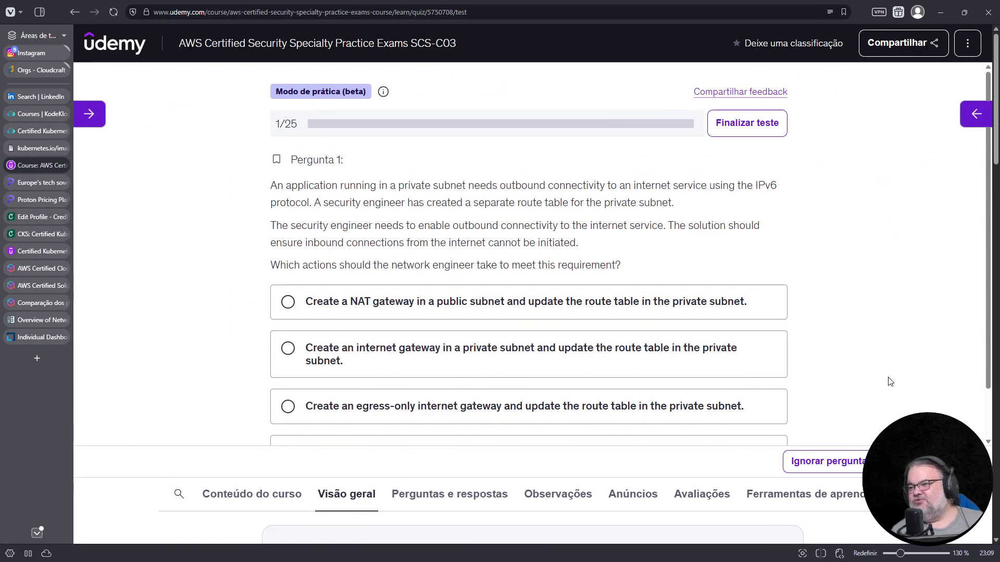
scroll(901, 399, up, 1)
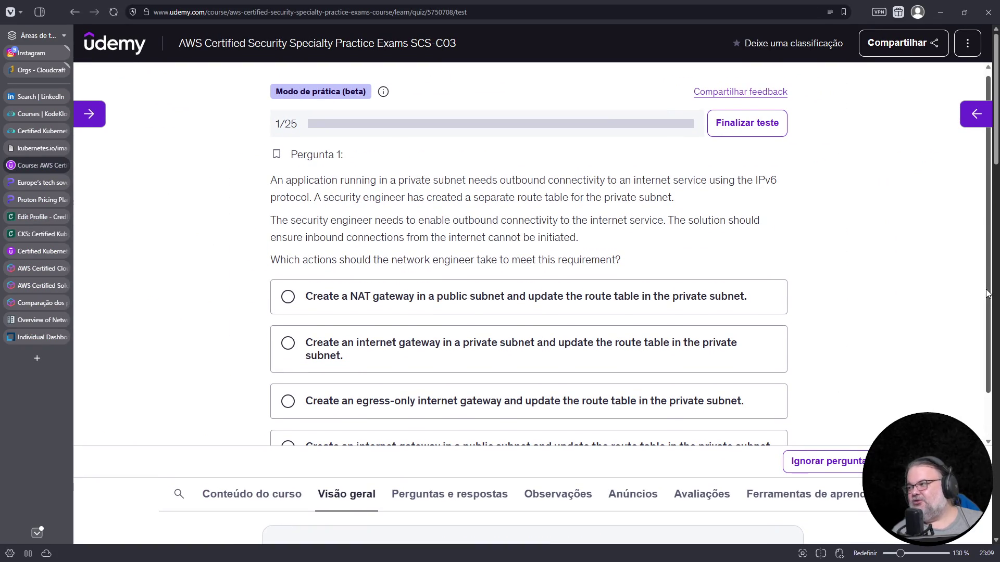
mouse_move(988, 295)
mouse_down()
mouse_move(987, 311)
mouse_move(836, 325)
mouse_up()
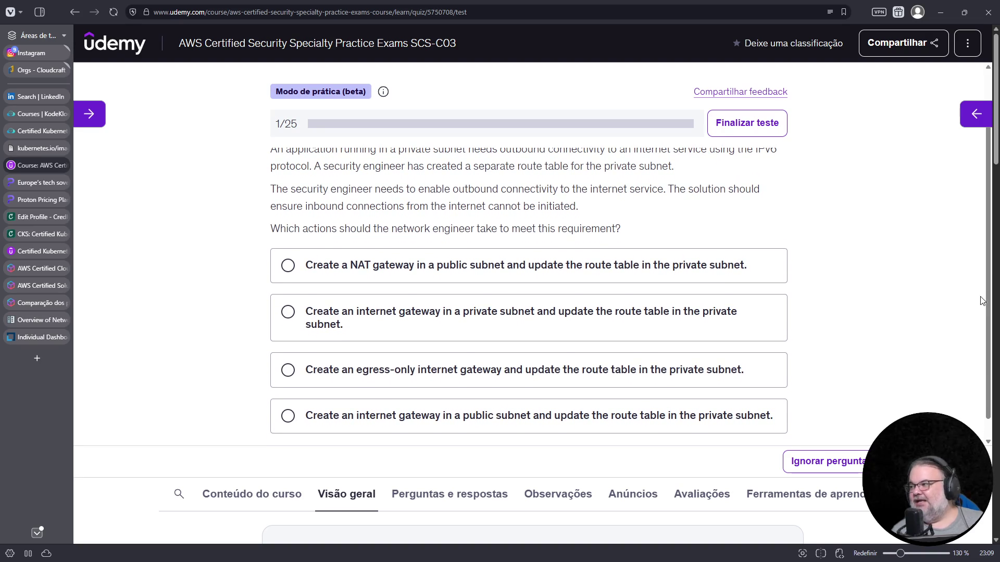
drag(982, 301, 505, 148)
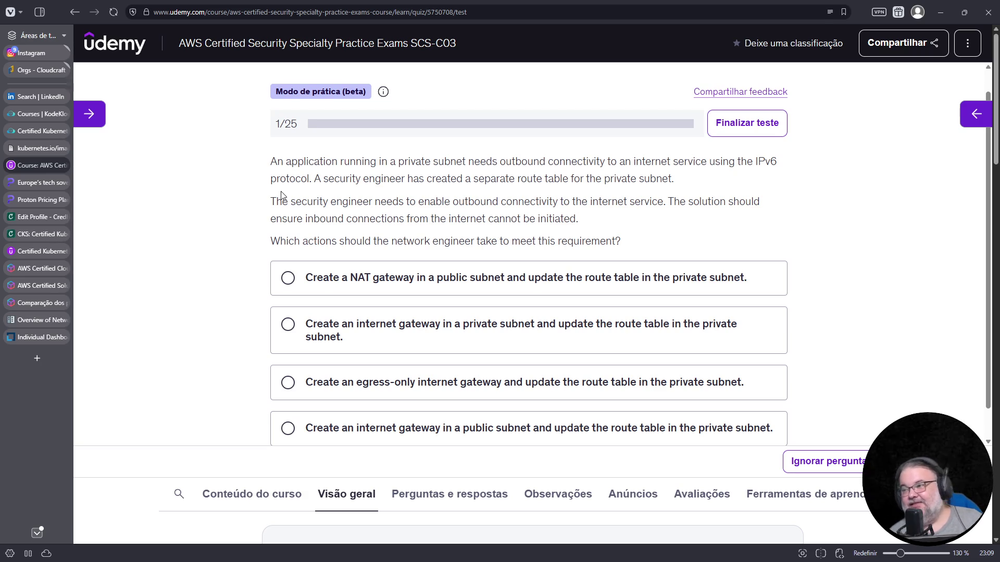
Step: Highlight 'outbound connectivity' and the IPv6 protocol requirement in question 1
drag(501, 160, 606, 161)
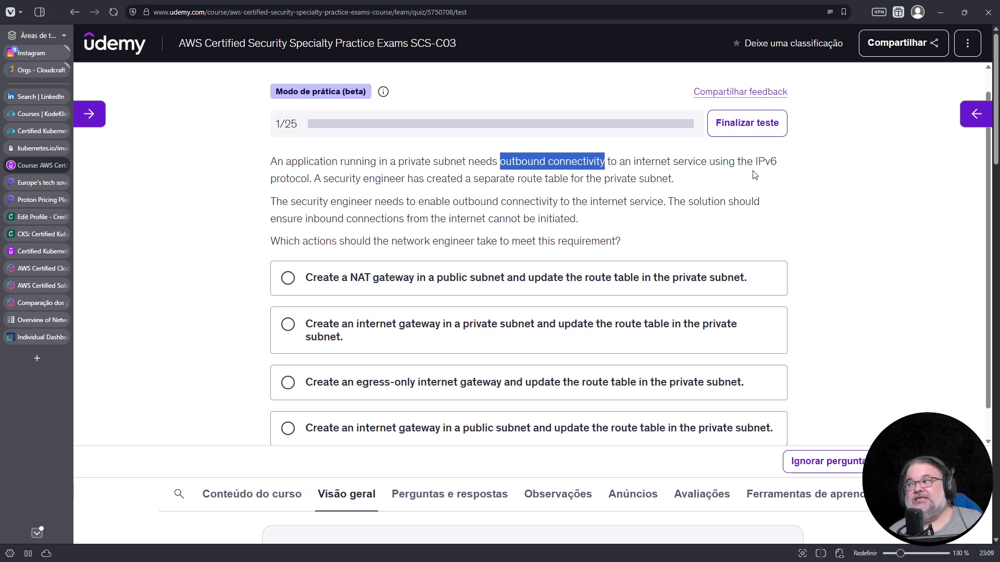
mouse_move(755, 161)
mouse_down()
mouse_move(434, 202)
mouse_move(311, 179)
mouse_up()
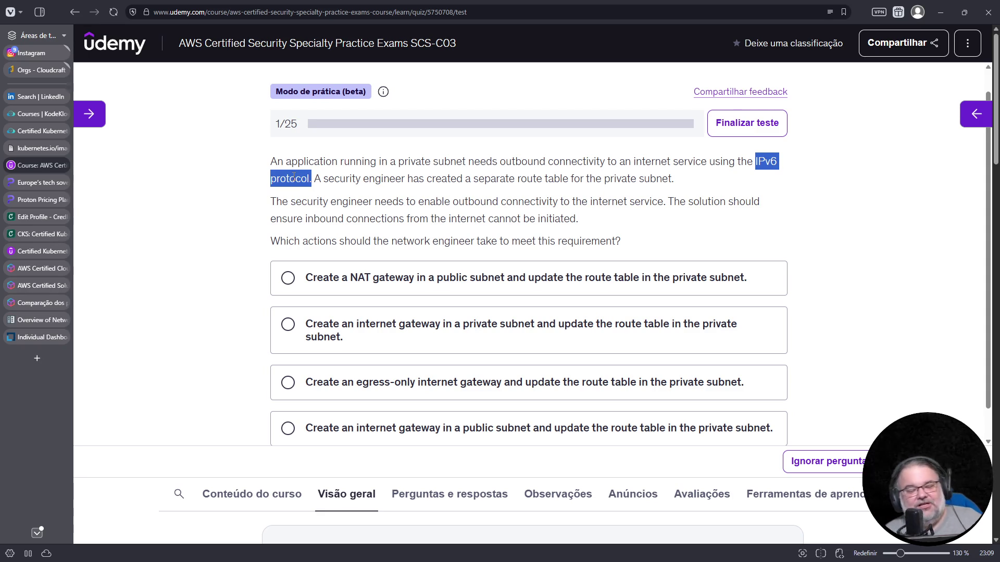
Step: Search the web in a new tab for 'regional nat gateway announcement'
click(415, 19)
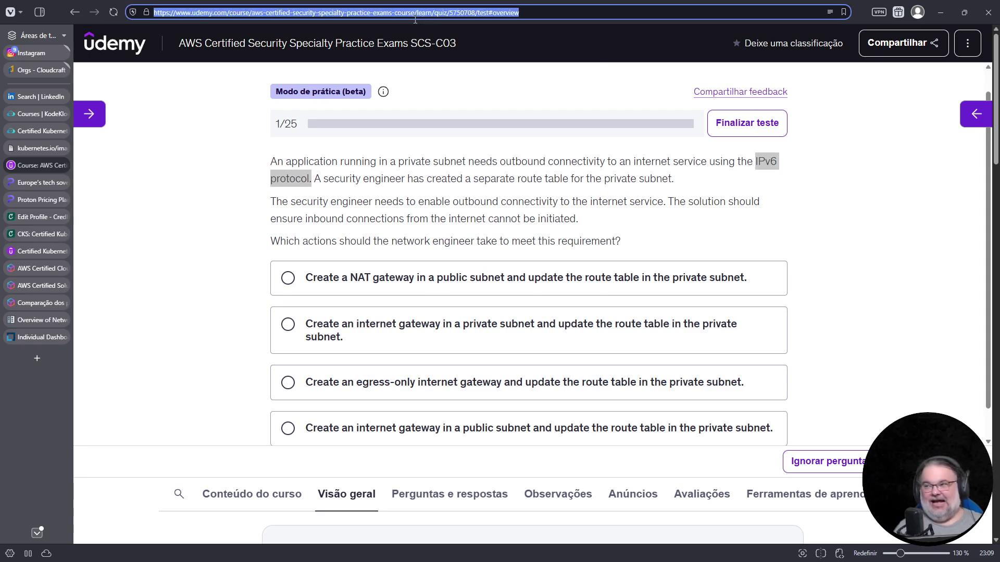
key(ctrl+t)
text(regional nat gateway announcement)
key(Return)
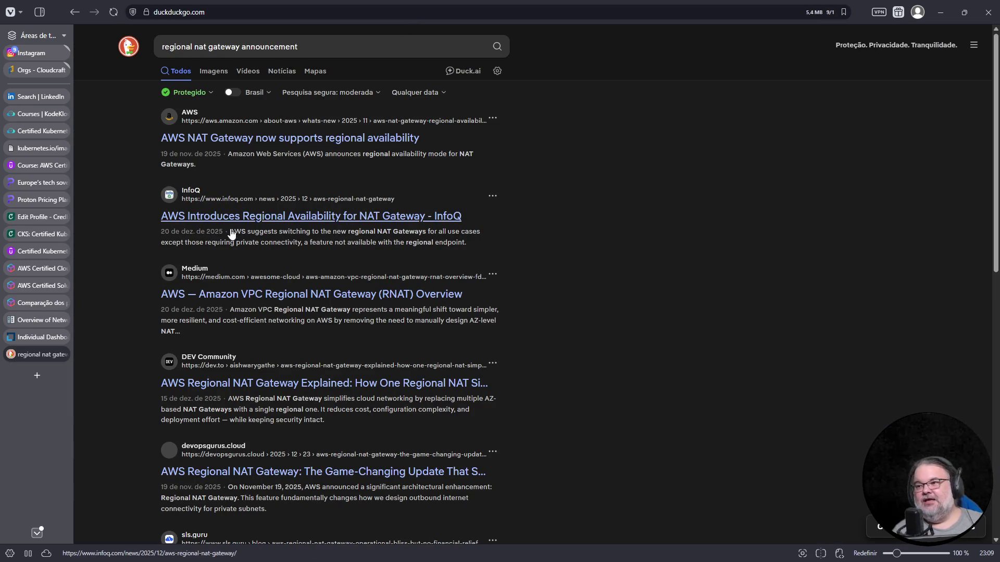
Step: Read the InfoQ regional NAT Gateway article, then close it back to the quiz
click(229, 219)
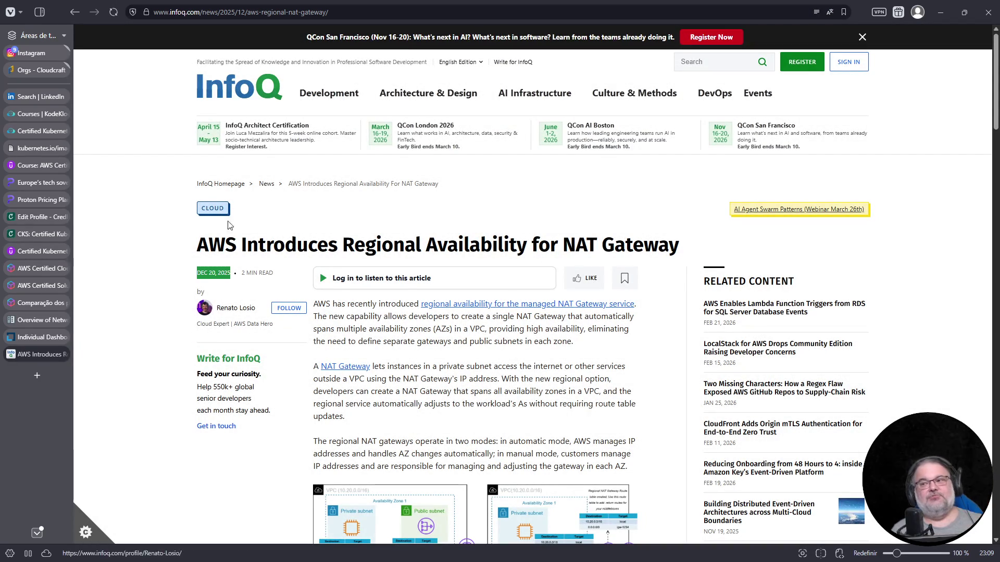
click(245, 14)
scroll(500, 382, down, 5)
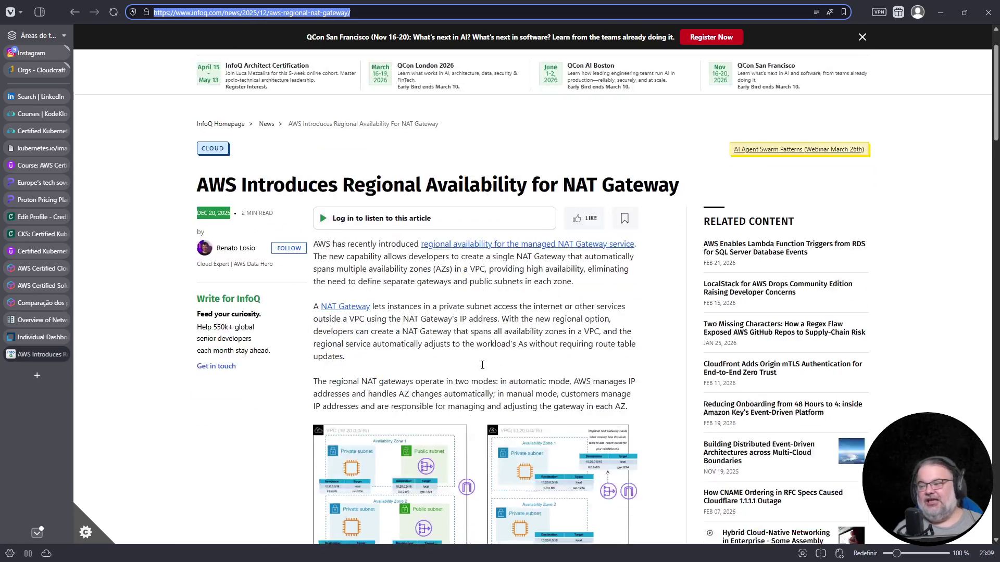
scroll(500, 382, up, 2)
scroll(501, 382, up, 4)
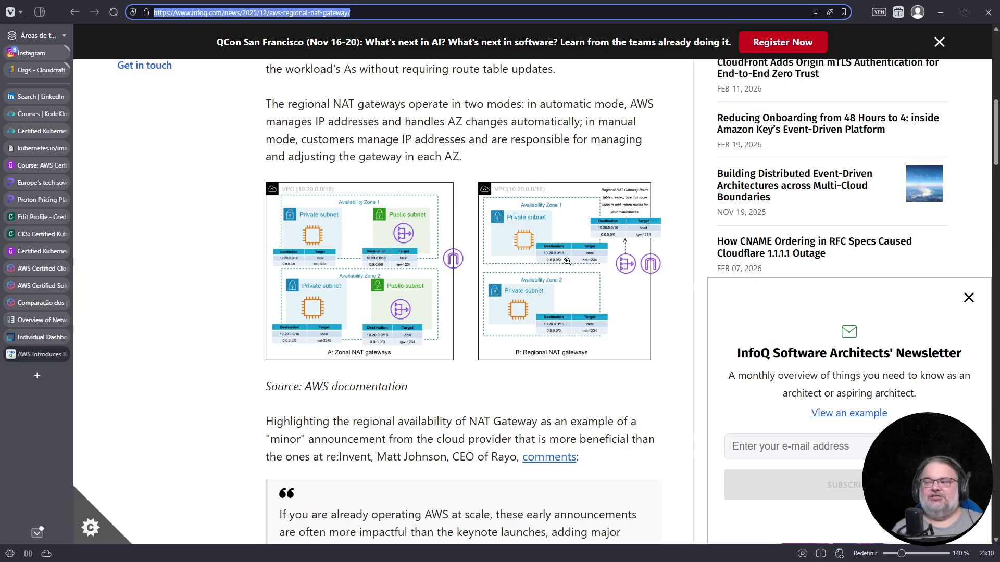
scroll(568, 261, down, 3)
scroll(448, 335, down, 4)
scroll(449, 336, down, 2)
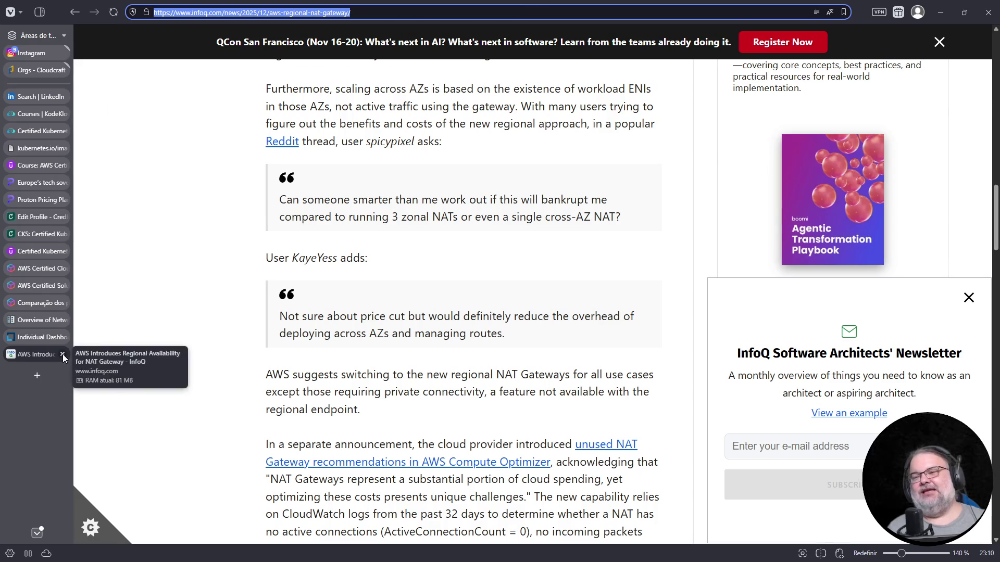
click(62, 355)
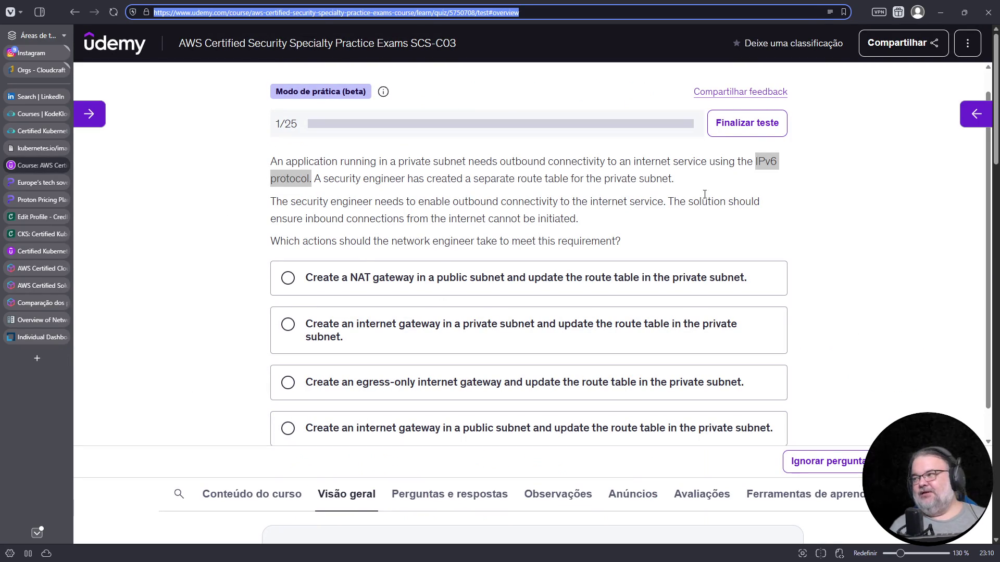
Step: Highlight the IPv6 requirement and the no-inbound-connections phrase in question 1
click(762, 161)
scroll(775, 187, up, 1)
scroll(778, 253, up, 2)
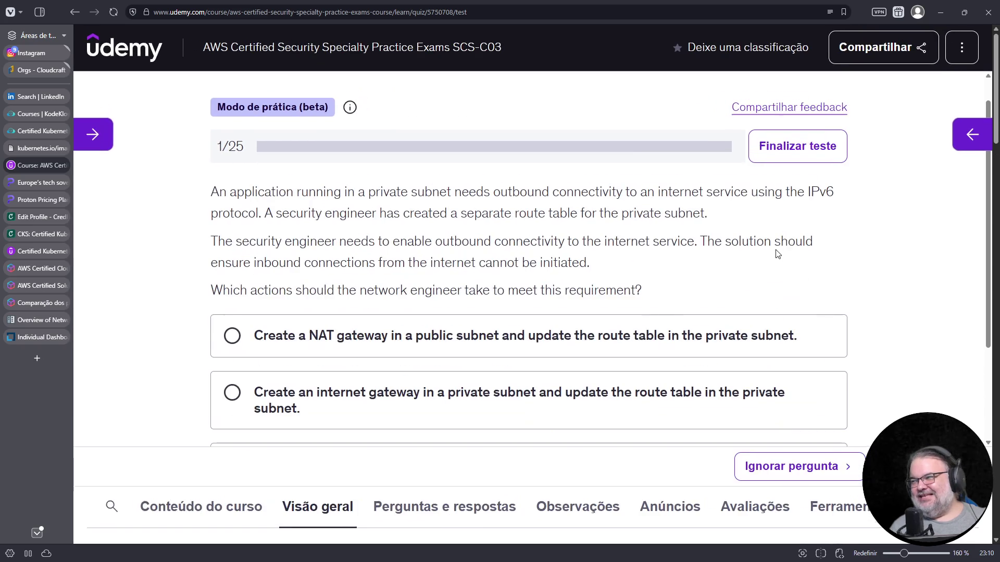
drag(808, 192, 259, 213)
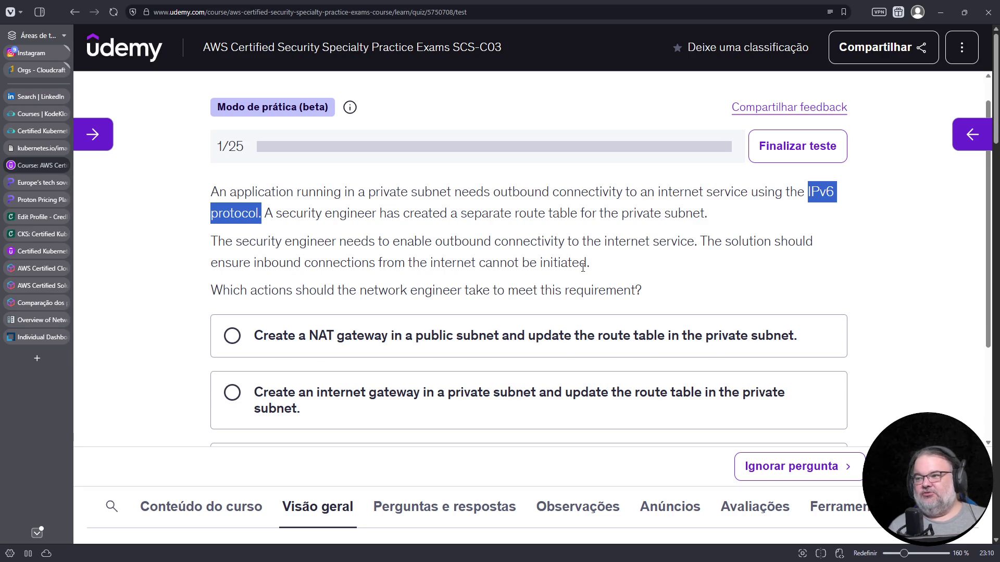
drag(255, 268, 625, 270)
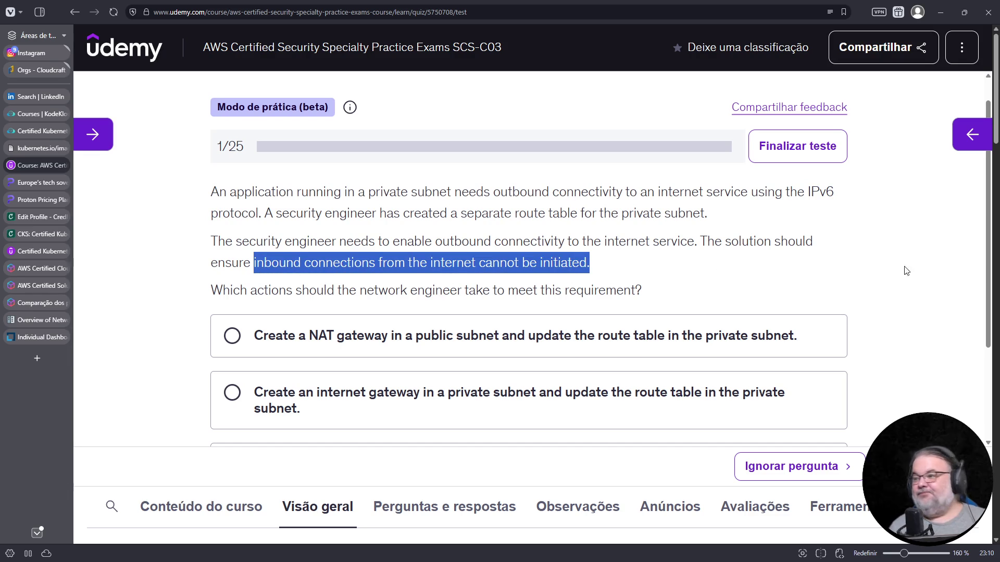
drag(988, 275, 988, 346)
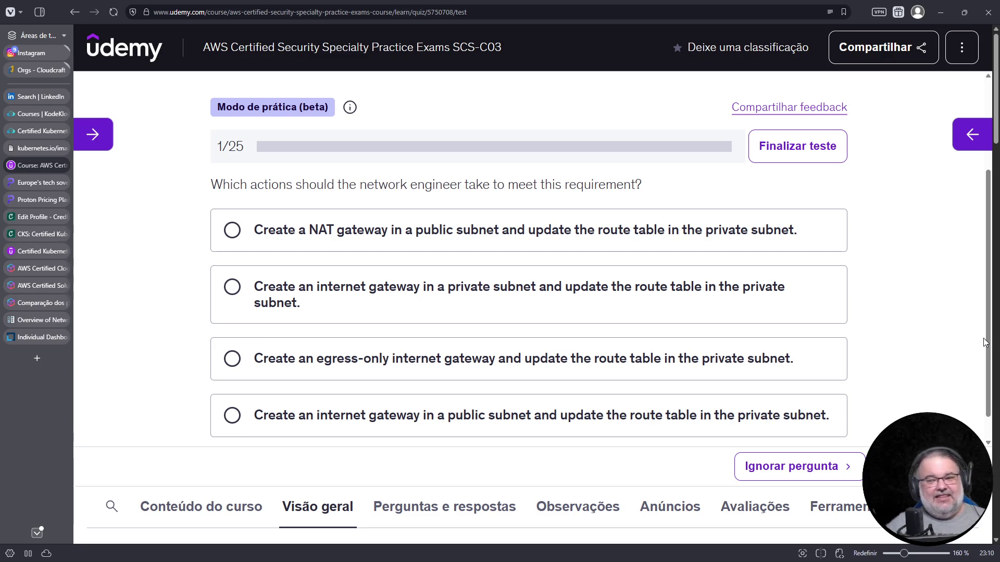
Step: Choose the NAT gateway in a public subnet answer and start a new tab for Google
click(459, 232)
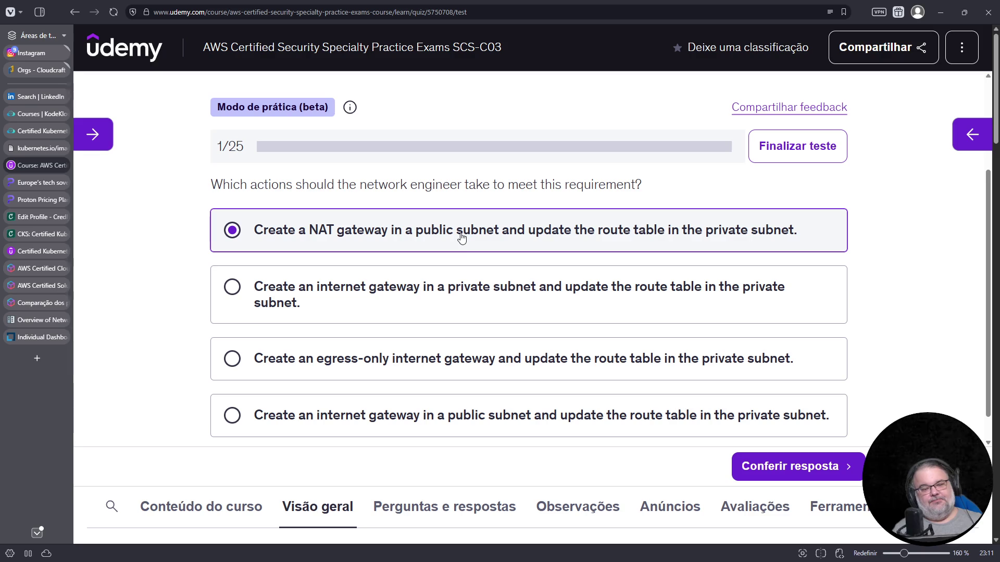
key(ctrl+t)
text(www.google)
Step: Search Google for 'usar NAT para máquina ipv6'
key(Return)
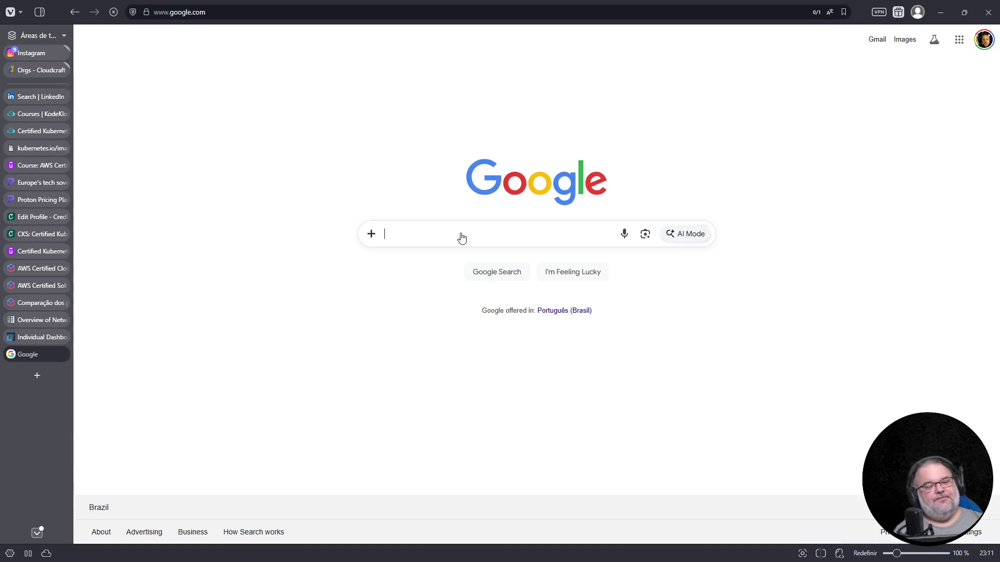
click(470, 231)
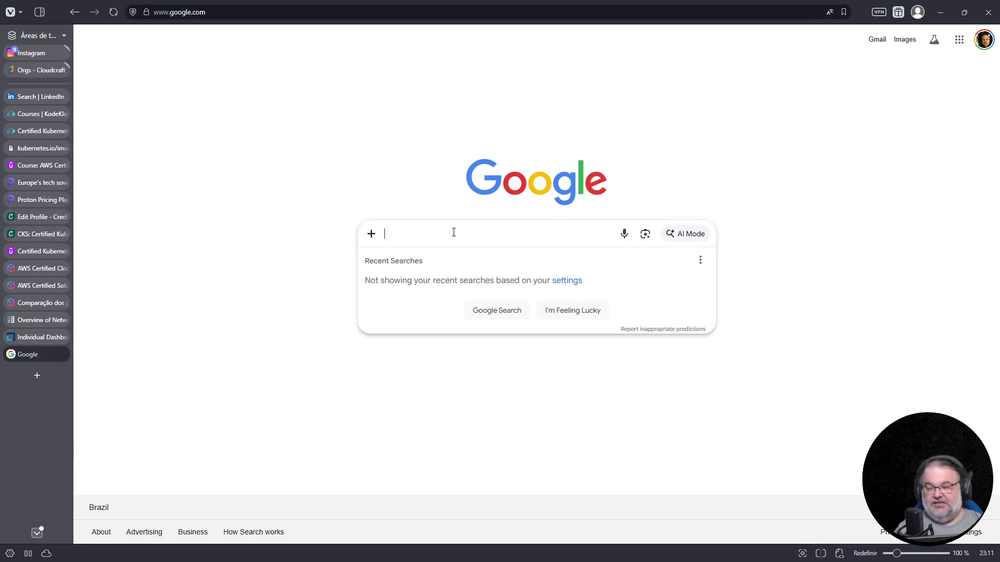
text(usar NAT para)
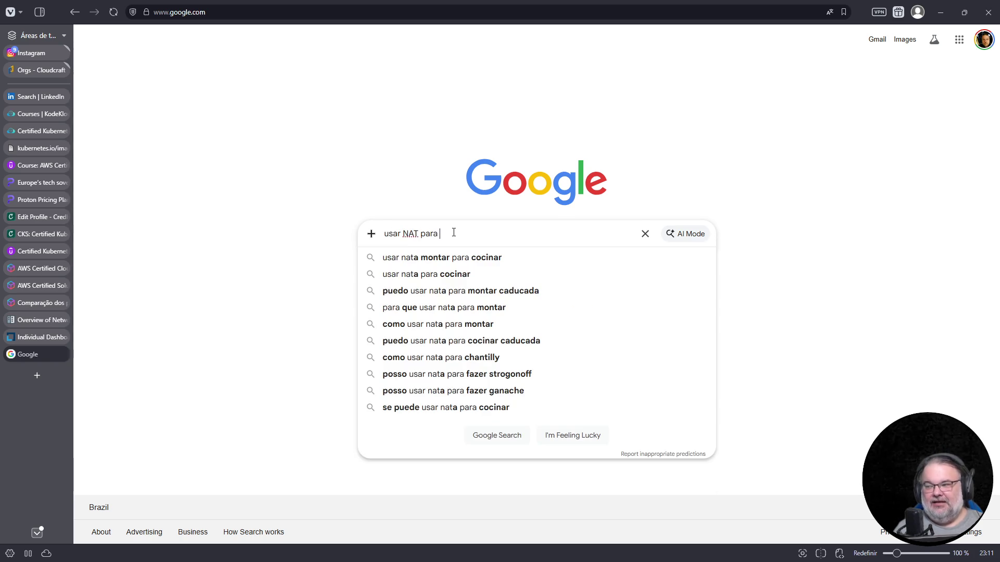
key(BackSpace)
key(BackSpace)
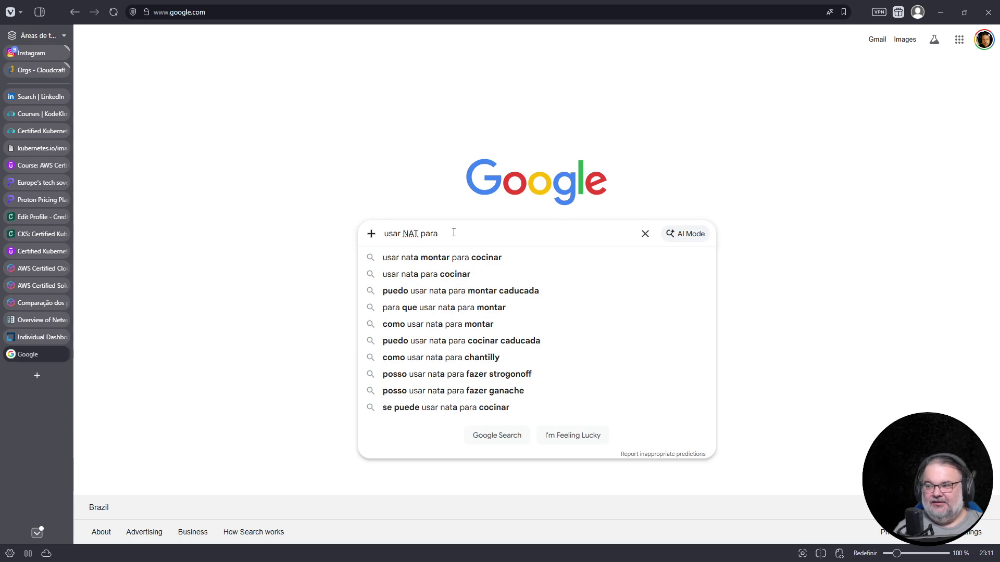
text(máquina ipv6)
key(Return)
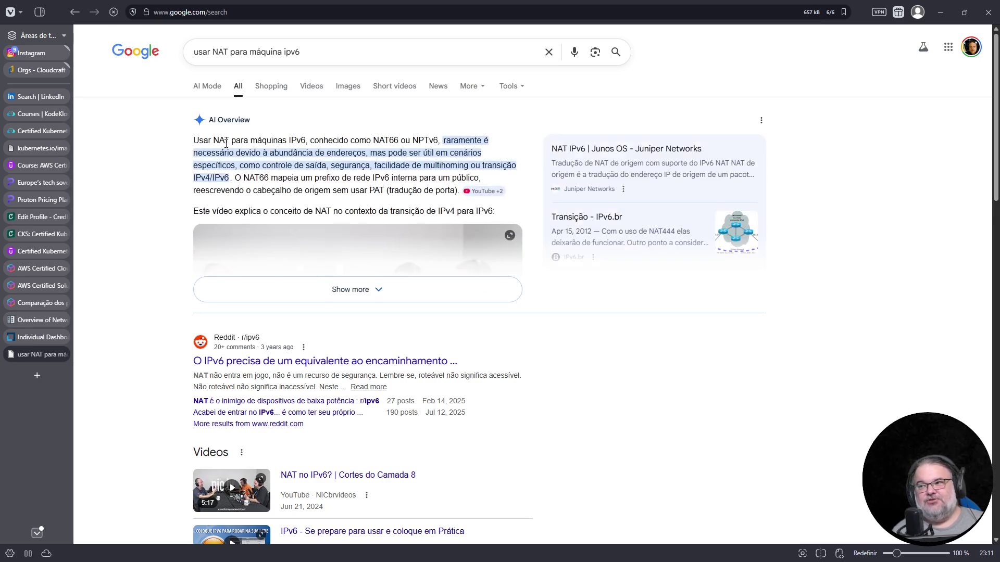
Step: Highlight NPTv6 in the AI Overview, then close the results back to the quiz
drag(412, 140, 440, 139)
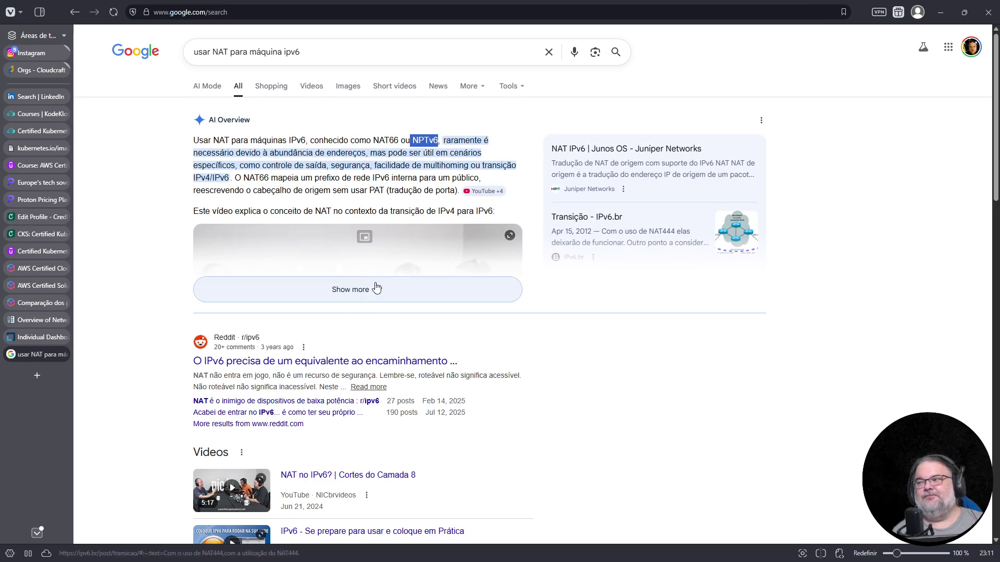
scroll(375, 286, down, 3)
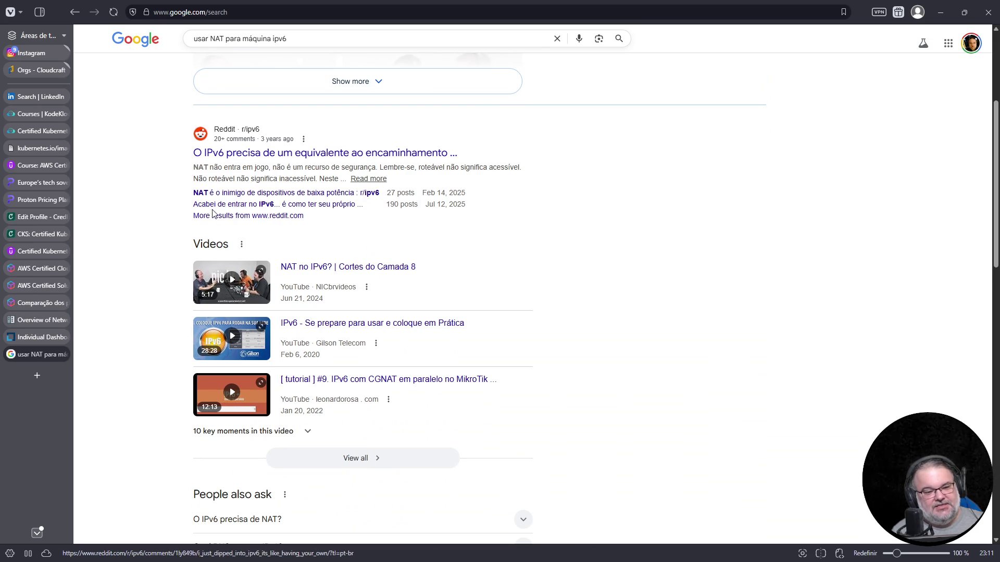
middle_click(53, 357)
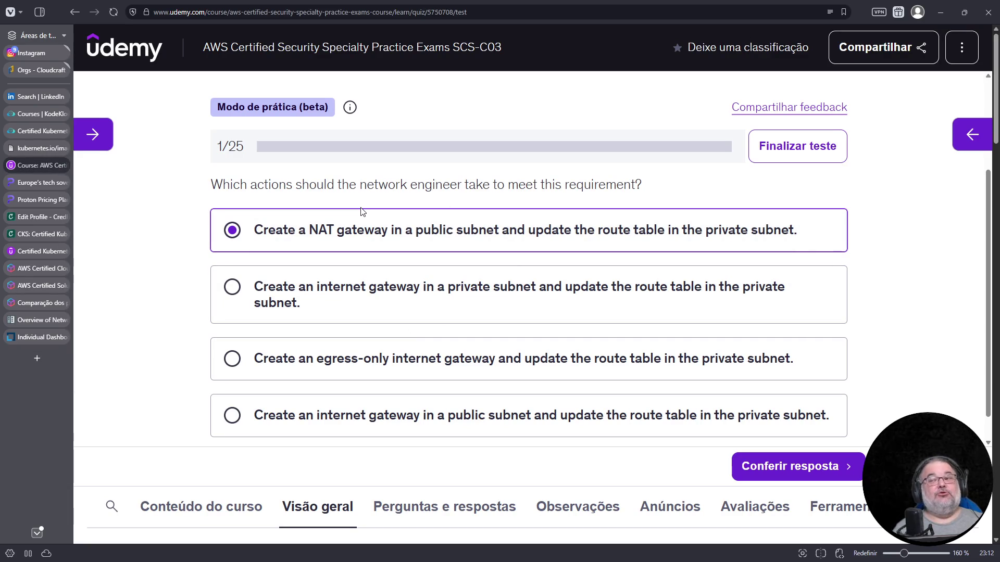
Step: Search for AWS announcements, reach the AWS News Blog and search the site for ipv6
key(ctrl+t)
text(announcements aws)
key(Return)
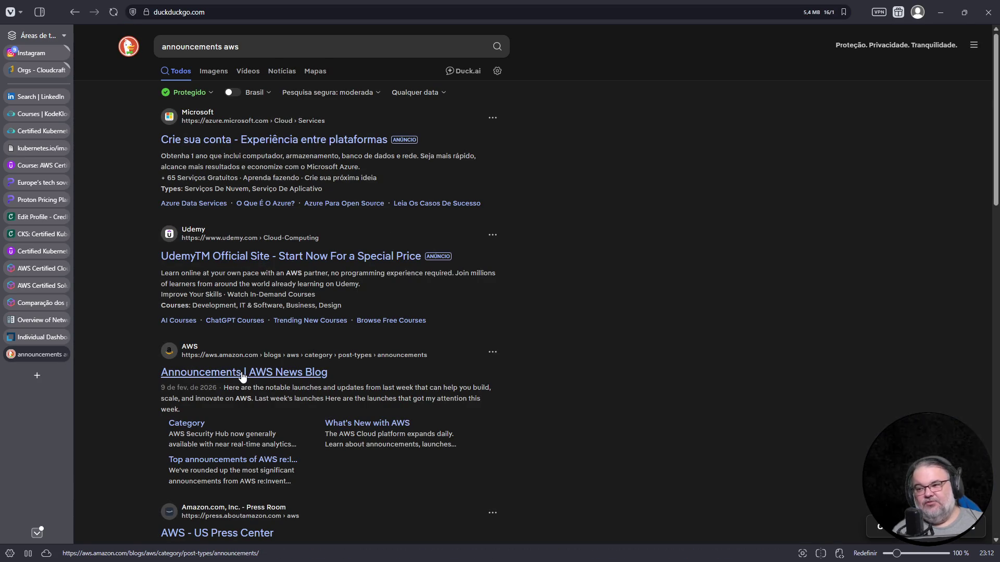
click(242, 374)
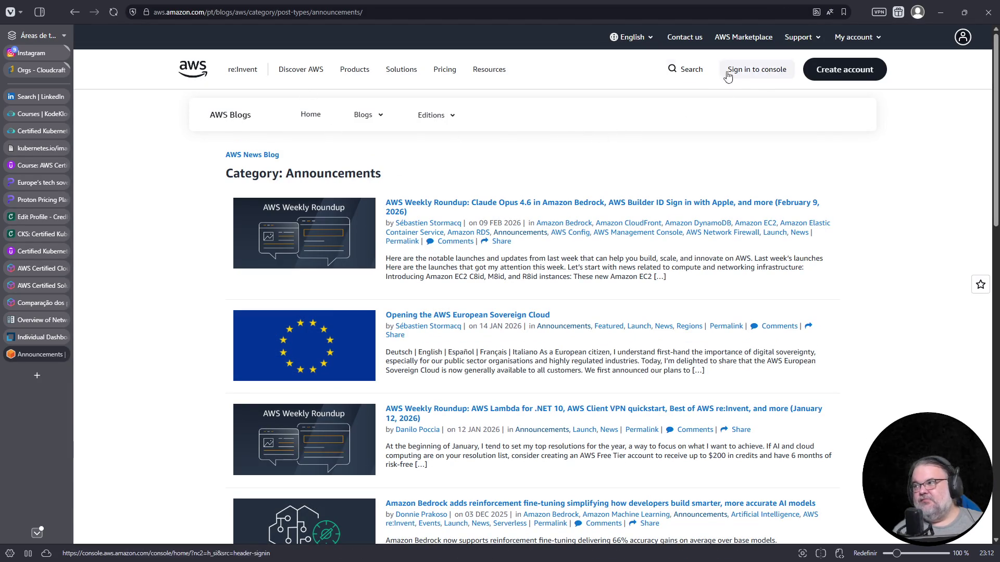
click(685, 69)
text(ipv6)
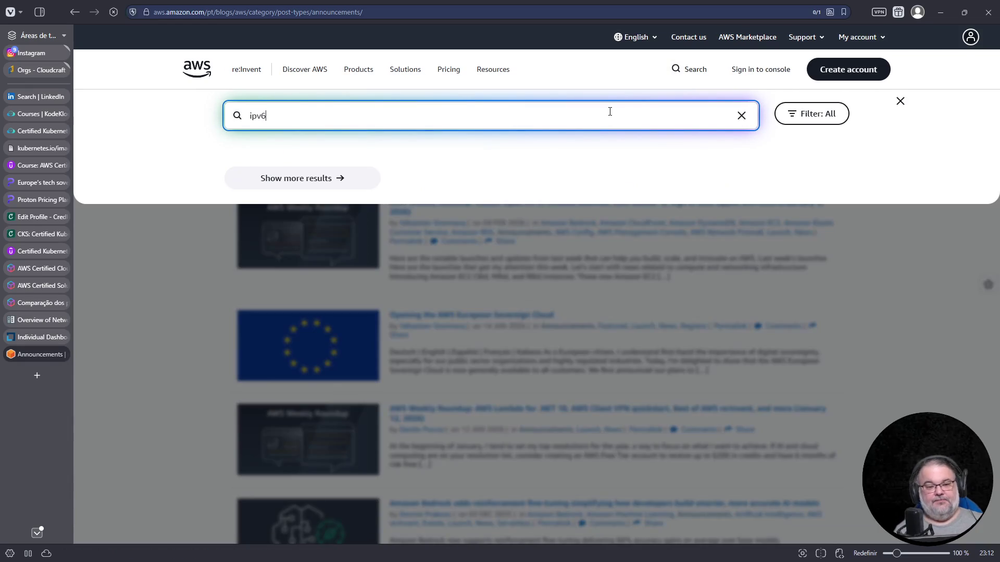
key(Return)
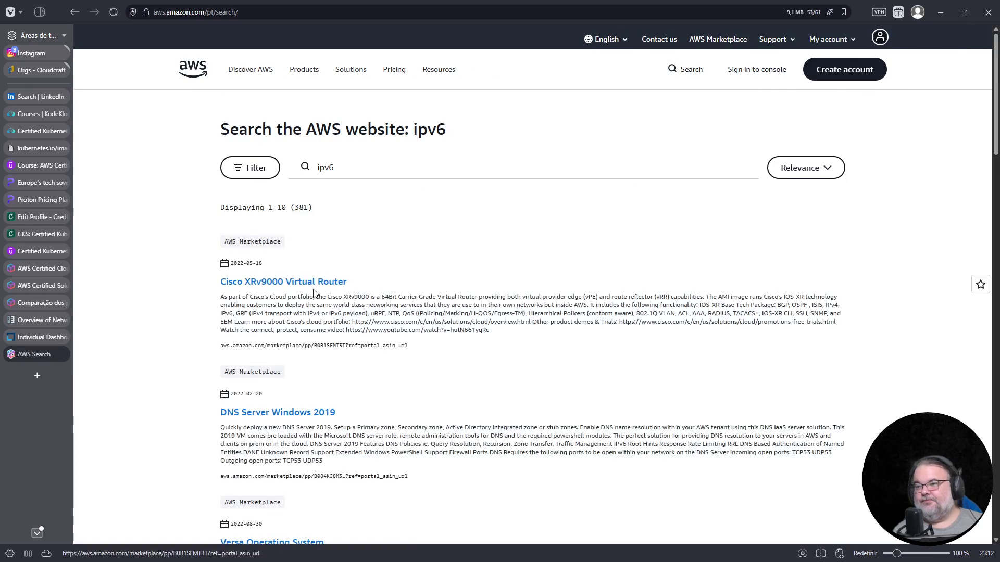
scroll(317, 293, down, 3)
scroll(291, 289, down, 3)
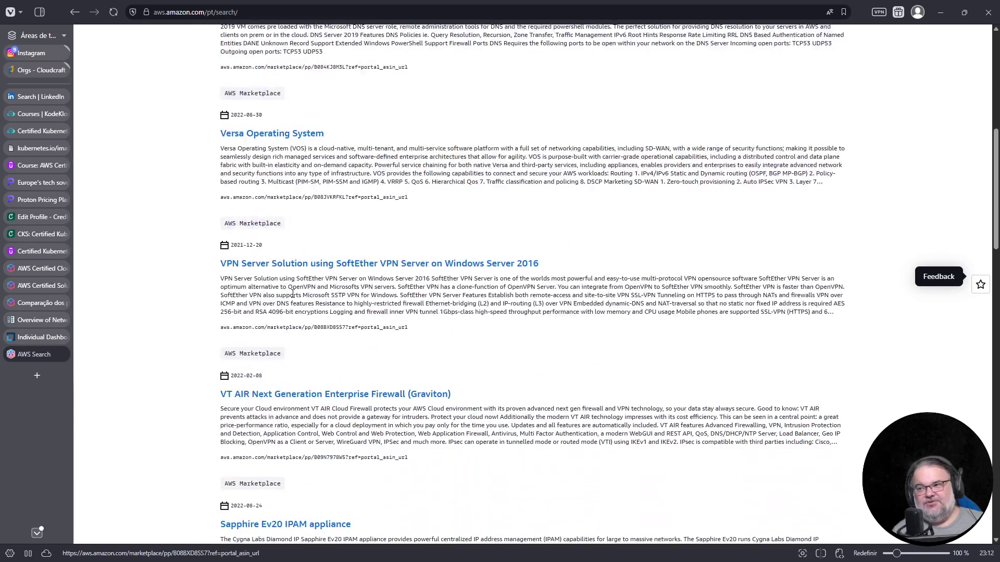
scroll(292, 295, up, 6)
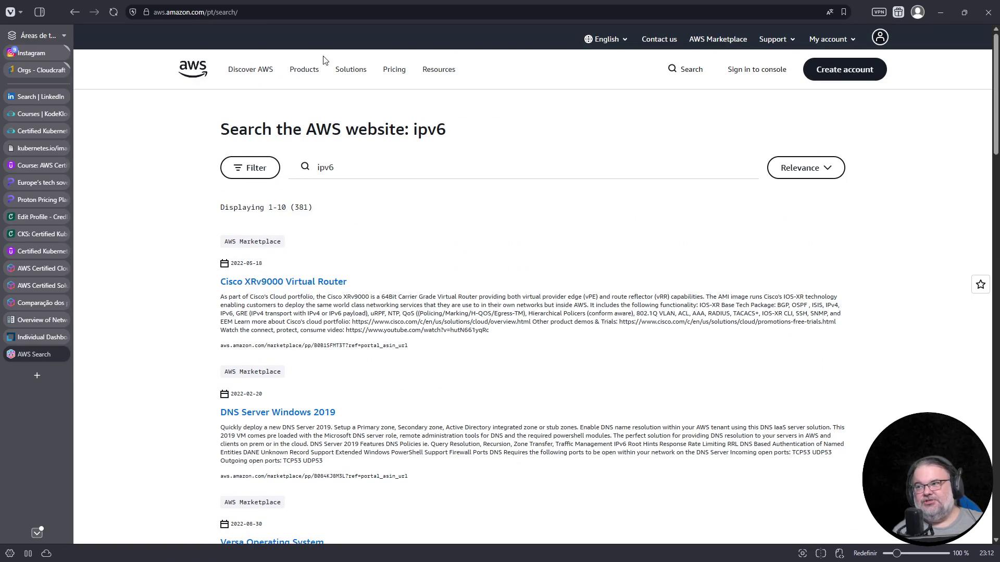
Step: Open the AWS What's New page, search announcements for ipv6, then return to Udemy
click(264, 12)
text(aws vpc ipv6)
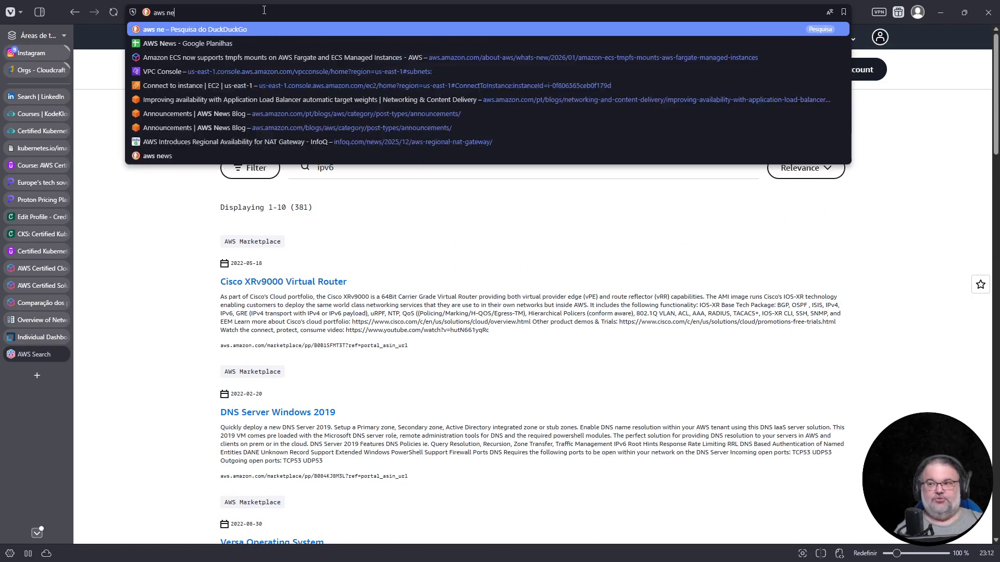
key(Return)
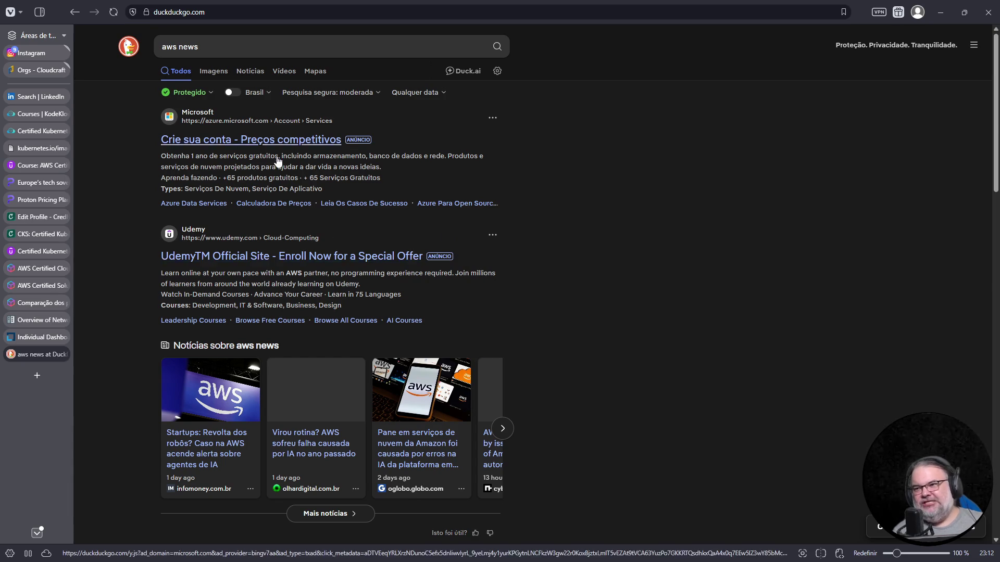
scroll(310, 270, down, 4)
click(254, 267)
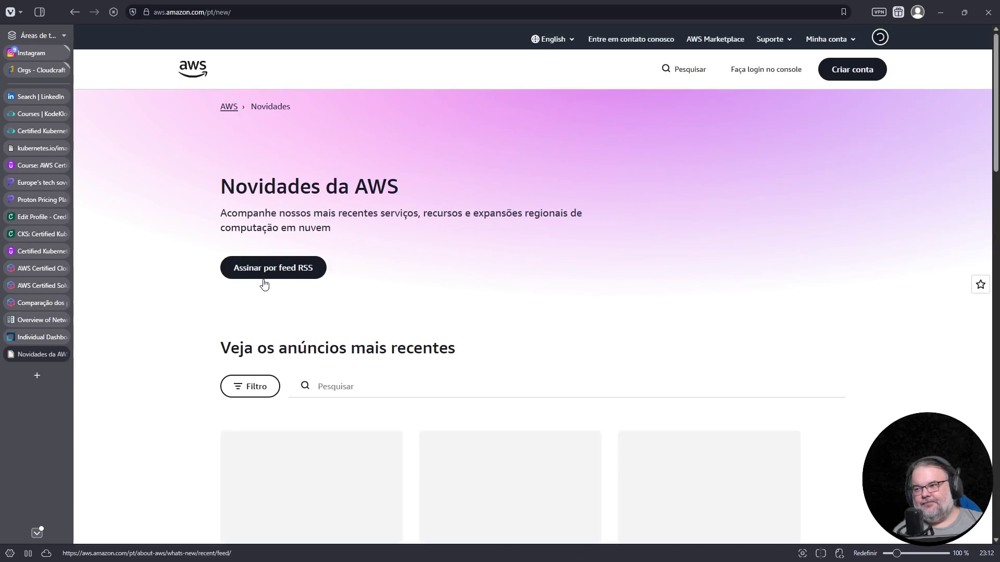
click(316, 388)
text(ipv6)
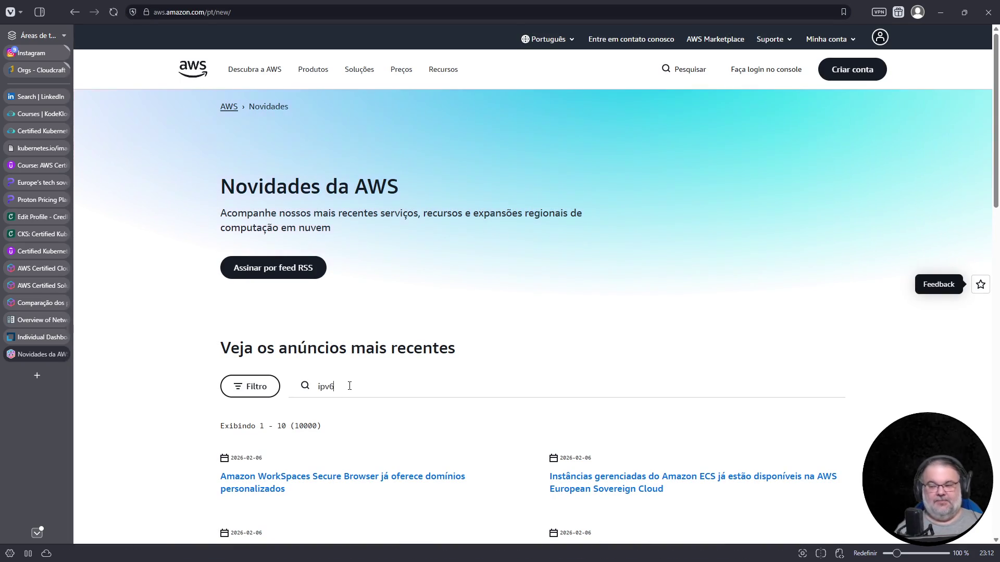
scroll(490, 353, down, 3)
scroll(489, 352, down, 2)
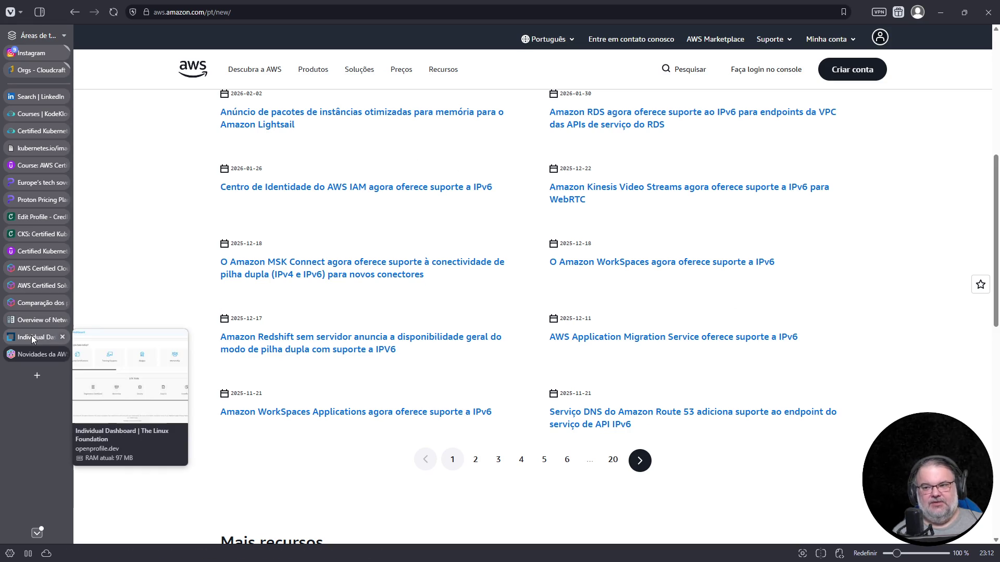
click(32, 166)
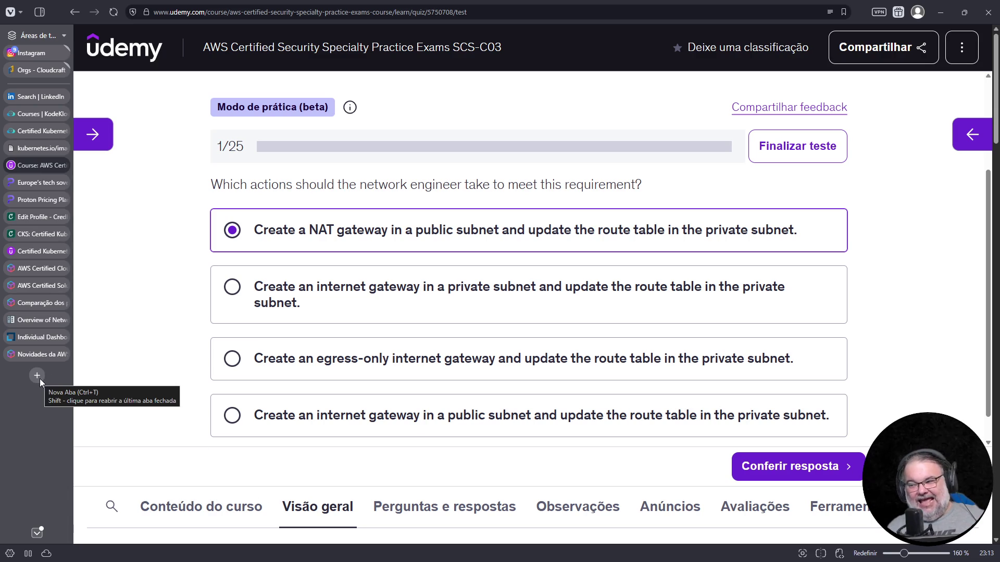
Step: Choose the egress-only internet gateway answer and load the AWS DNS64/NAT64 docs in a new tab
click(281, 381)
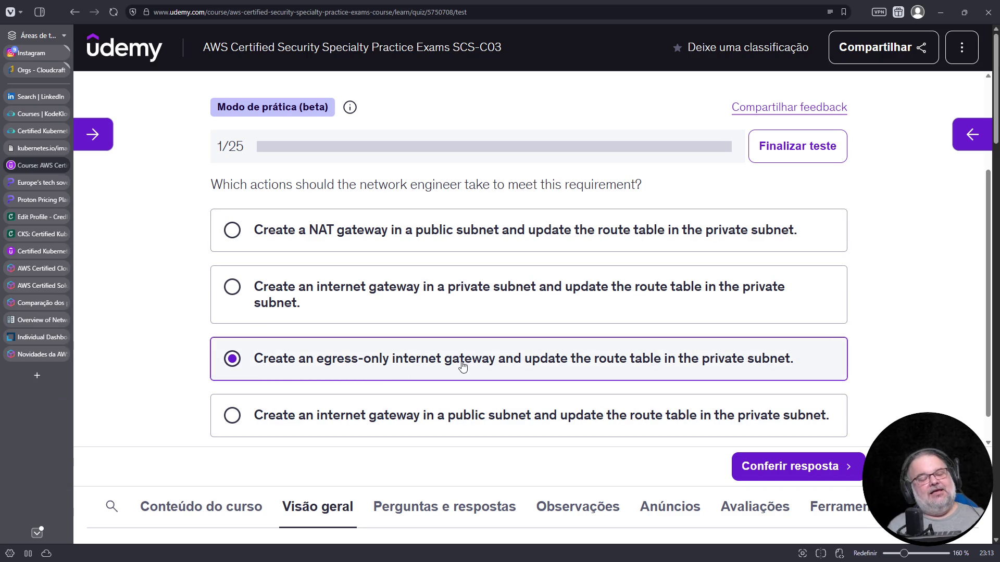
scroll(437, 359, up, 2)
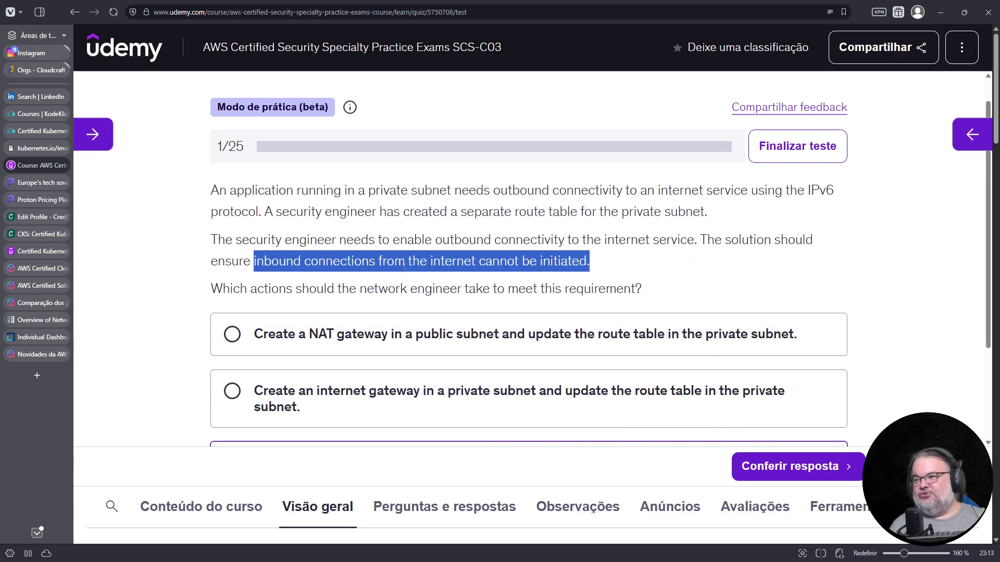
scroll(676, 274, down, 3)
click(37, 376)
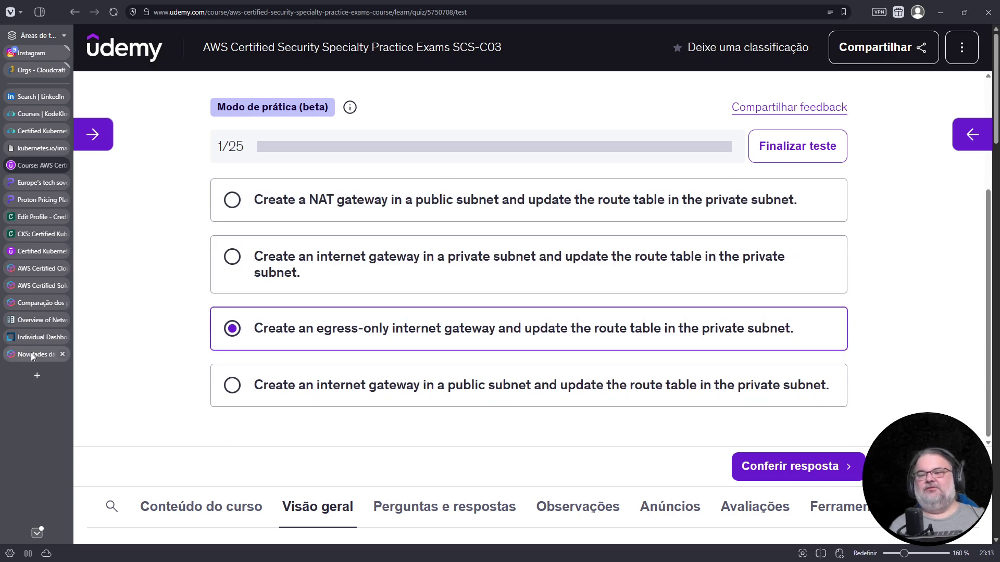
text(https://docs.aws.amazon.com/pt_br/vpc/latest/userguide/nat-gateway-nat64-dns64.html)
key(Return)
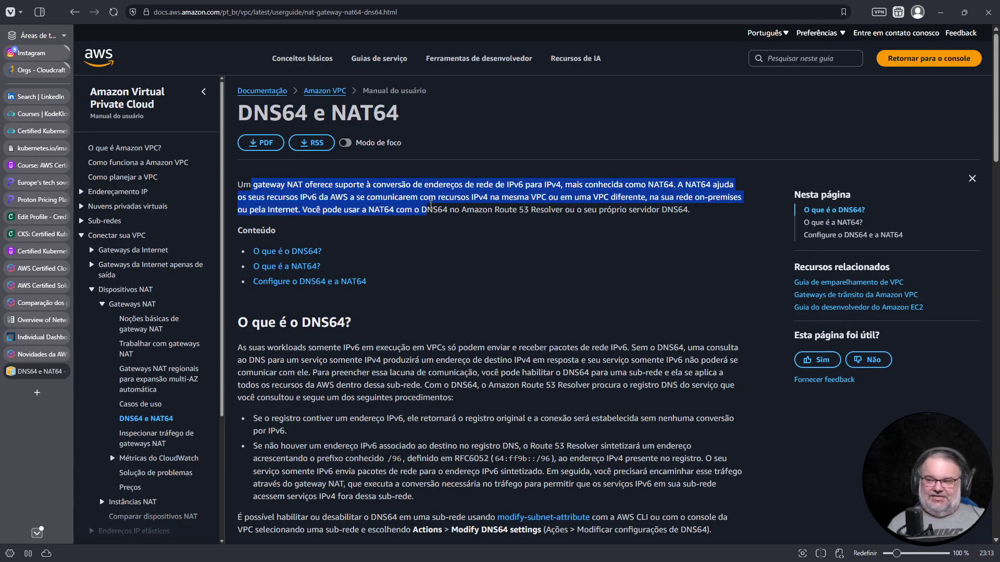
Step: Read the NAT64 intro paragraph, highlighting the IPv4 and NAT64 terms
drag(253, 185, 428, 223)
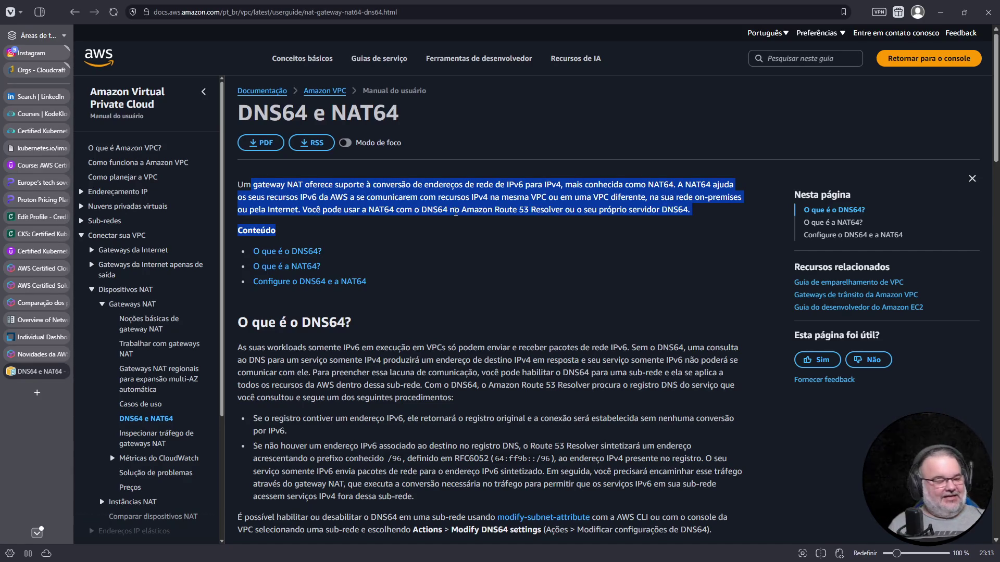
click(493, 196)
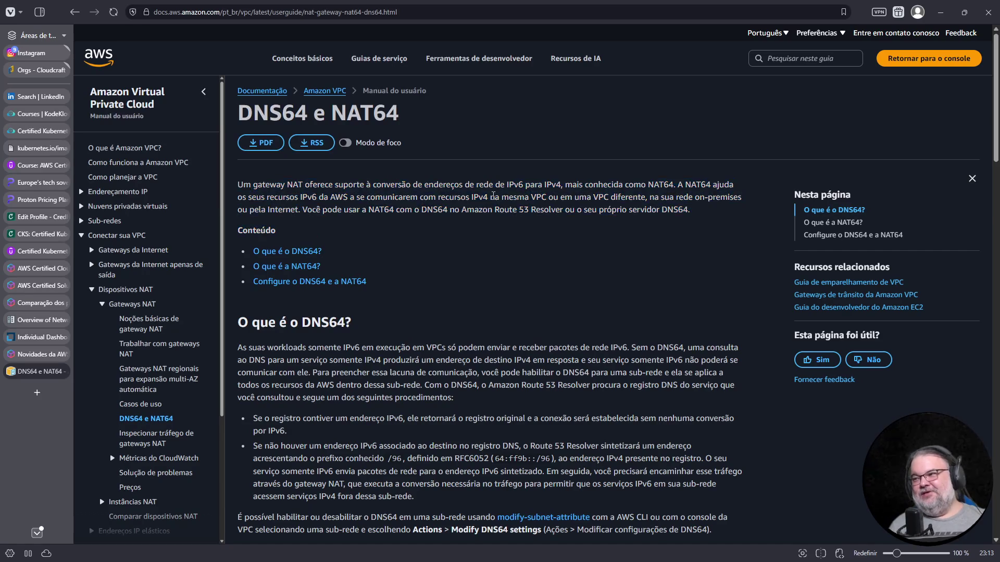
drag(493, 191, 490, 197)
click(507, 186)
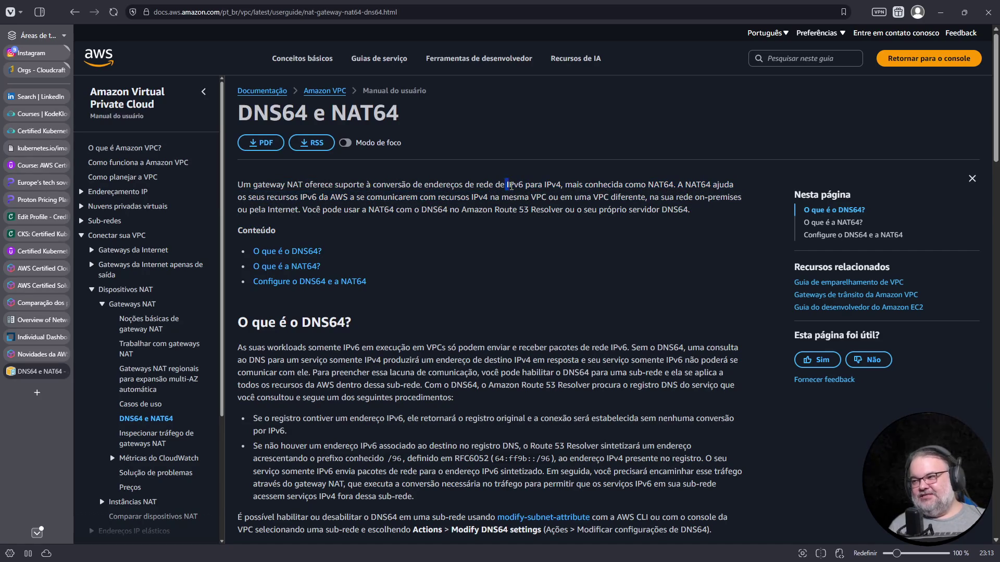
double_click(561, 185)
double_click(660, 186)
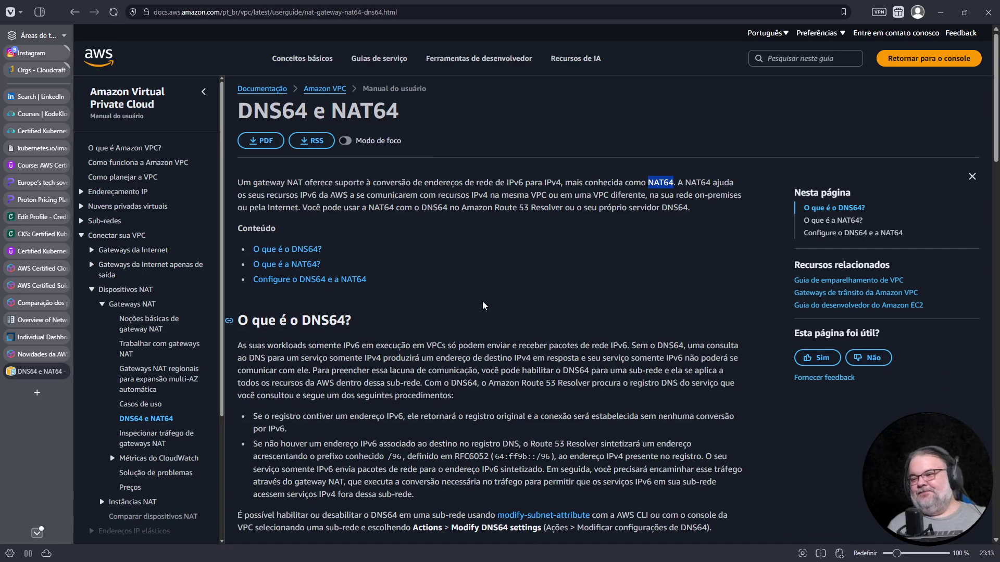
scroll(479, 302, down, 3)
scroll(495, 291, down, 2)
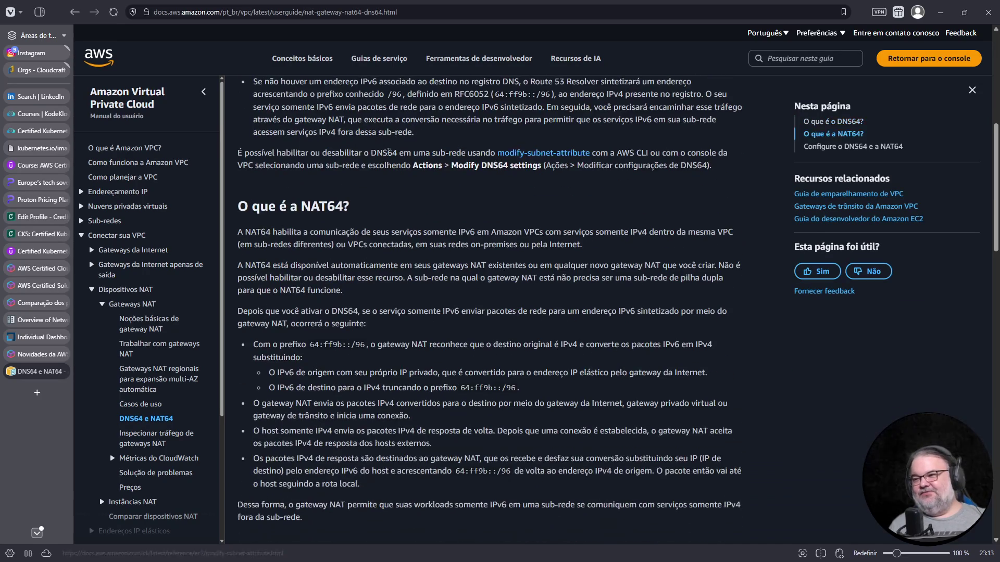
scroll(464, 287, down, 2)
scroll(367, 344, down, 2)
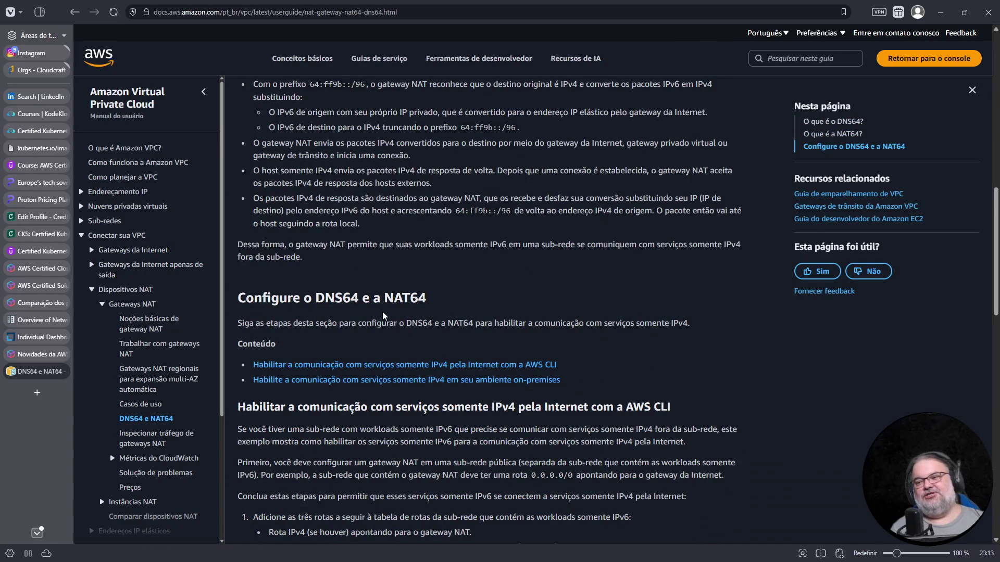
Step: Navigate the contents to the egress-only internet gateway guide
click(93, 290)
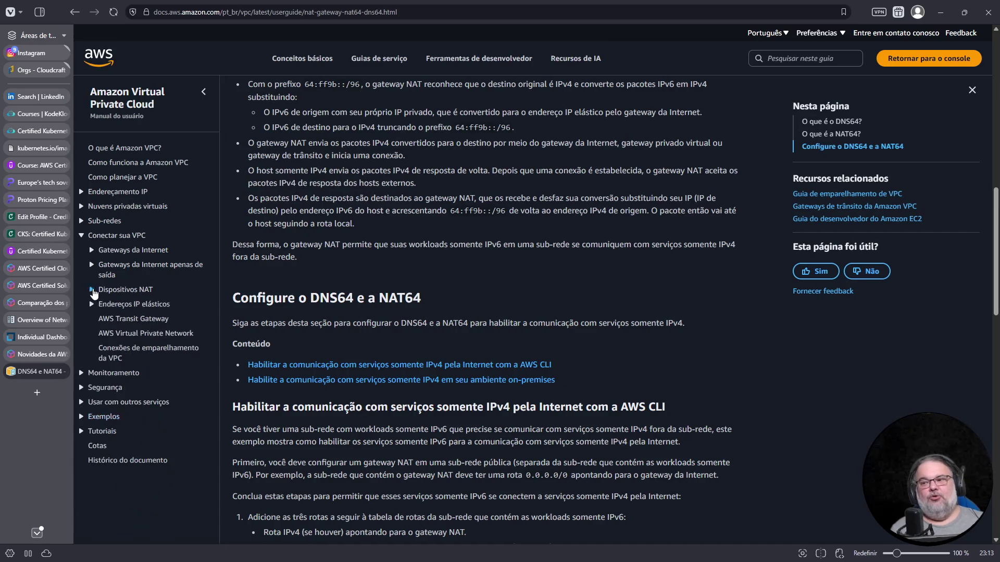
click(141, 272)
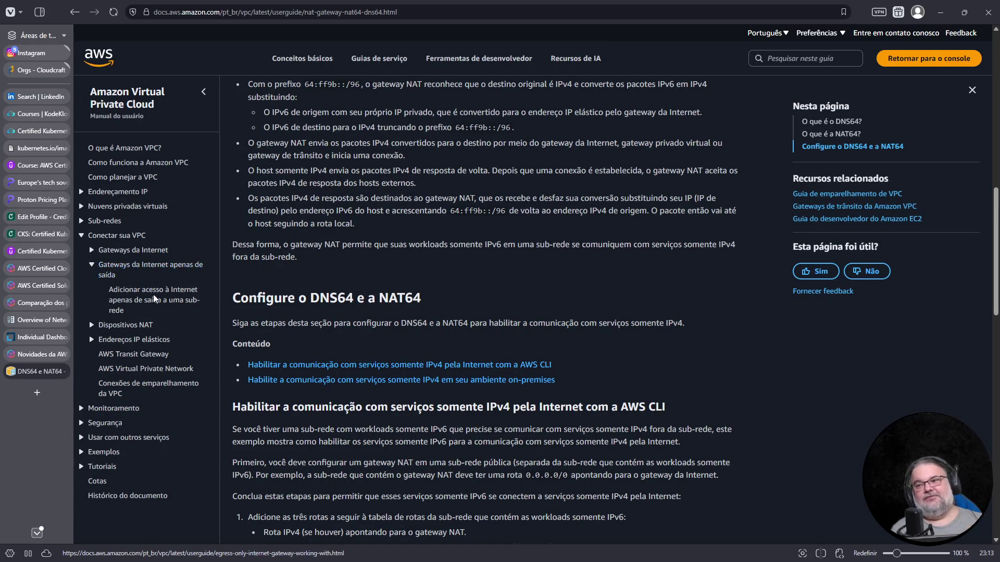
click(159, 266)
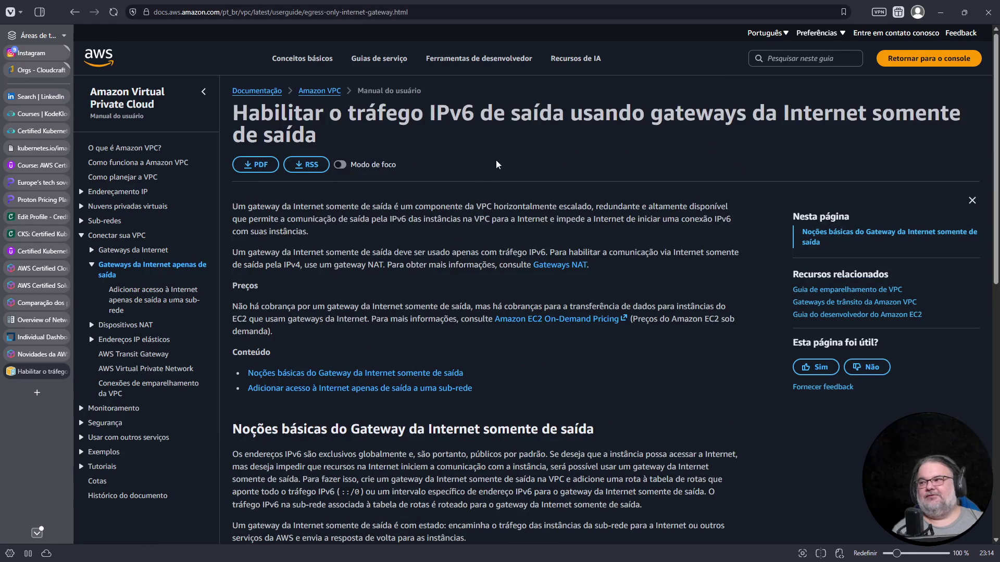
Step: Switch the guide from Português to English and highlight 'egress-only internet gateway' in the title
drag(436, 114, 617, 114)
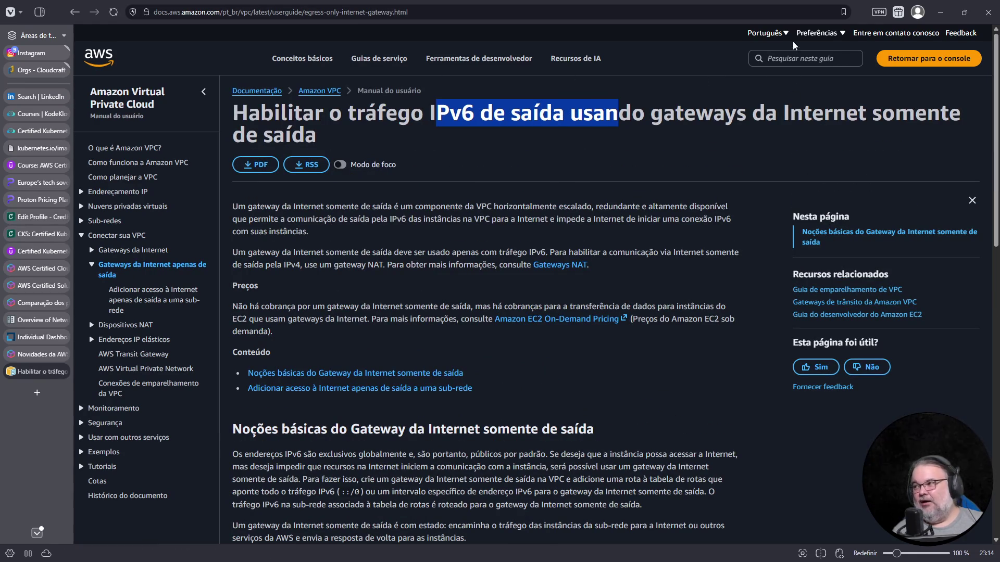
click(770, 33)
click(773, 85)
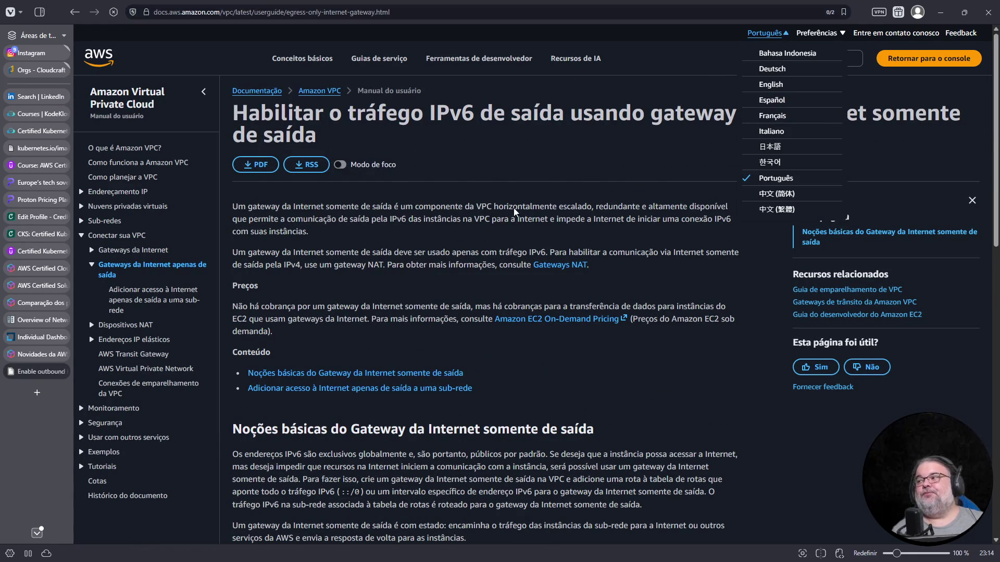
drag(625, 115, 946, 110)
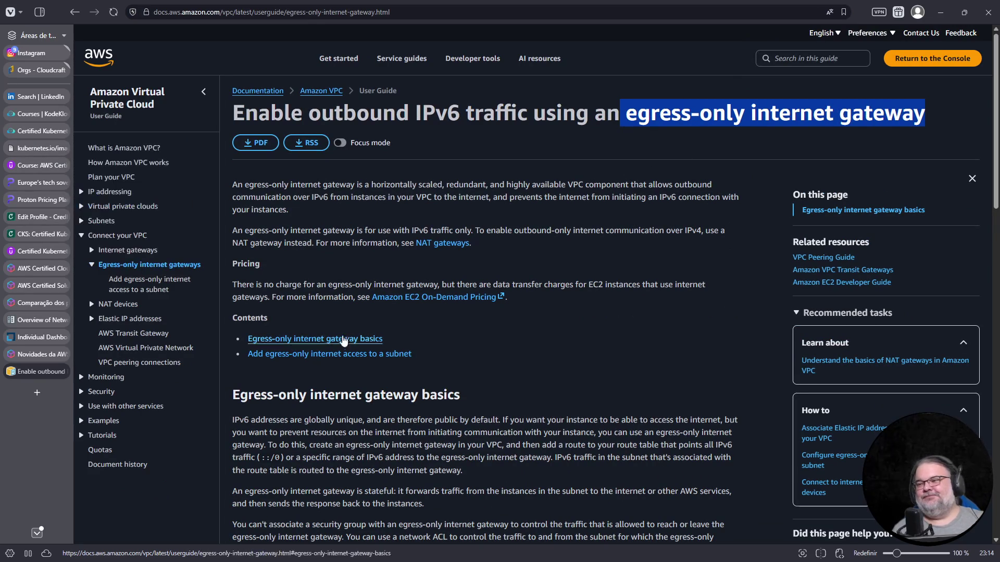
click(334, 314)
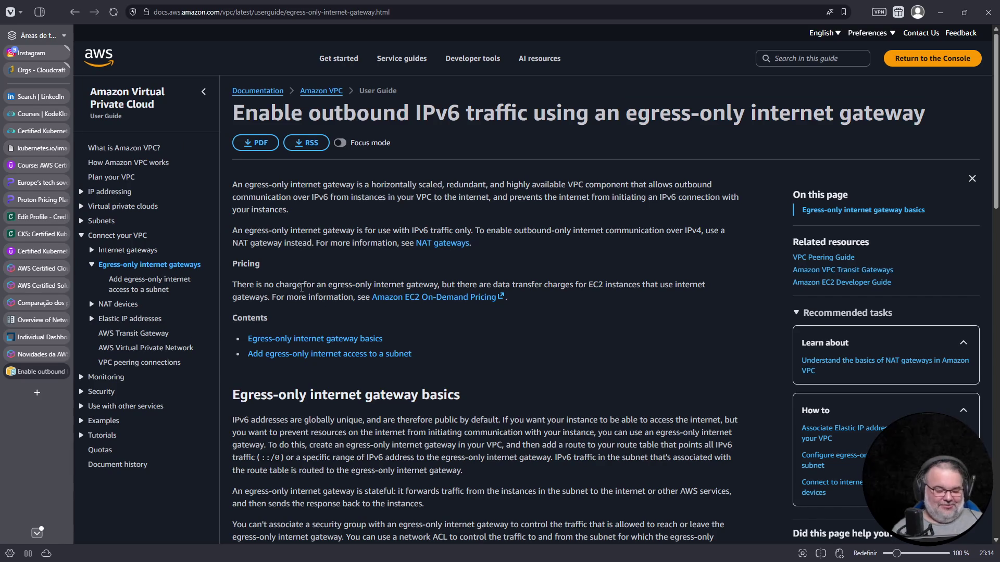
key(ctrl+t)
text(goes in the suq)
Step: Search DuckDuckGo for 'goes in the square hole' and open the YouTube meme video
key(BackSpace)
key(BackSpace)
text(quare r)
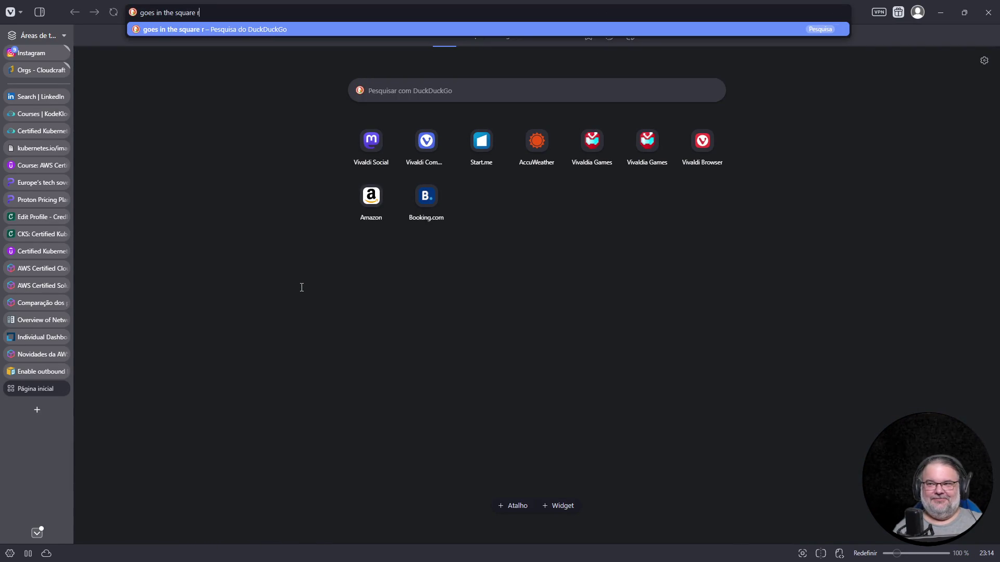
text(ole)
key(Return)
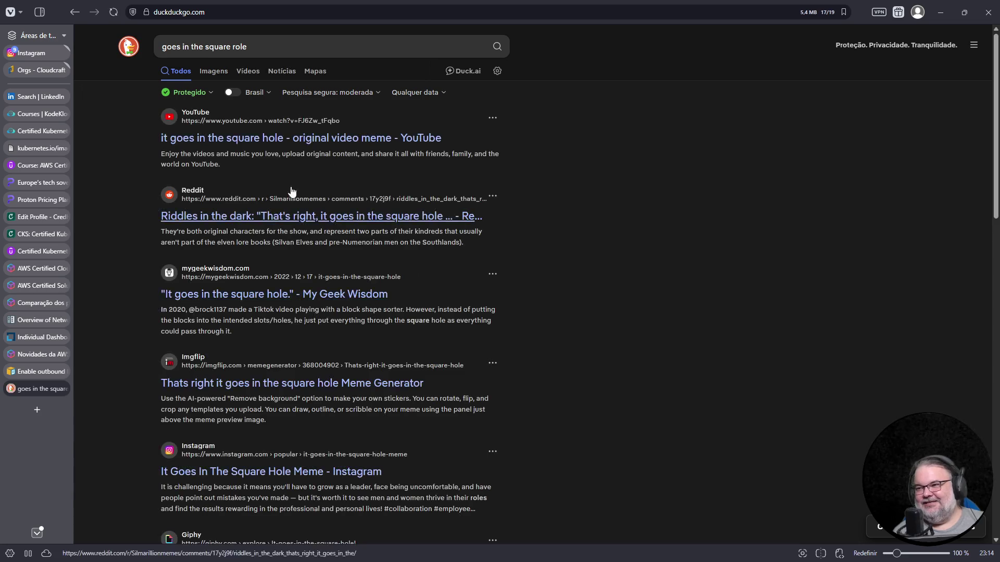
click(240, 140)
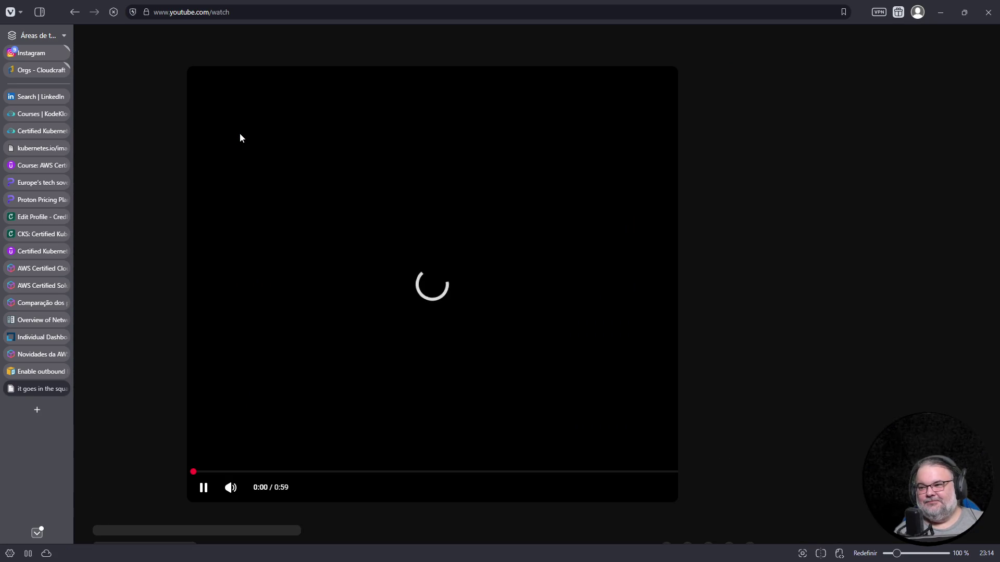
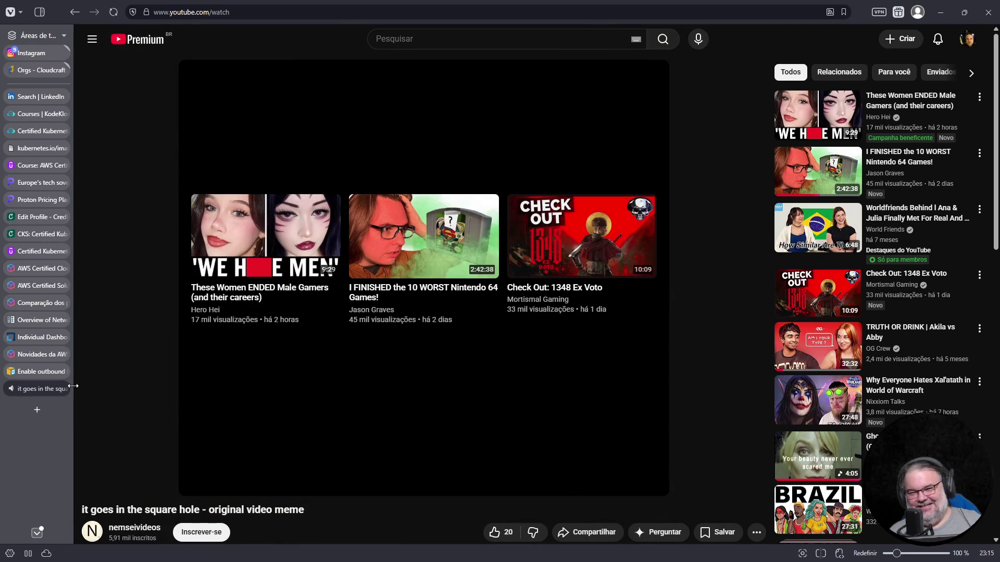
Step: Close the YouTube tab and switch to the Udemy practice exam tab
click(66, 388)
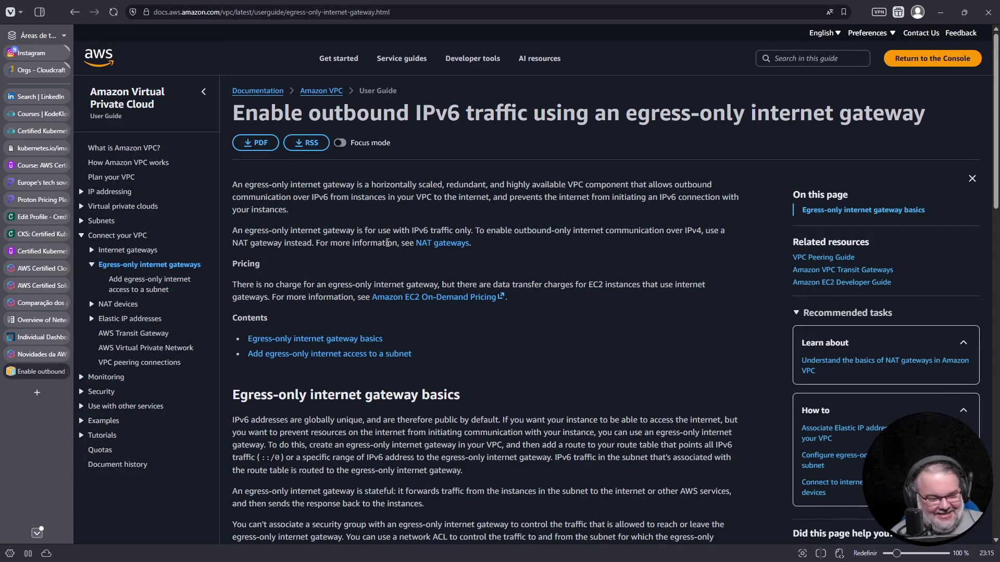
click(39, 165)
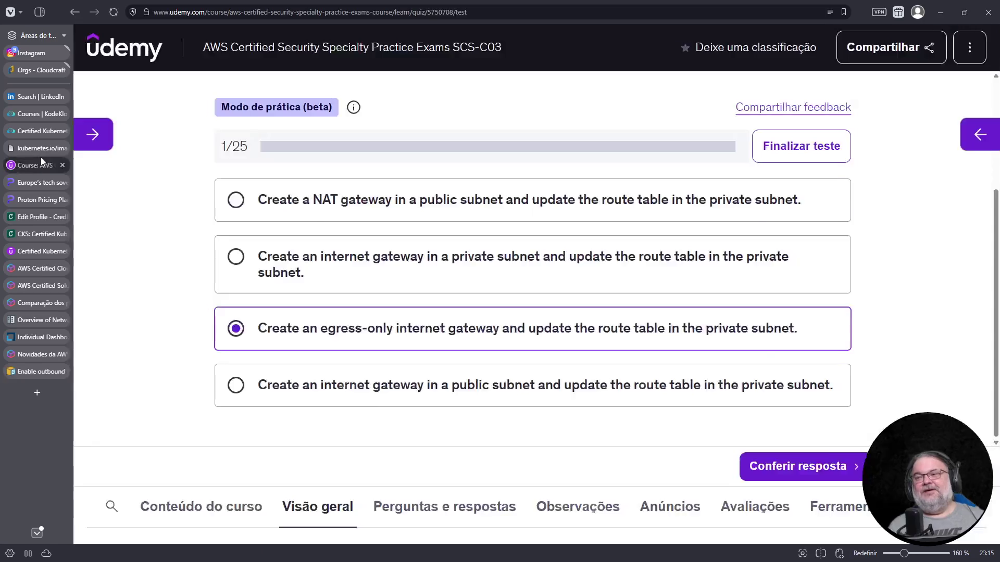
Step: Resume the paused test, check question 1's egress-only answer, advance to question 2, then show the kubernetes.io diagram
click(760, 224)
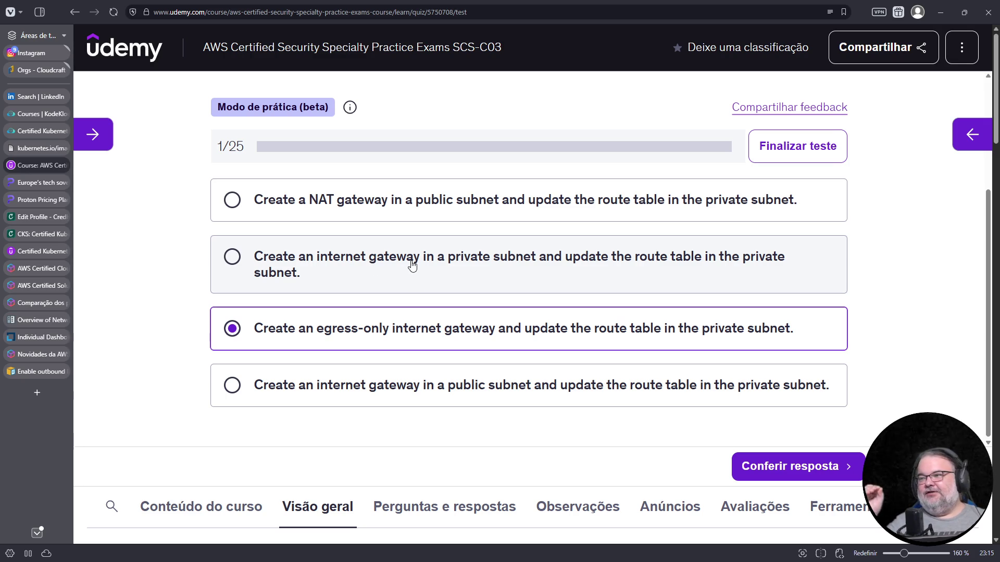
scroll(453, 315, up, 2)
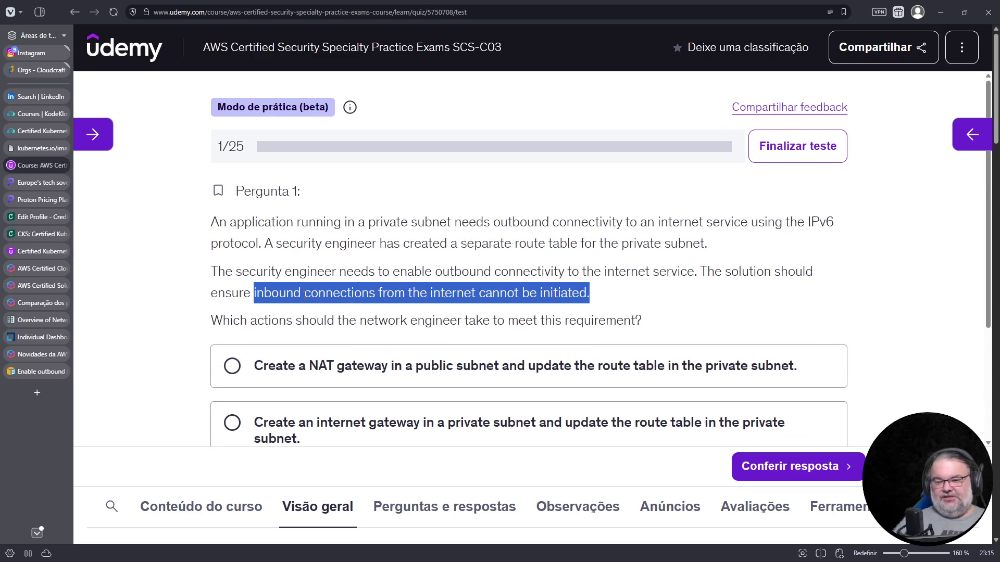
scroll(301, 308, down, 2)
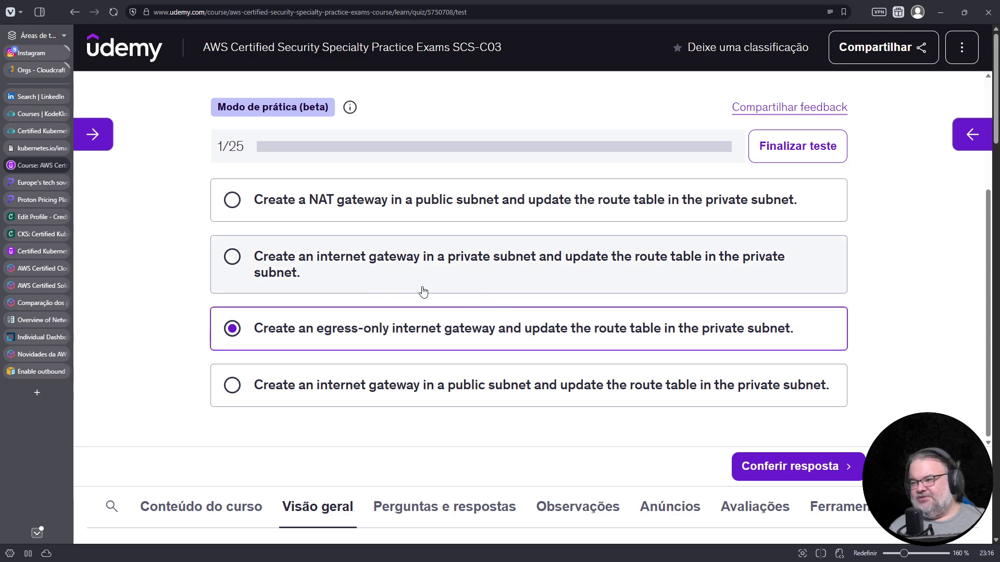
click(805, 469)
scroll(583, 322, down, 2)
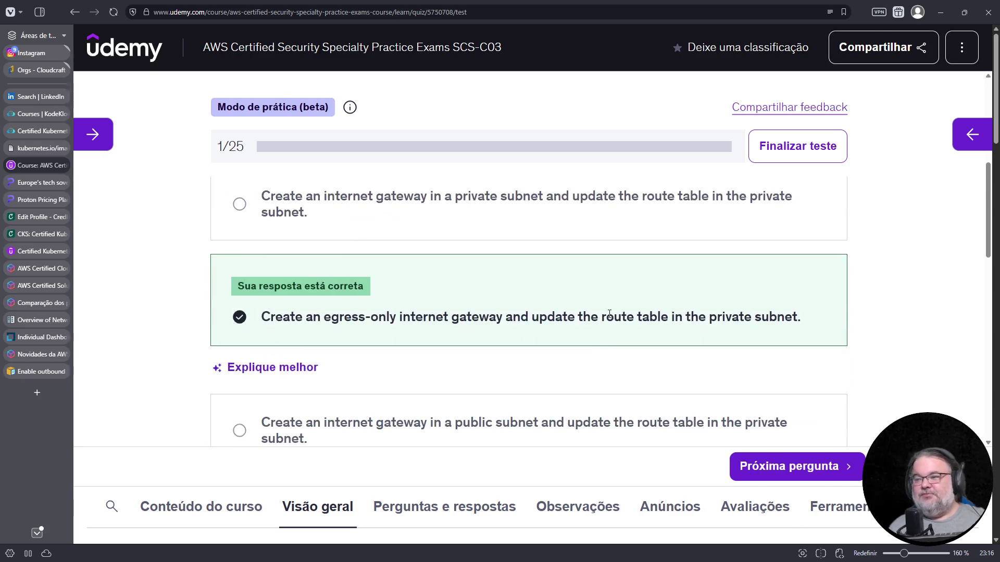
scroll(605, 311, down, 1)
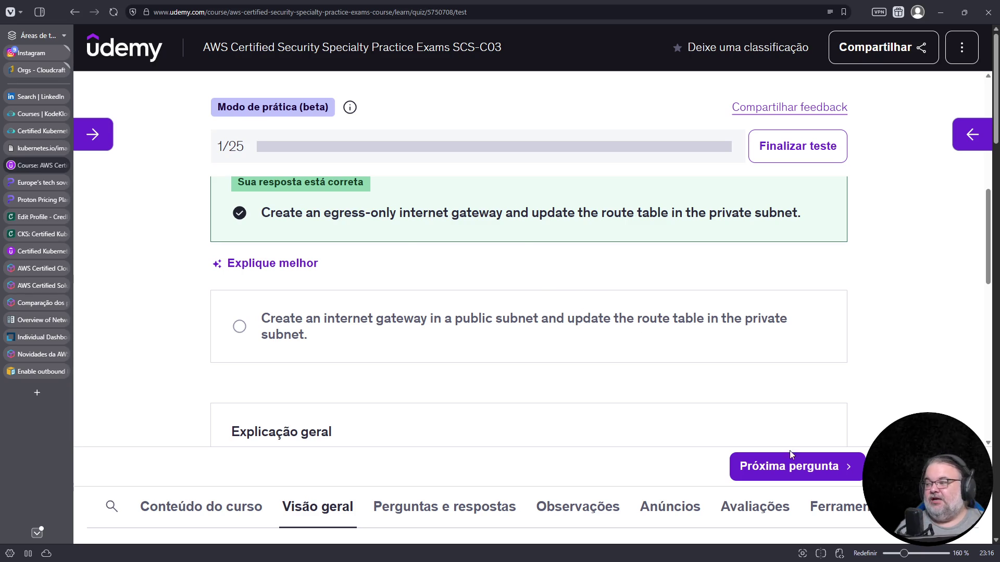
click(790, 466)
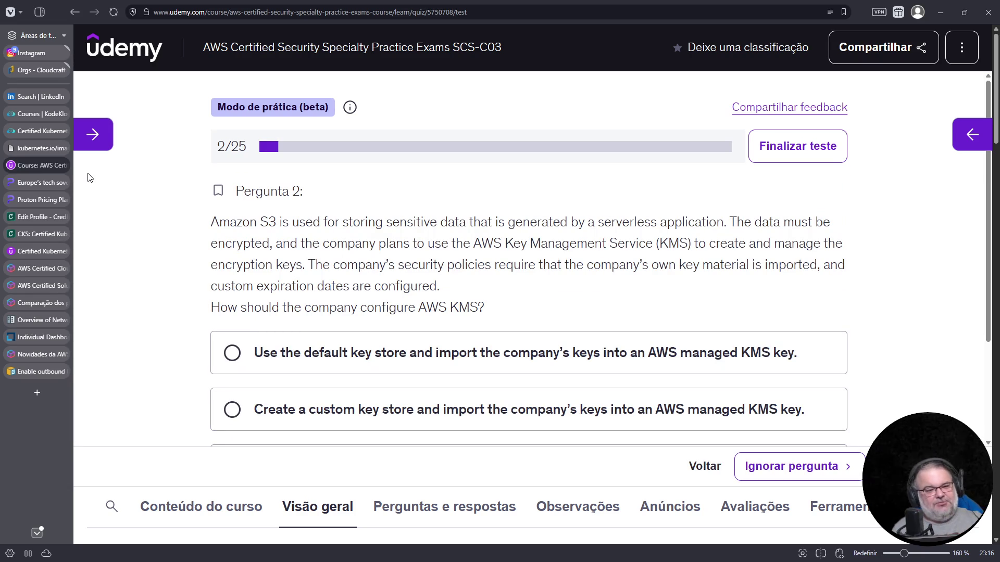
click(40, 149)
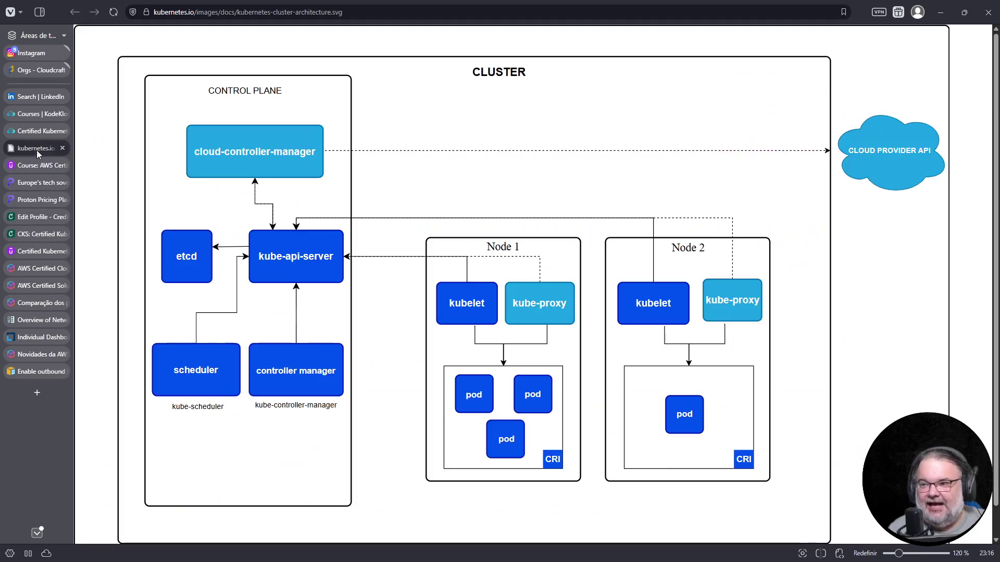
Step: Switch to the KodeKloud Cluster Upgrade Process lab tab
click(35, 132)
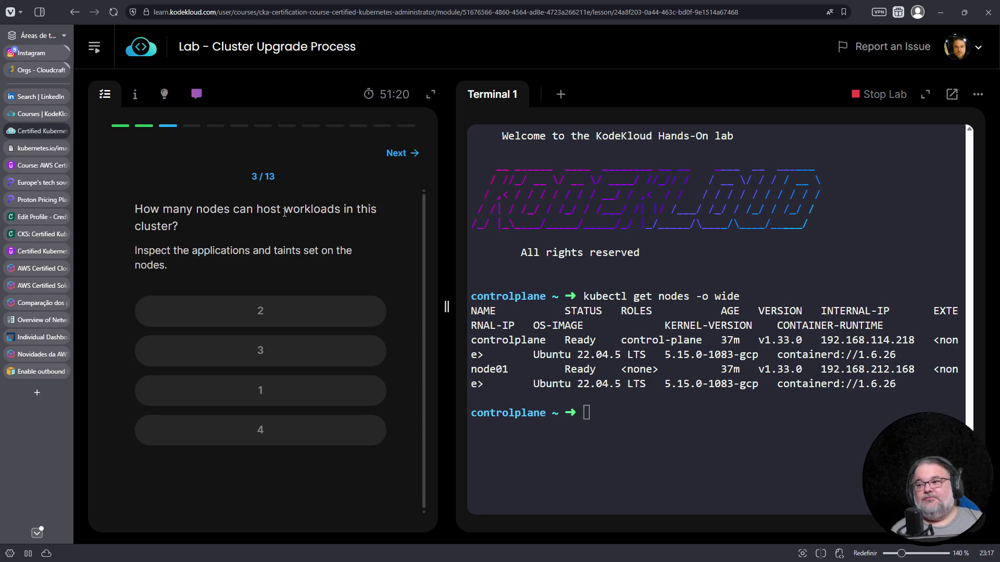
text(k ge tnodes)
Step: Fix and run 'k get nodes', highlight the role-less node01 row, then list the nodes as YAML
key(Return)
key(Up)
key(Left)
key(Left)
key(Left)
key(Left)
key(Left)
key(Left)
key(Delete)
text(t)
key(Return)
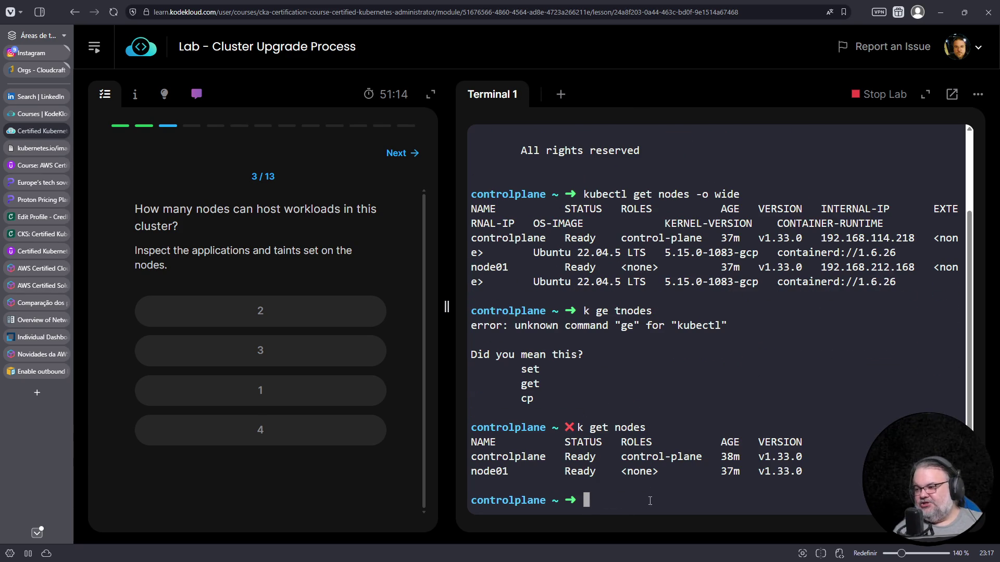
triple_click(562, 471)
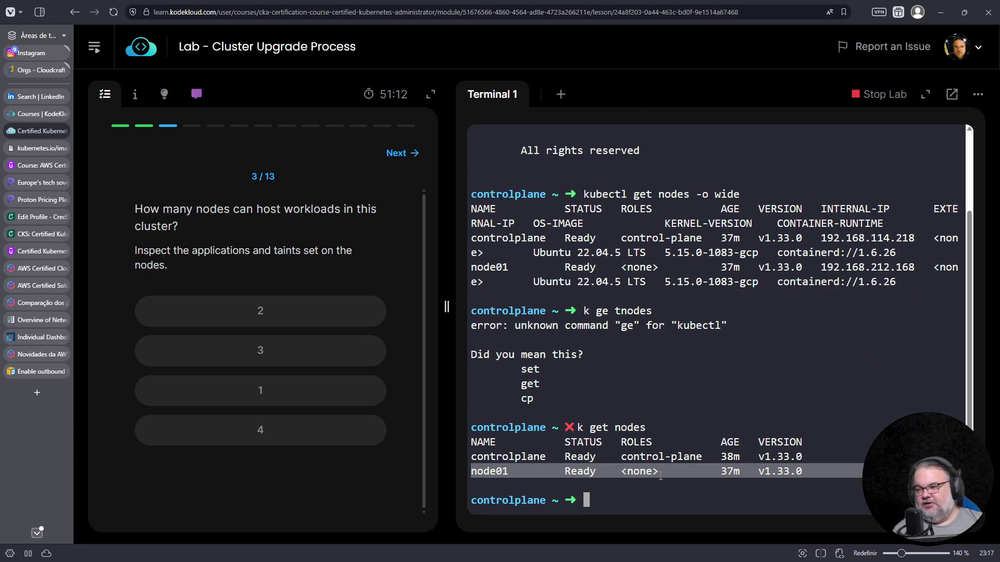
key(Up)
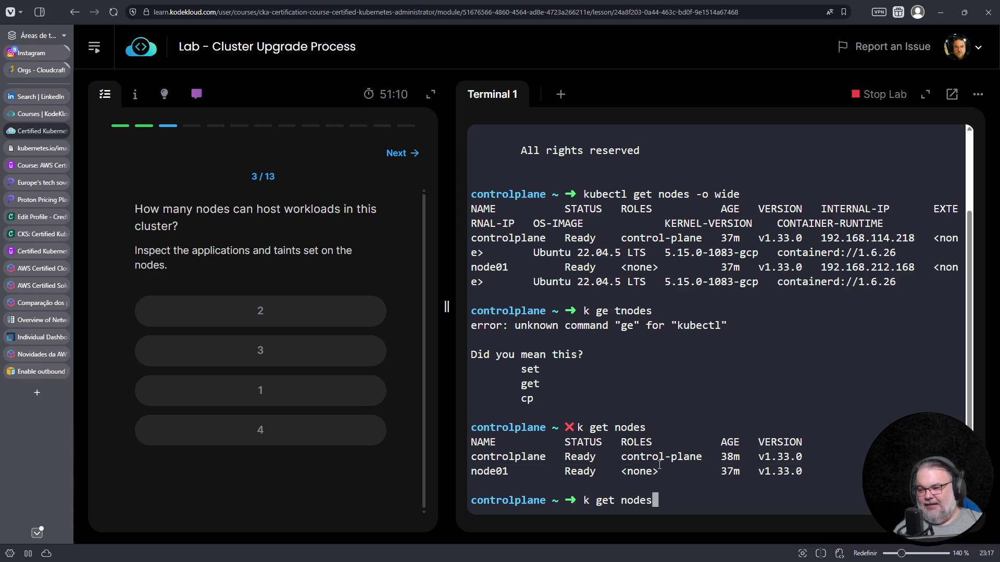
text(-o yaml)
key(Return)
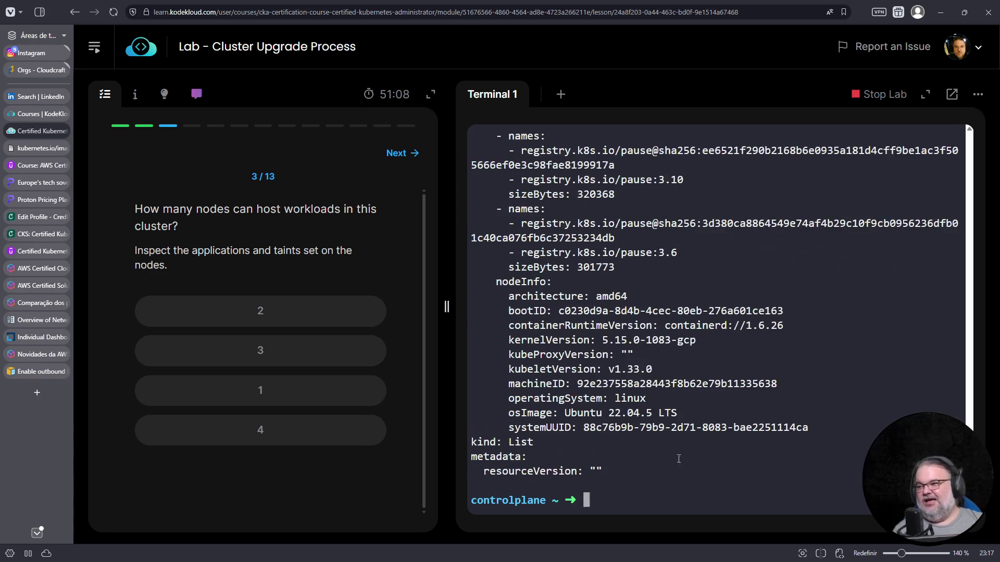
scroll(721, 465, up, 5)
scroll(720, 465, up, 5)
scroll(722, 466, up, 5)
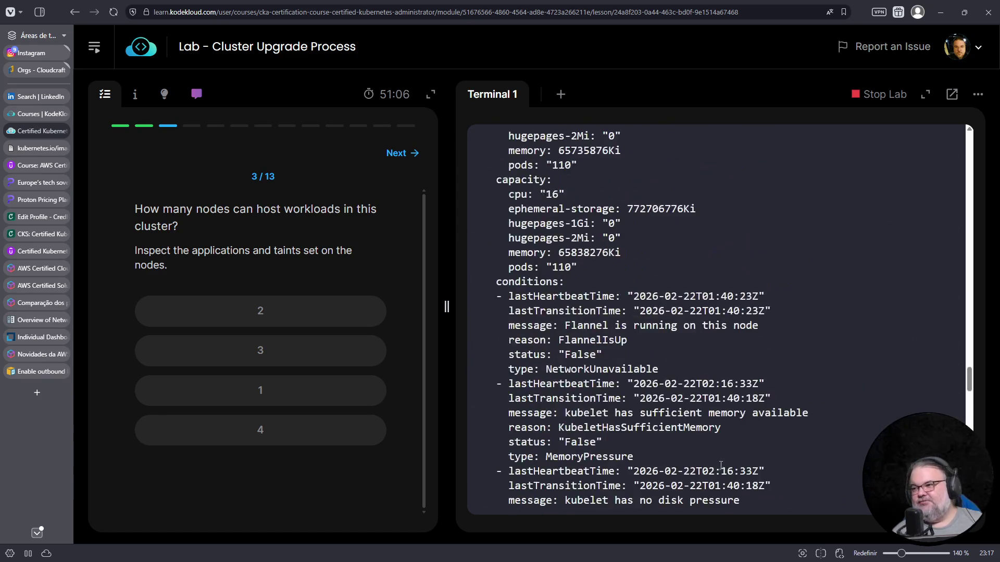
scroll(724, 467, up, 5)
scroll(640, 427, up, 5)
scroll(625, 418, up, 3)
scroll(593, 407, up, 5)
scroll(579, 398, up, 5)
scroll(579, 398, up, 5)
scroll(581, 395, up, 5)
scroll(585, 389, up, 5)
scroll(588, 383, up, 5)
scroll(588, 384, up, 5)
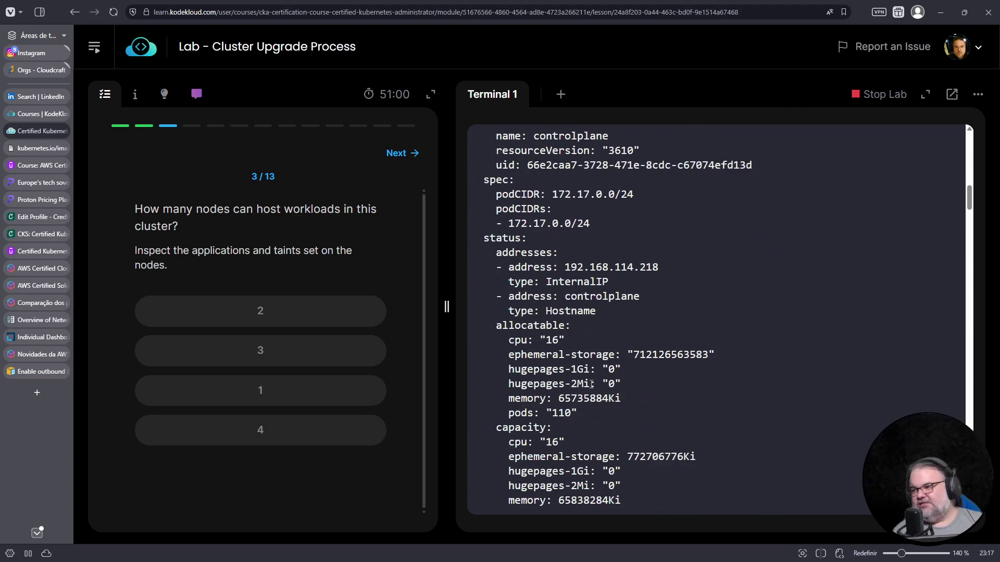
scroll(594, 380, up, 2)
scroll(595, 380, up, 5)
scroll(596, 381, down, 7)
scroll(597, 380, down, 4)
scroll(596, 380, down, 5)
scroll(596, 381, down, 1)
Step: Grep the node YAML for taints (case-insensitive too) and answer that 2 nodes can host workloads
key(Up)
text(| fgrep taint)
key(Return)
key(Up)
text(-i)
key(Return)
click(287, 309)
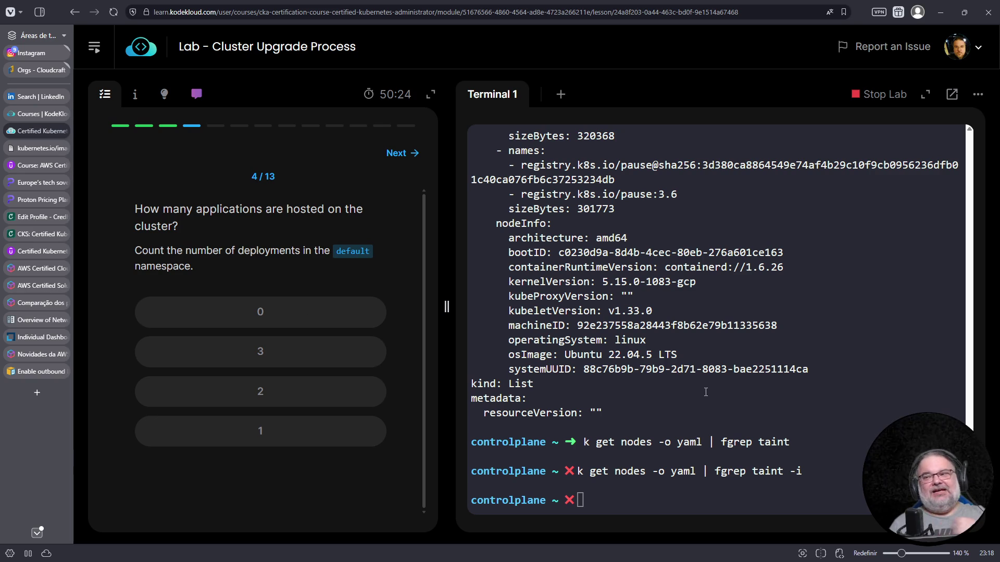
text(kubectl get deployments)
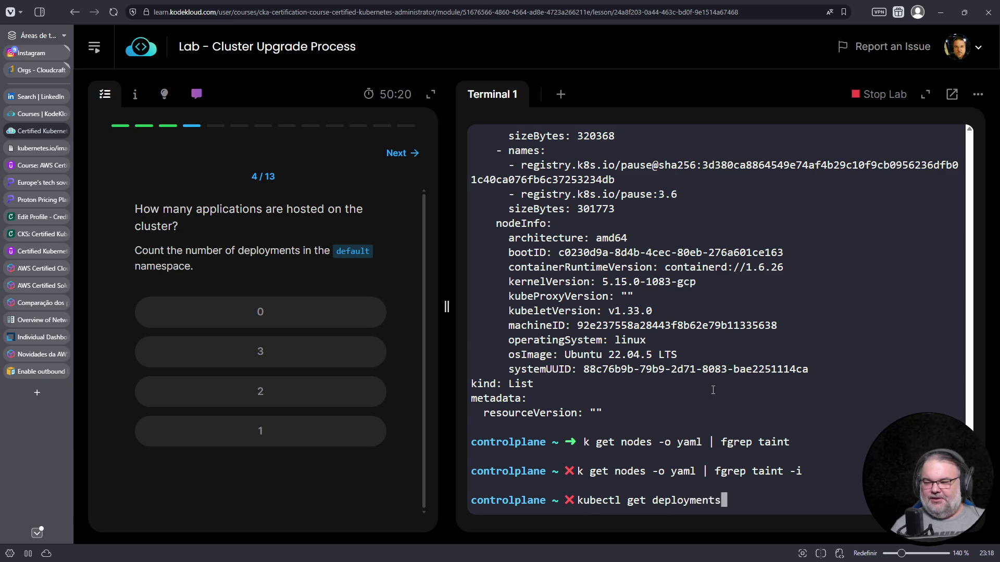
Step: Run 'kubectl get deployments' and answer that one application is hosted
key(Return)
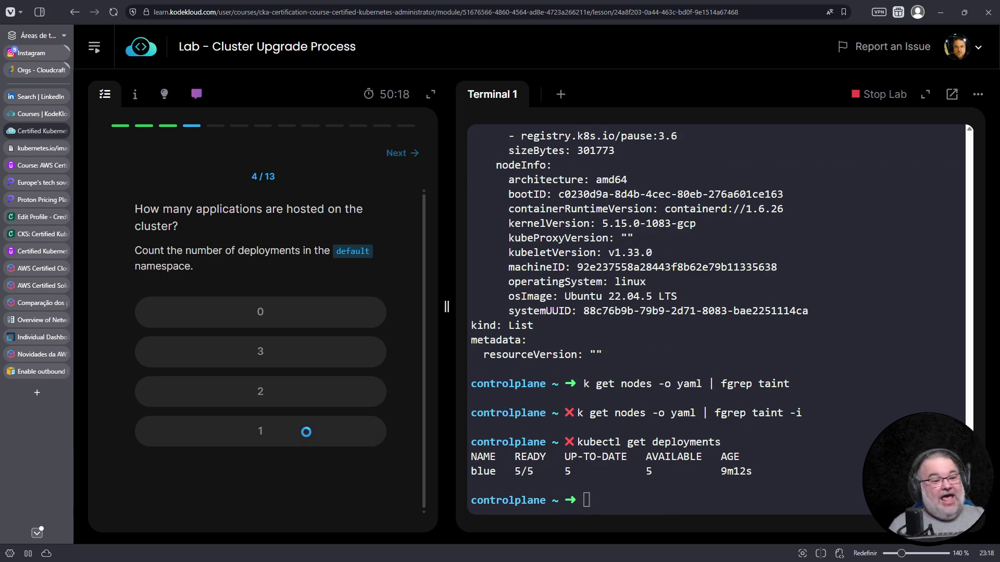
click(301, 421)
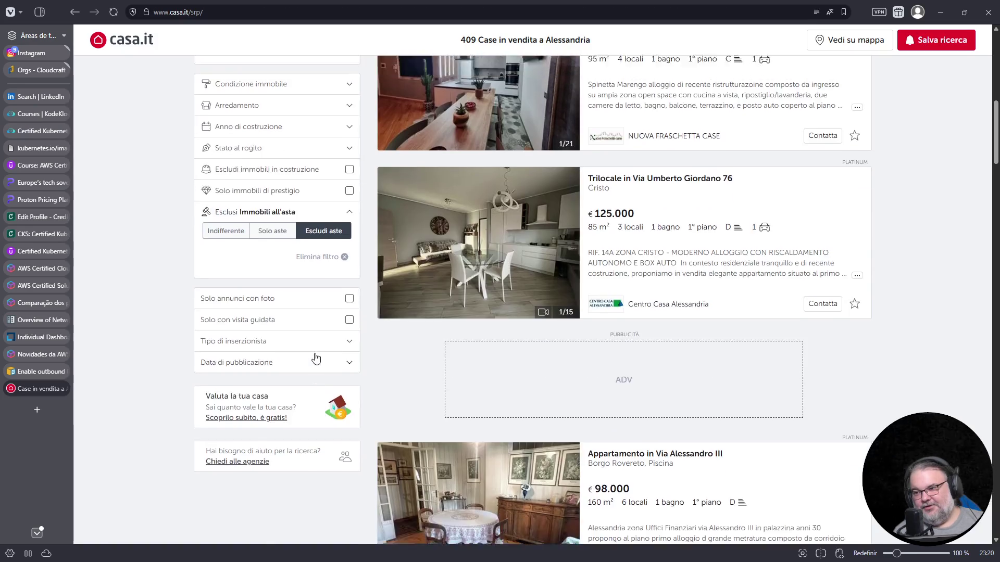
scroll(320, 312, up, 3)
scroll(320, 244, up, 1)
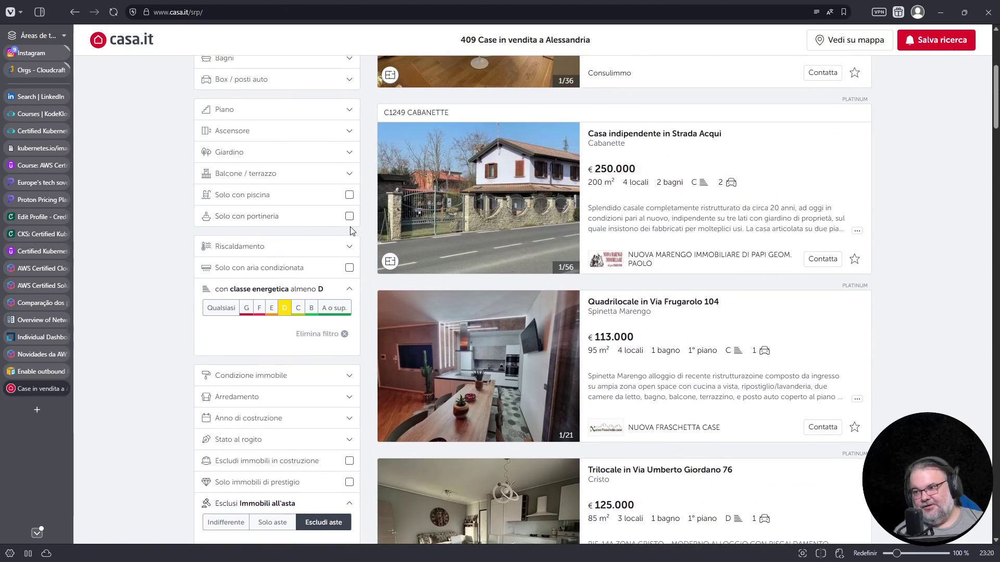
scroll(335, 247, up, 1)
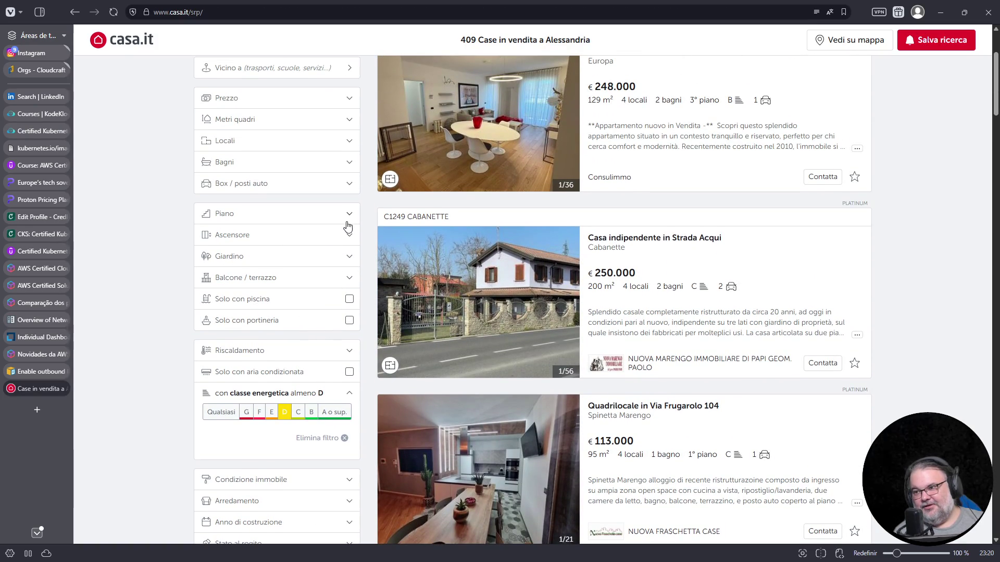
scroll(349, 227, up, 2)
Step: Limit the Alessandria results to new or excellent-condition homes
click(349, 196)
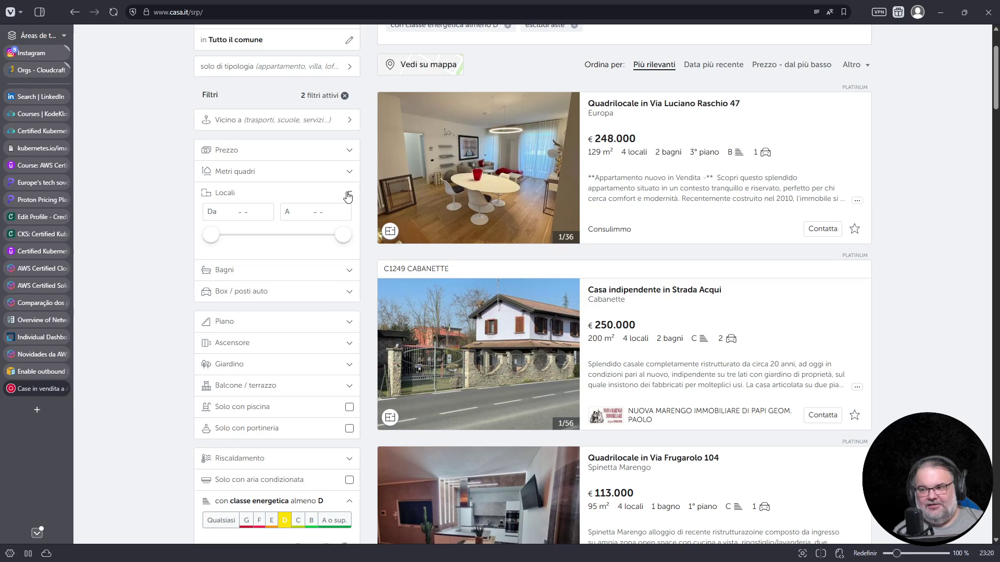
click(349, 193)
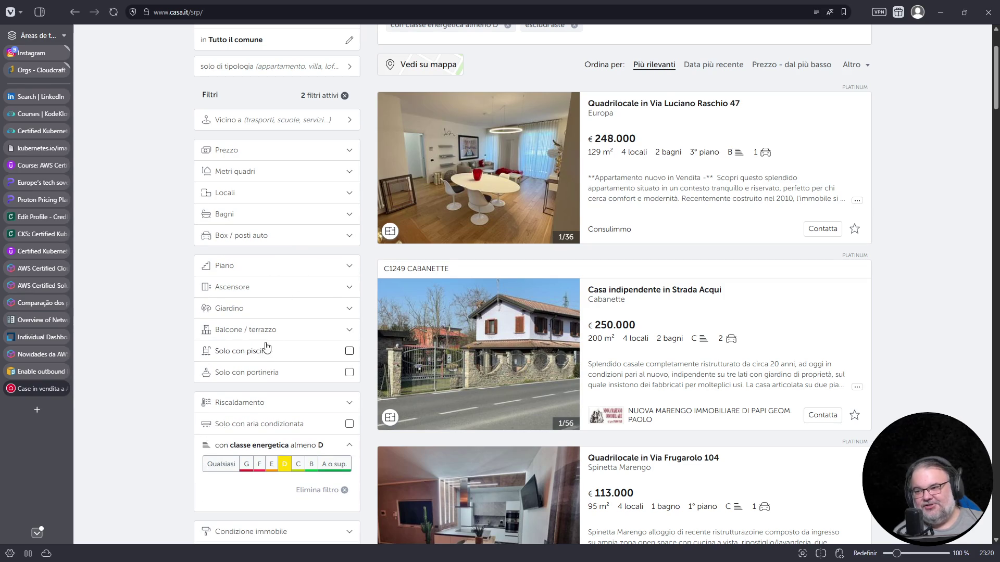
scroll(321, 249, up, 1)
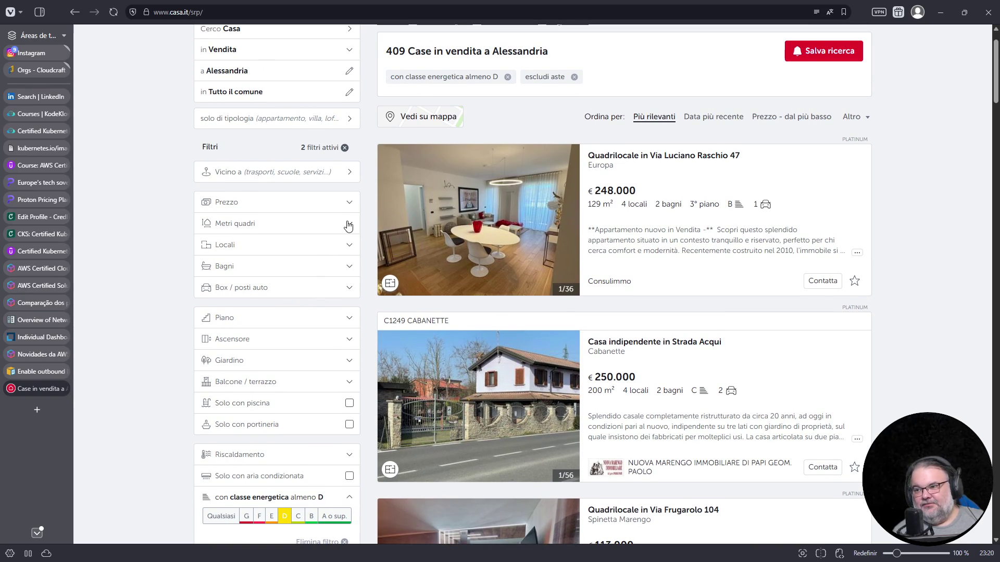
scroll(316, 262, down, 2)
scroll(316, 300, down, 2)
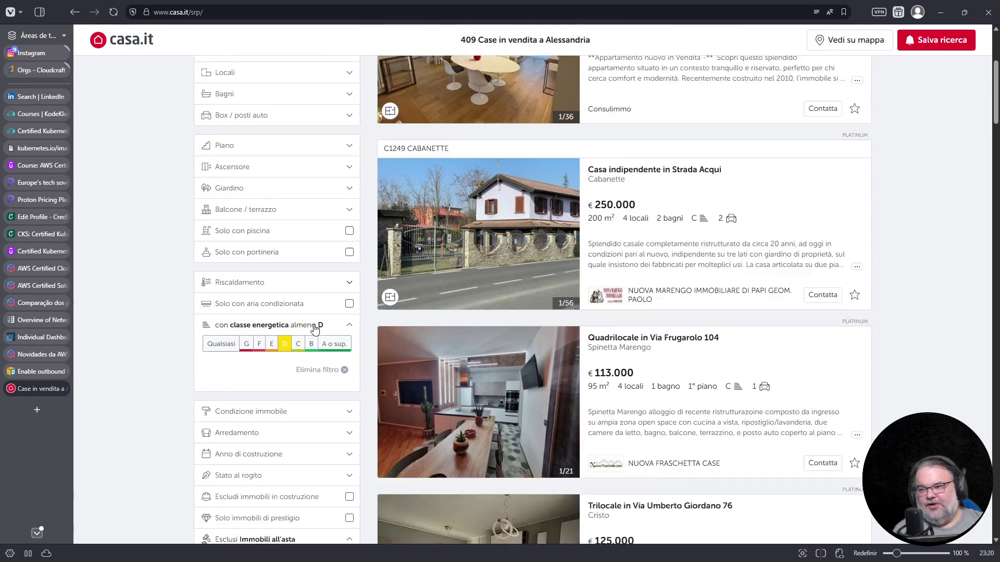
scroll(309, 283, down, 2)
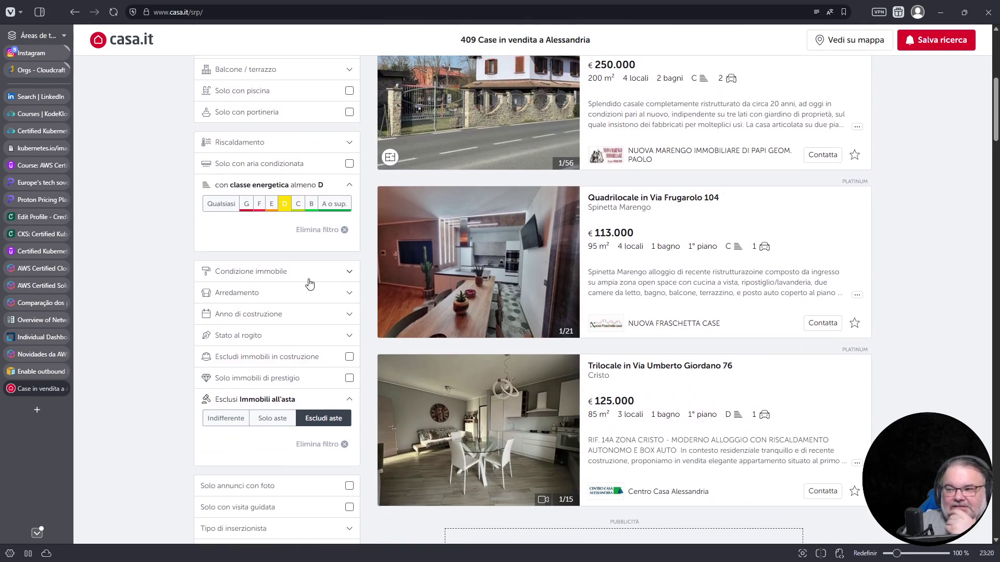
click(346, 272)
click(245, 314)
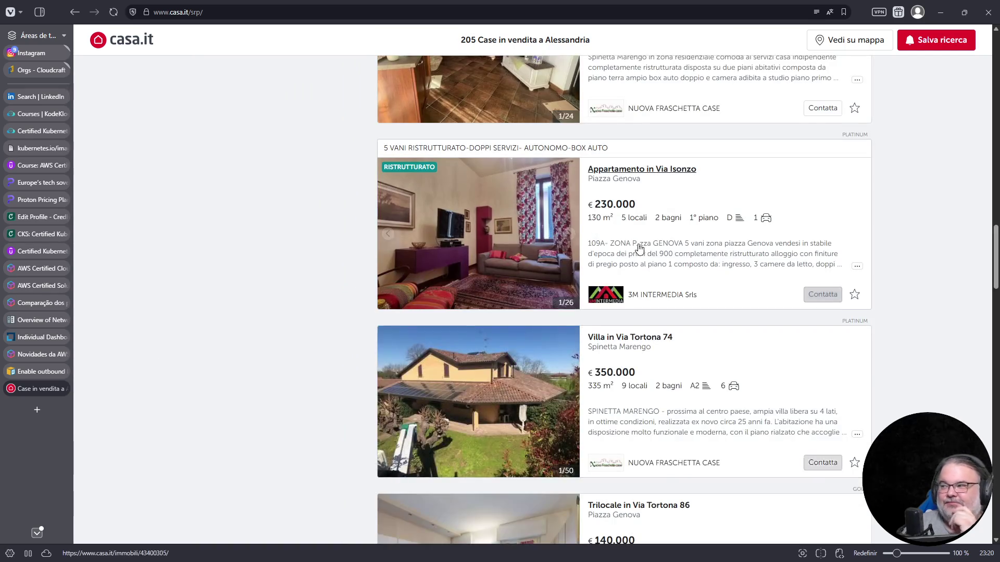
scroll(640, 282, up, 3)
scroll(647, 316, up, 5)
scroll(647, 316, up, 5)
scroll(703, 317, up, 5)
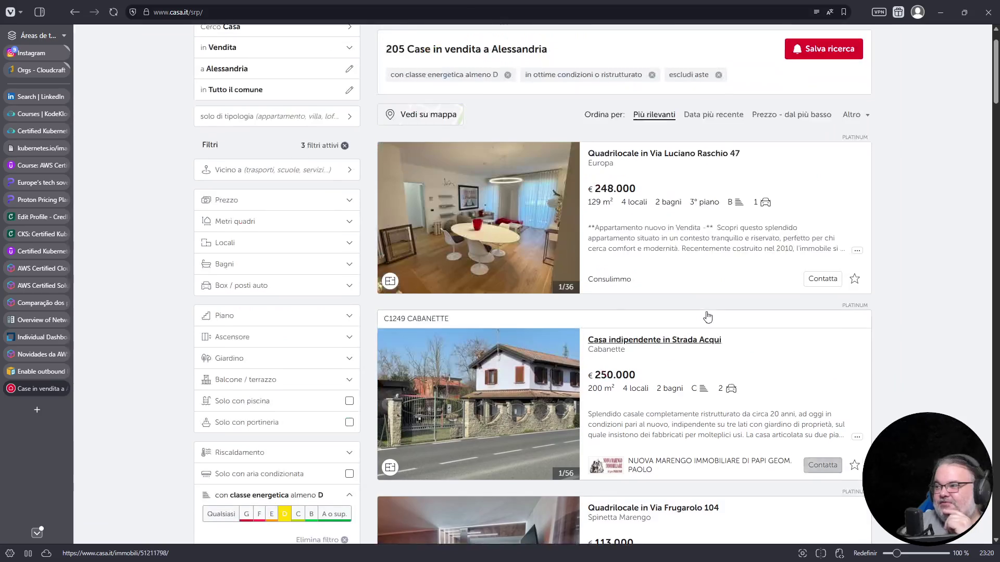
Step: Sort cheapest first and open the Spalto Rovereto four-room listing in a new tab
click(790, 165)
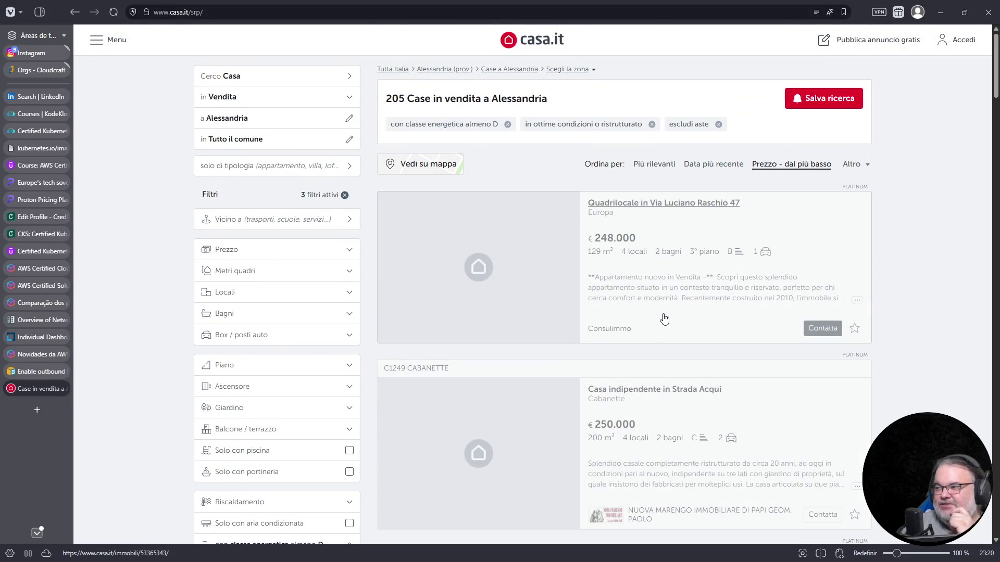
scroll(547, 308, down, 2)
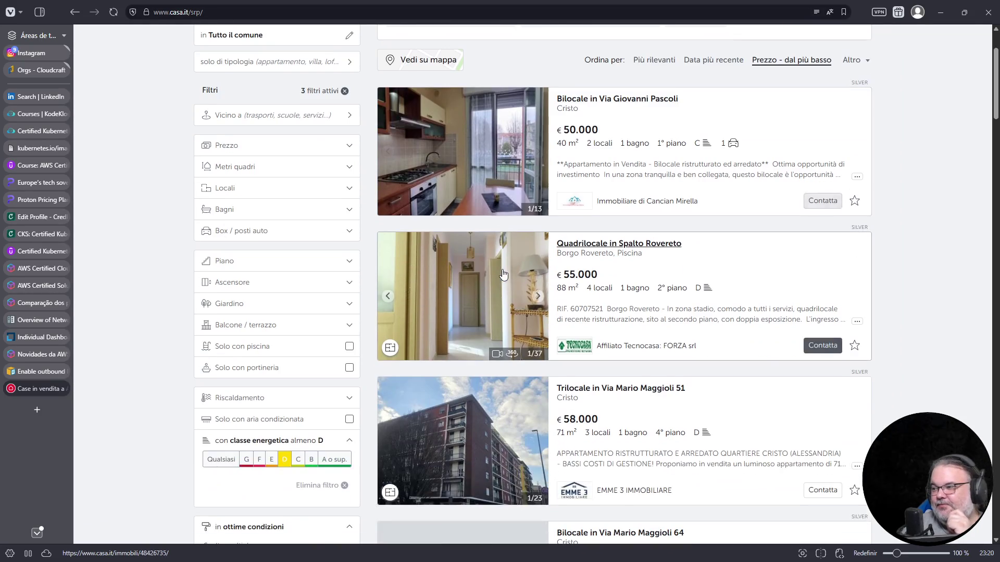
middle_click(461, 311)
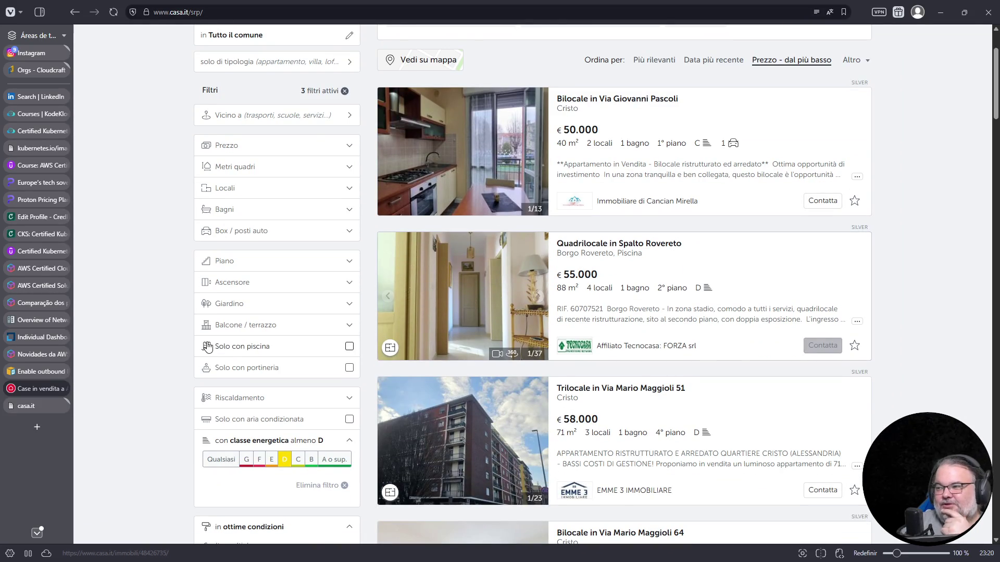
click(26, 408)
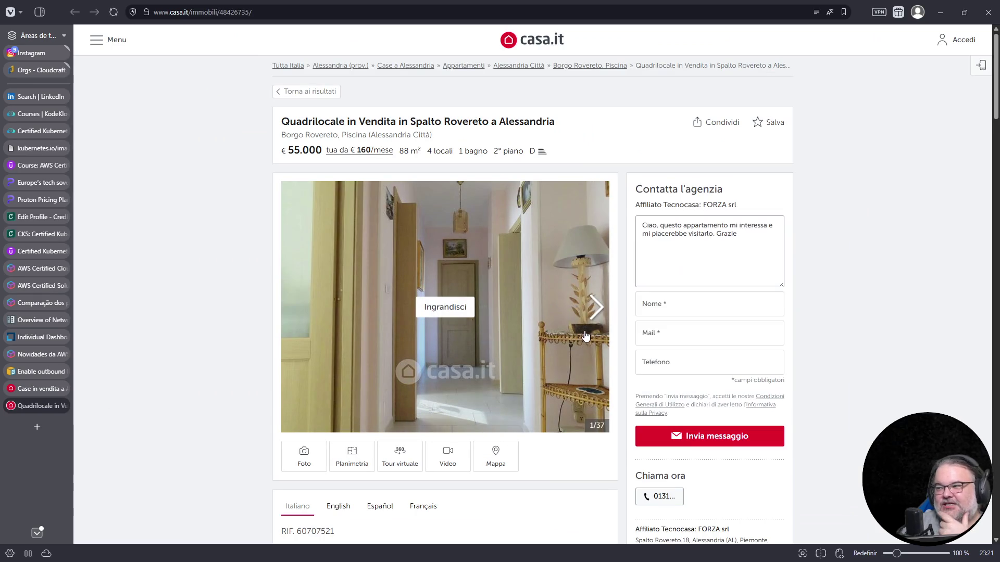
Step: Browse through the Spalto Rovereto apartment's photo gallery
click(596, 312)
click(597, 311)
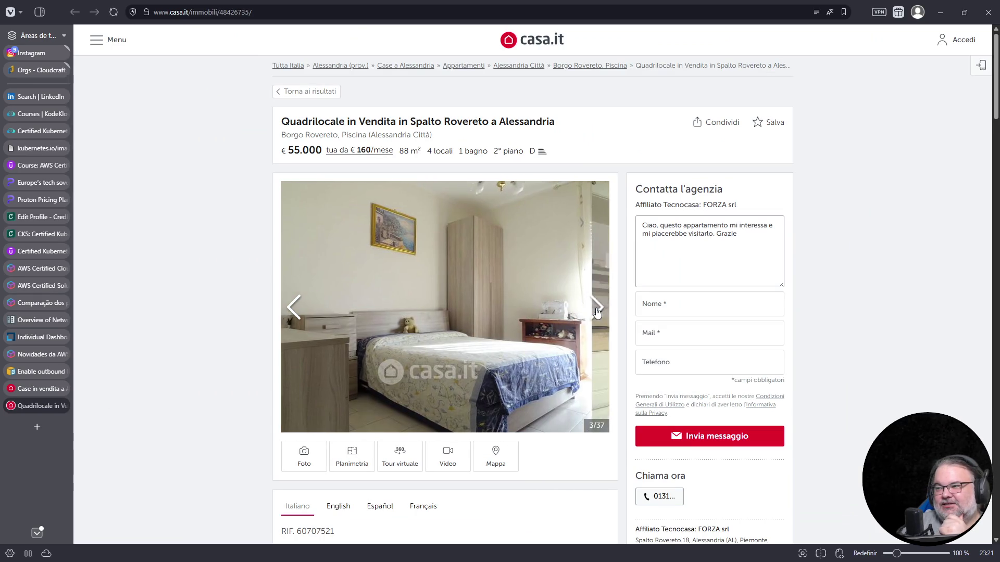
click(596, 311)
click(596, 311)
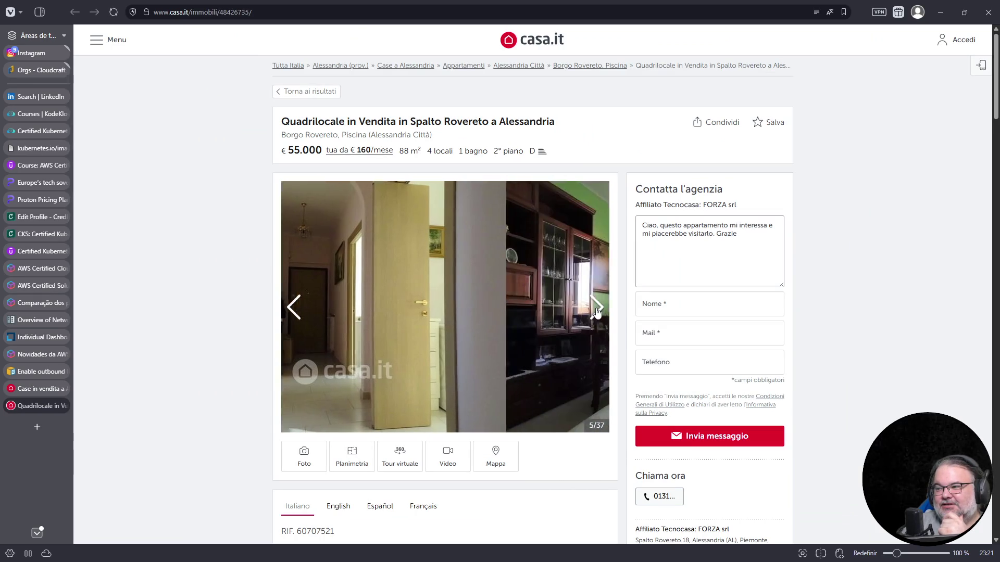
click(596, 310)
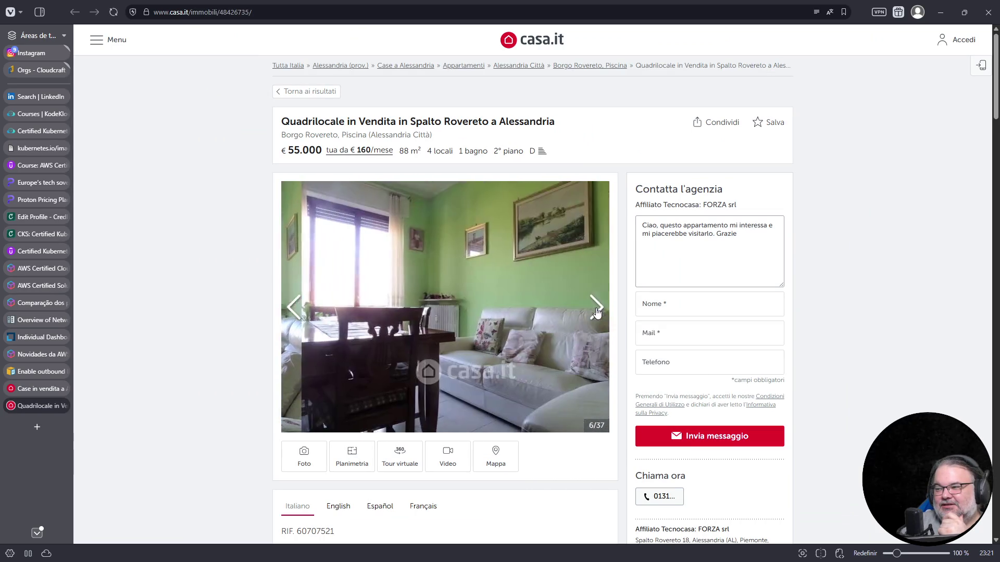
click(597, 311)
click(596, 311)
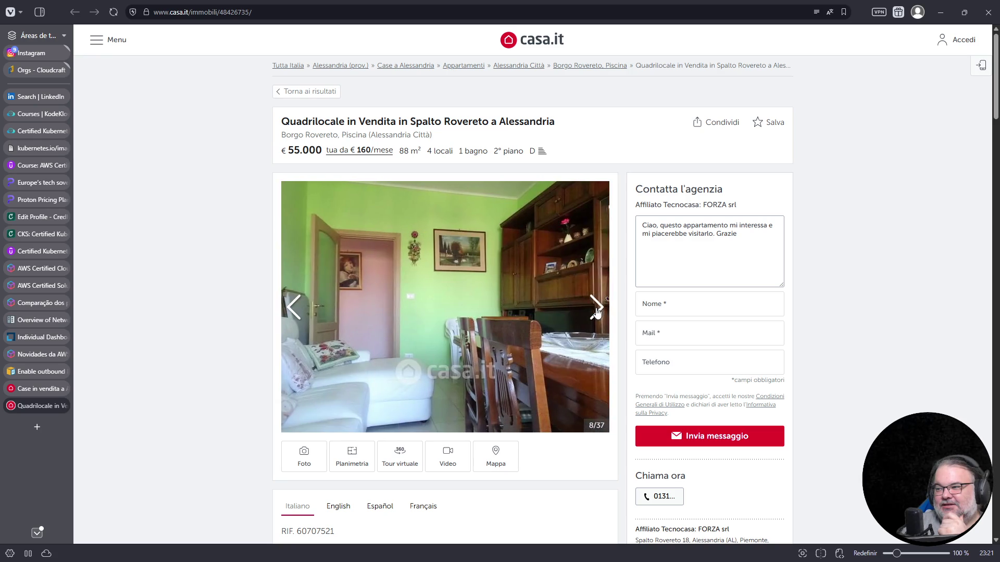
click(596, 311)
click(597, 311)
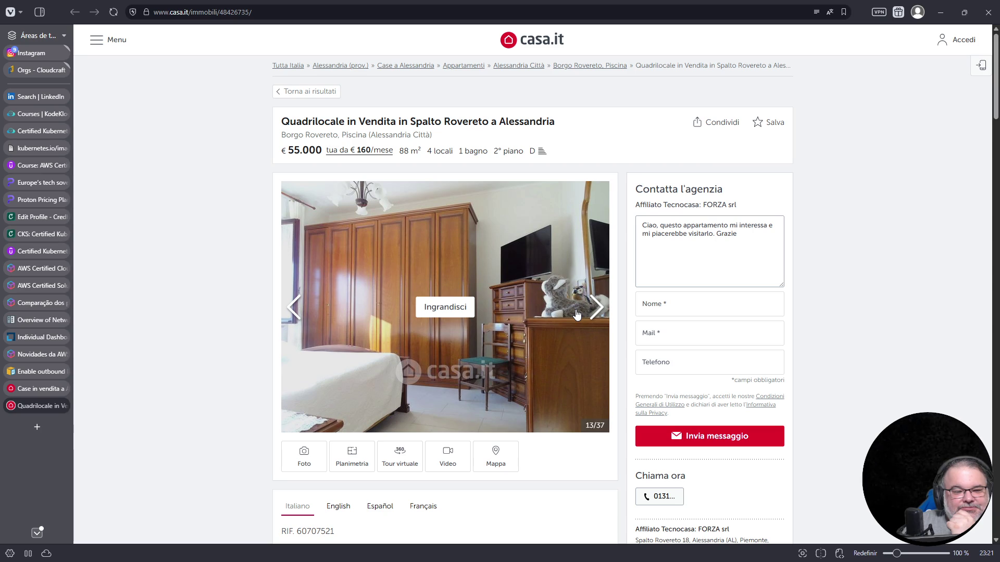
scroll(577, 314, down, 3)
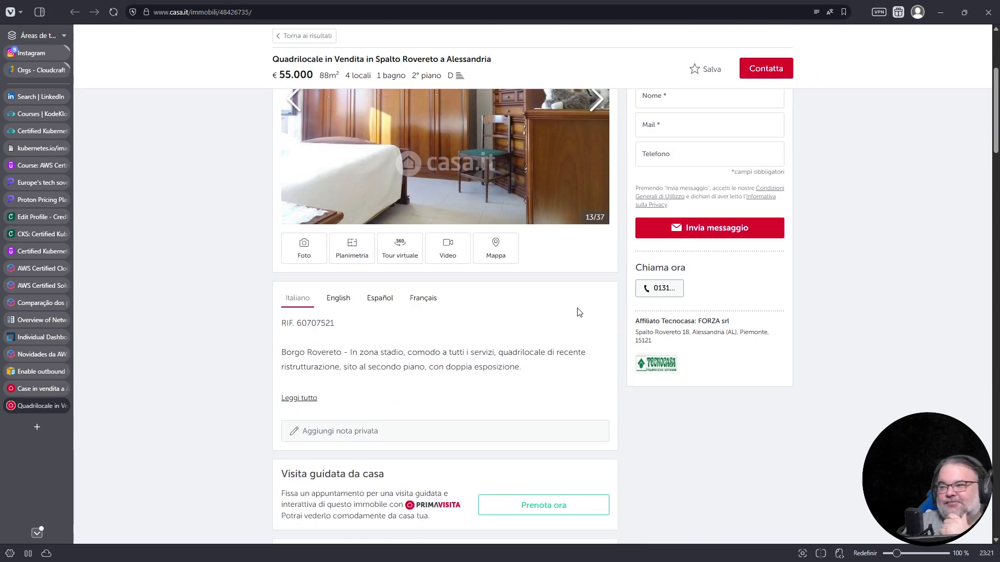
scroll(577, 314, down, 2)
scroll(346, 176, up, 1)
Step: Read the English description, then go to the Alessandria Città apartment results via the breadcrumb
click(341, 196)
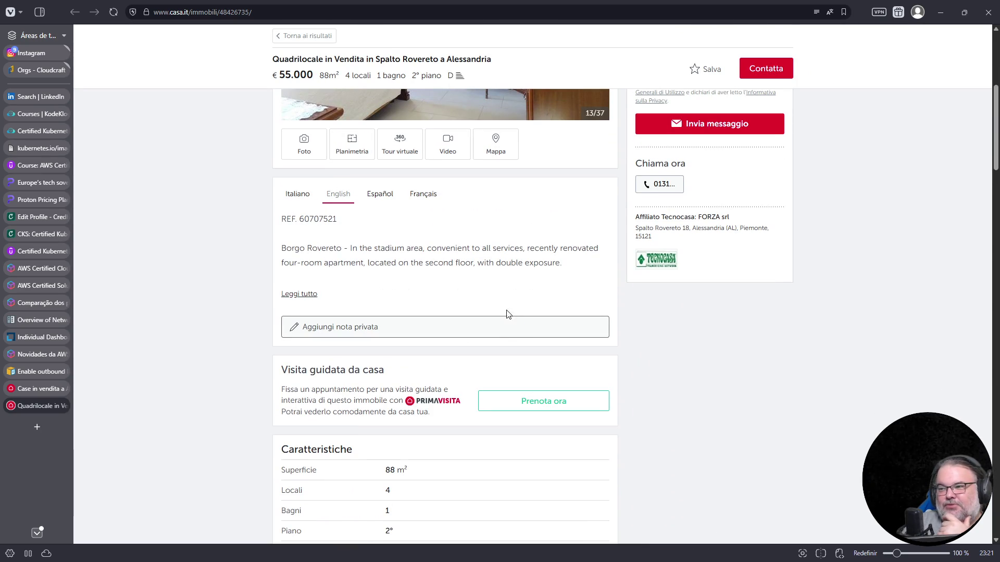
scroll(440, 307, down, 2)
scroll(441, 310, down, 2)
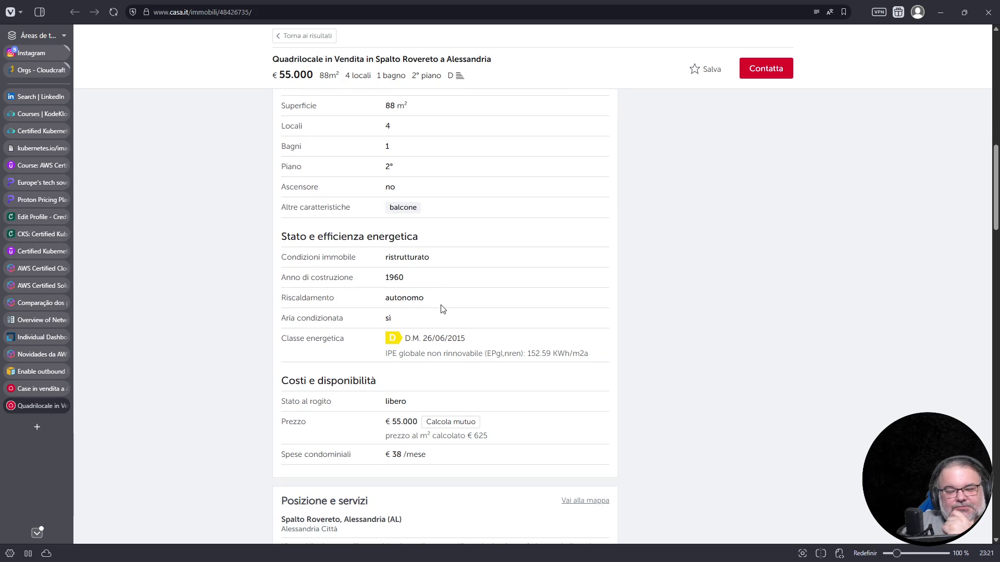
scroll(441, 310, down, 2)
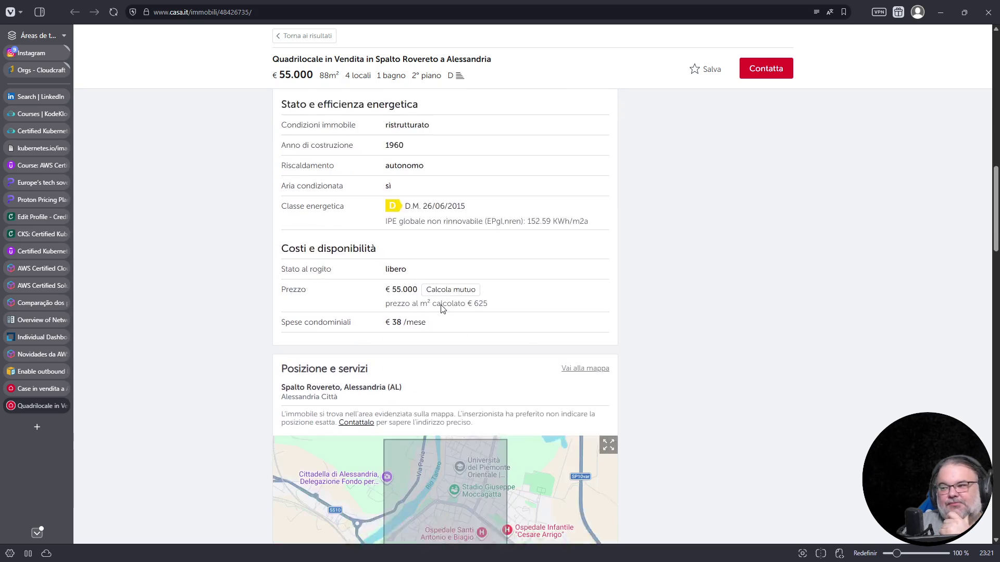
scroll(441, 309, down, 2)
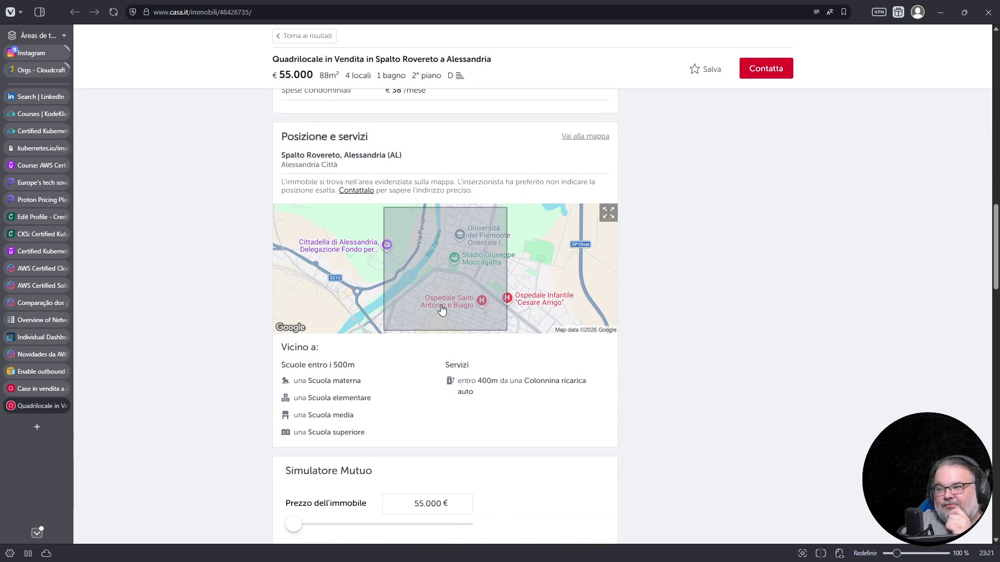
scroll(440, 309, down, 3)
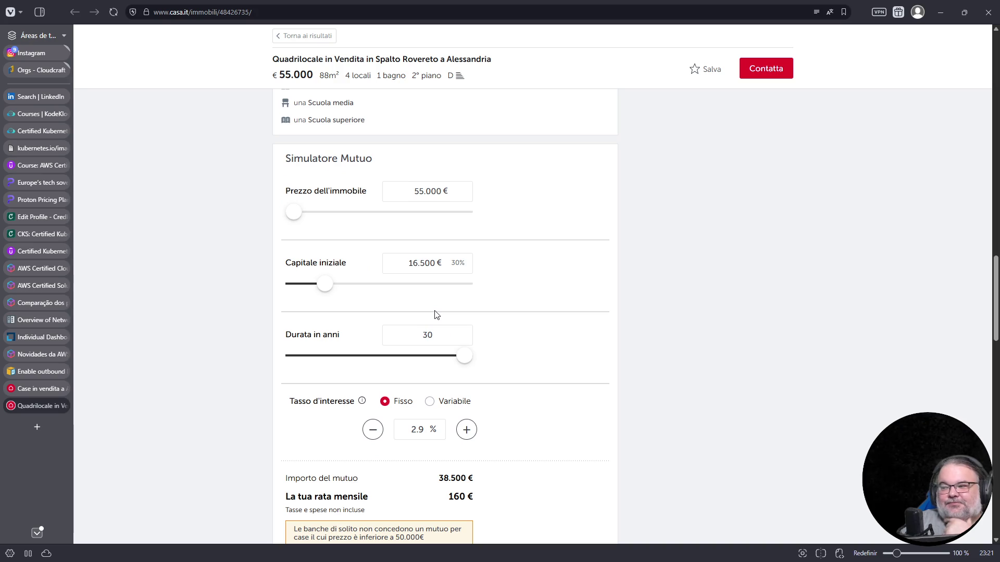
scroll(435, 314, up, 3)
scroll(438, 316, up, 2)
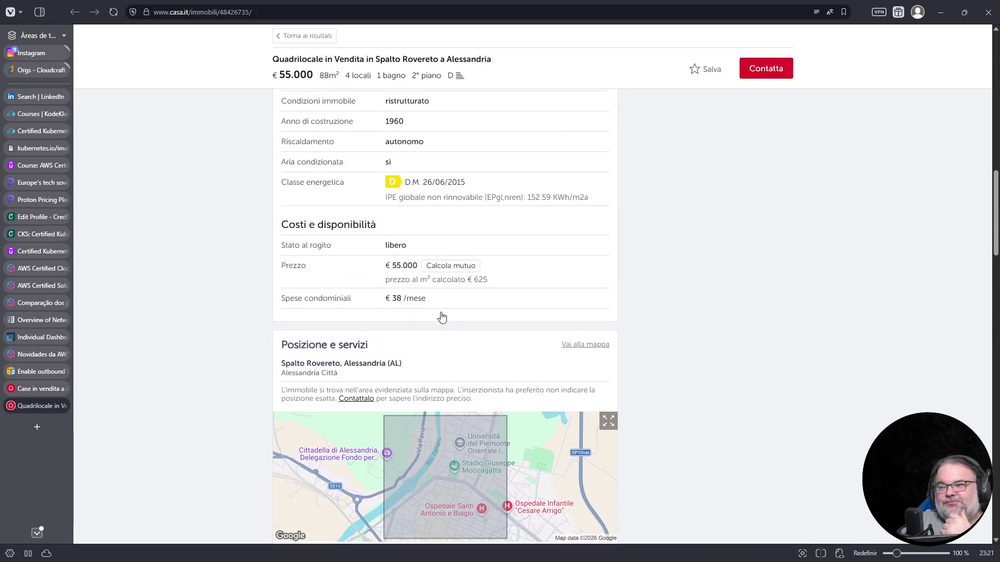
scroll(442, 317, up, 3)
scroll(441, 317, up, 3)
scroll(441, 317, up, 3)
scroll(441, 318, up, 2)
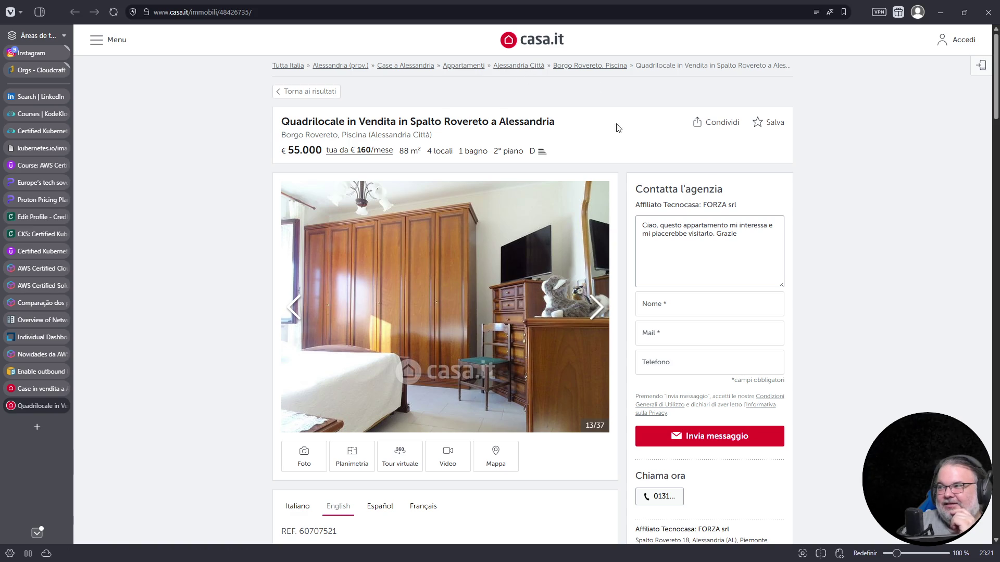
click(519, 66)
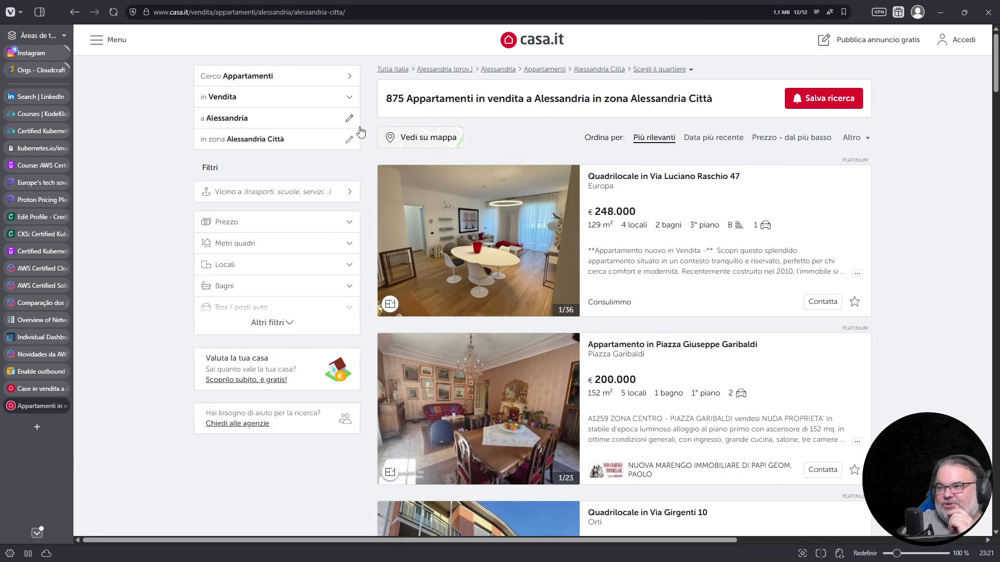
Step: Change the search location to Milano (Comune) without selecting specific zones
click(349, 117)
text(milao)
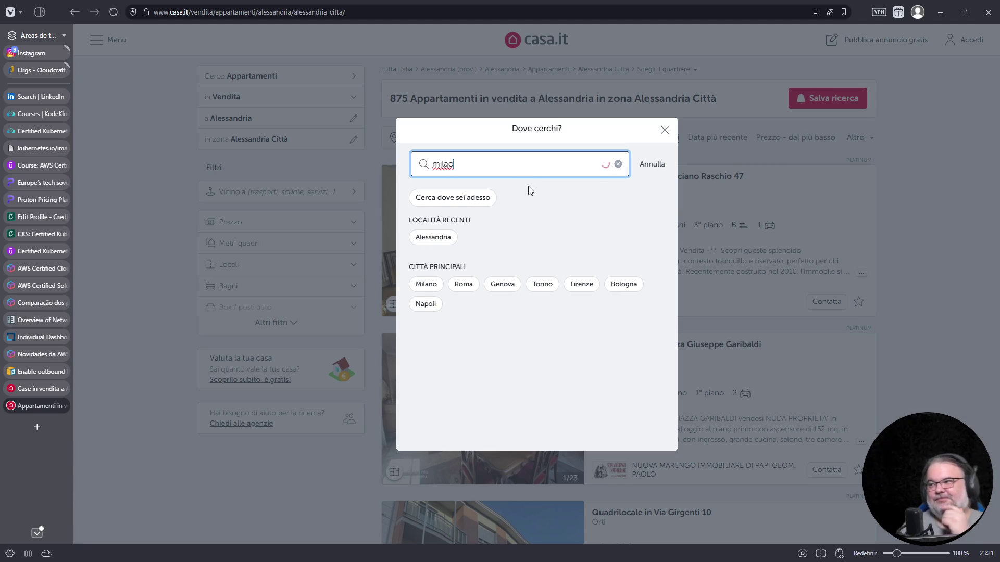
key(BackSpace)
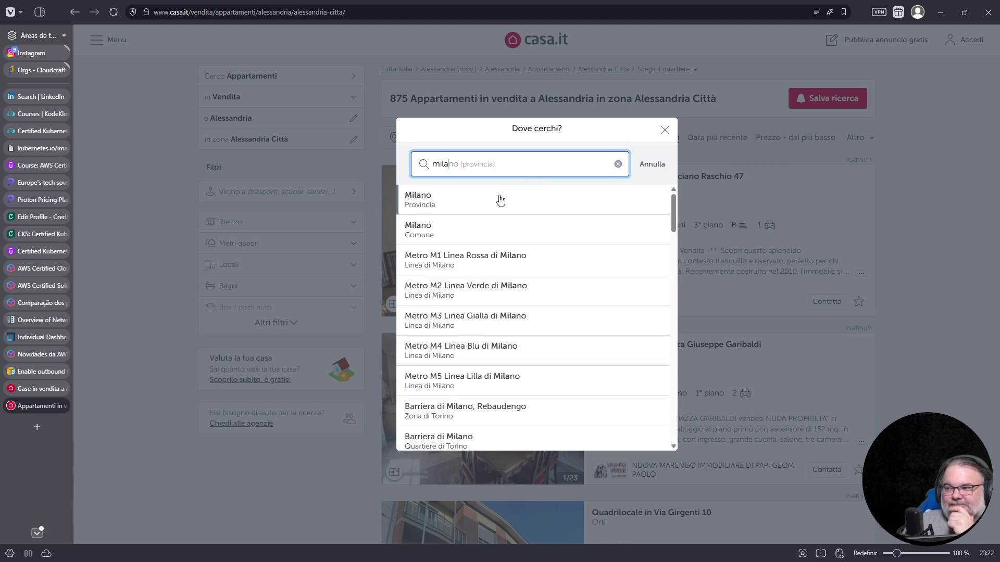
click(431, 231)
click(593, 439)
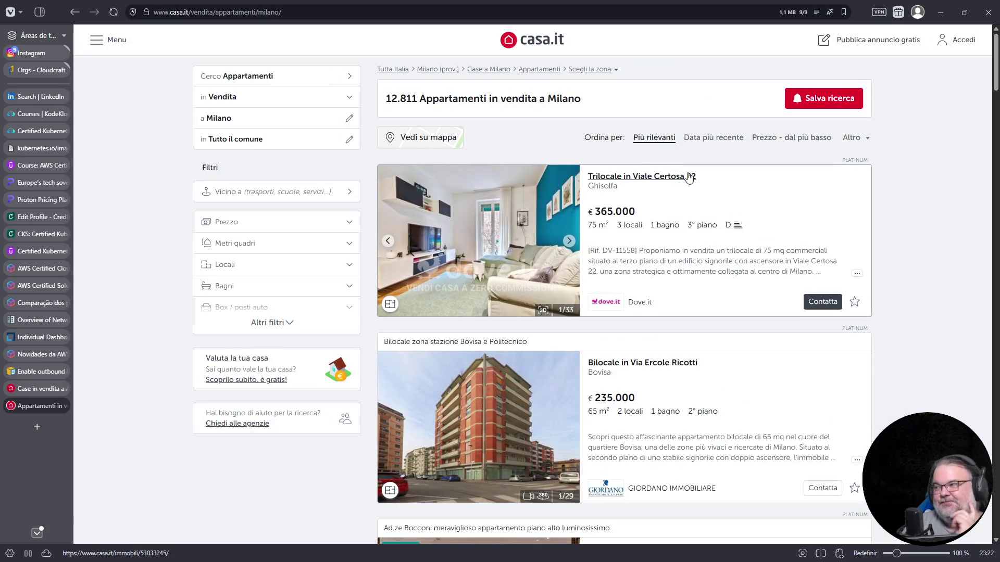
Step: Sort the Milano results cheapest first and exclude auction listings under Altri filtri
click(785, 138)
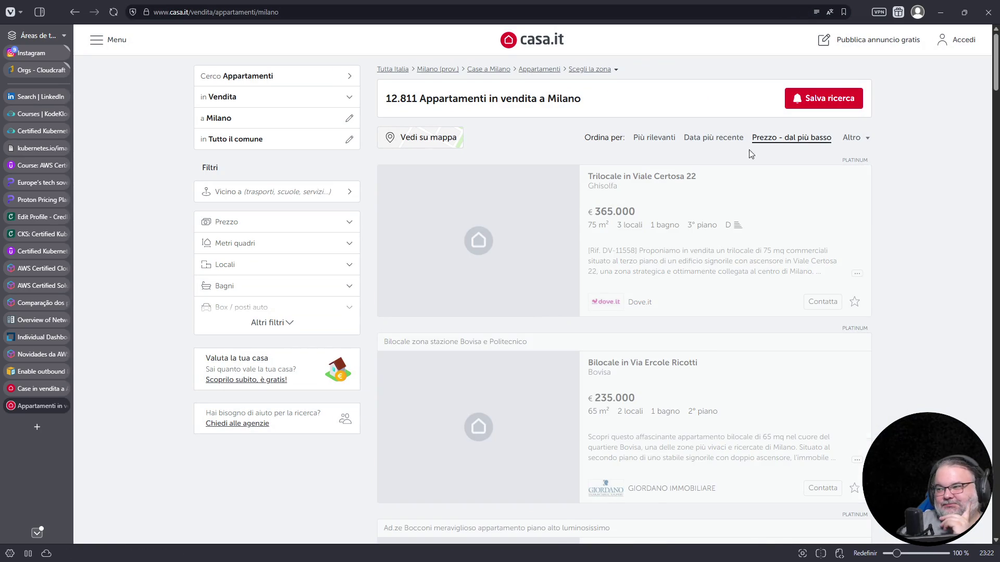
scroll(547, 374, down, 2)
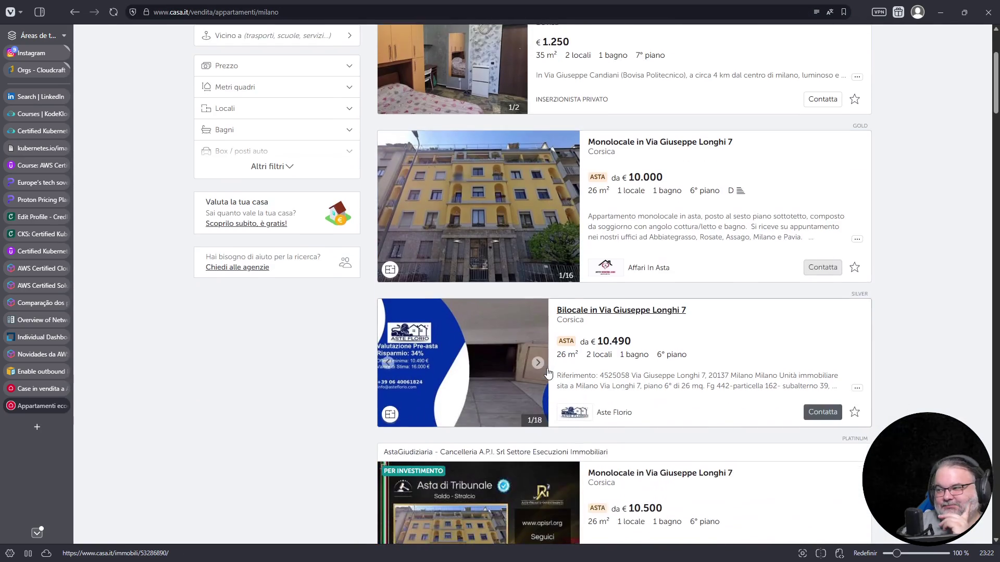
click(290, 169)
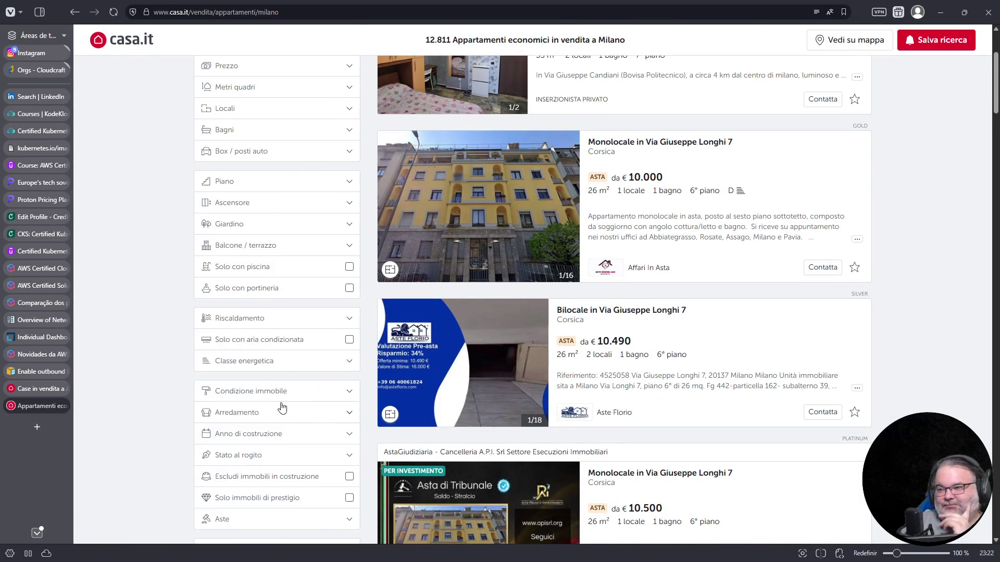
scroll(297, 367, down, 1)
click(324, 434)
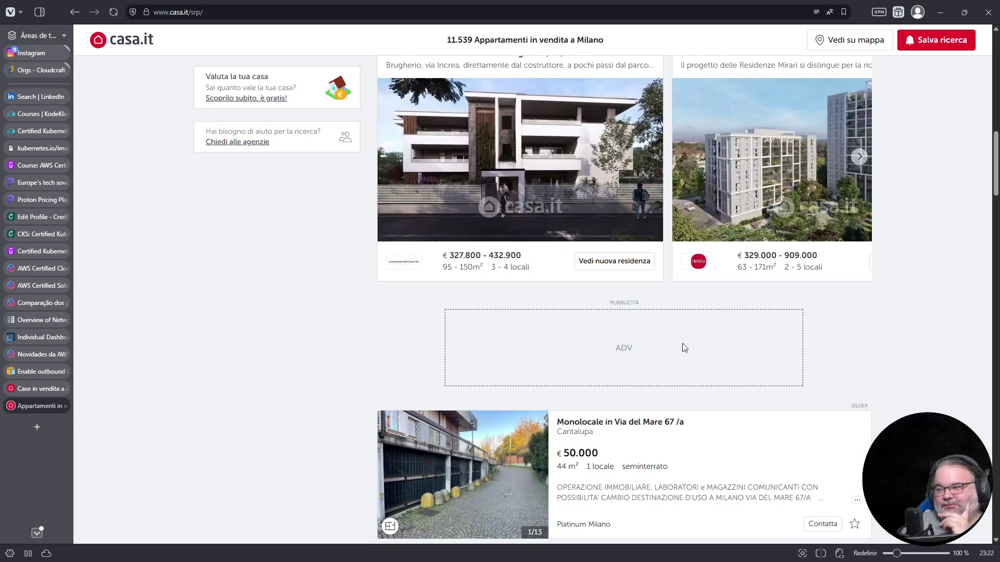
scroll(667, 352, down, 1)
scroll(645, 352, down, 2)
scroll(645, 345, down, 3)
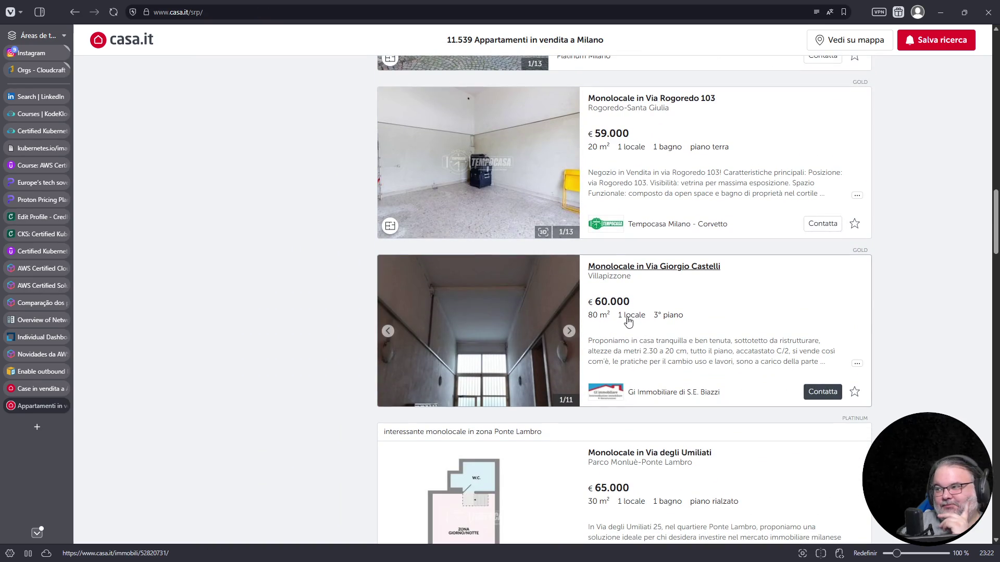
scroll(660, 283, down, 2)
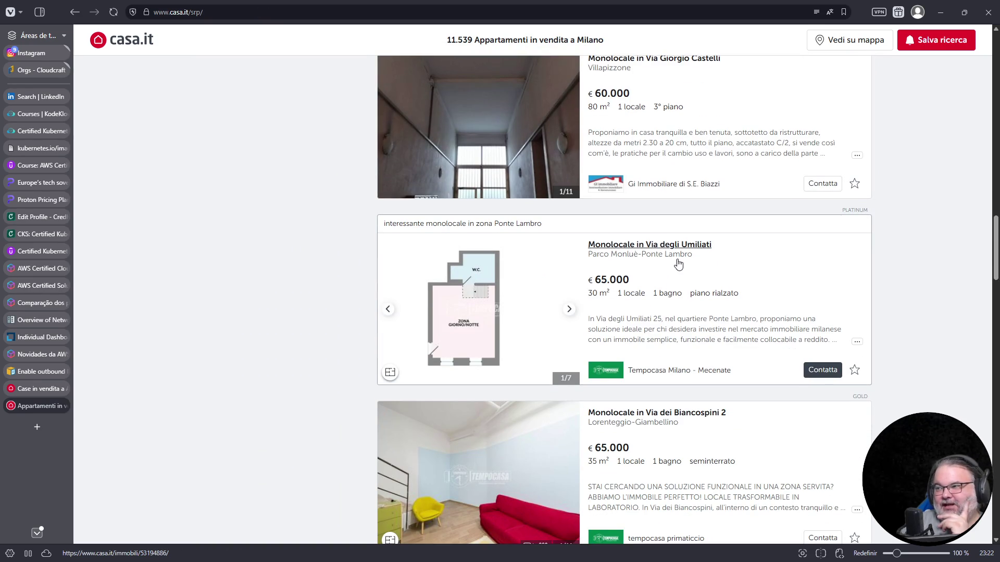
scroll(679, 264, up, 1)
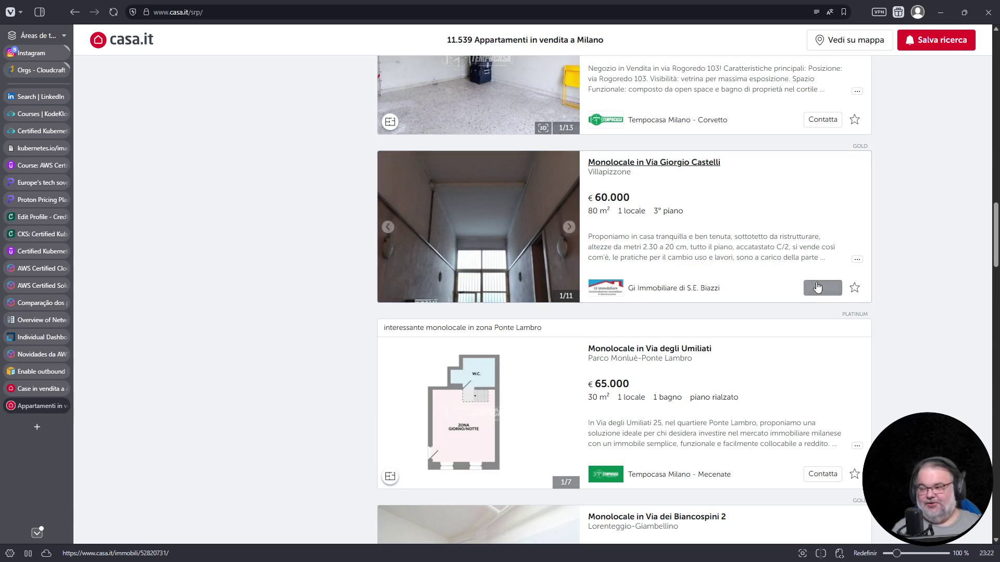
scroll(725, 345, down, 3)
scroll(723, 344, down, 3)
scroll(714, 346, up, 2)
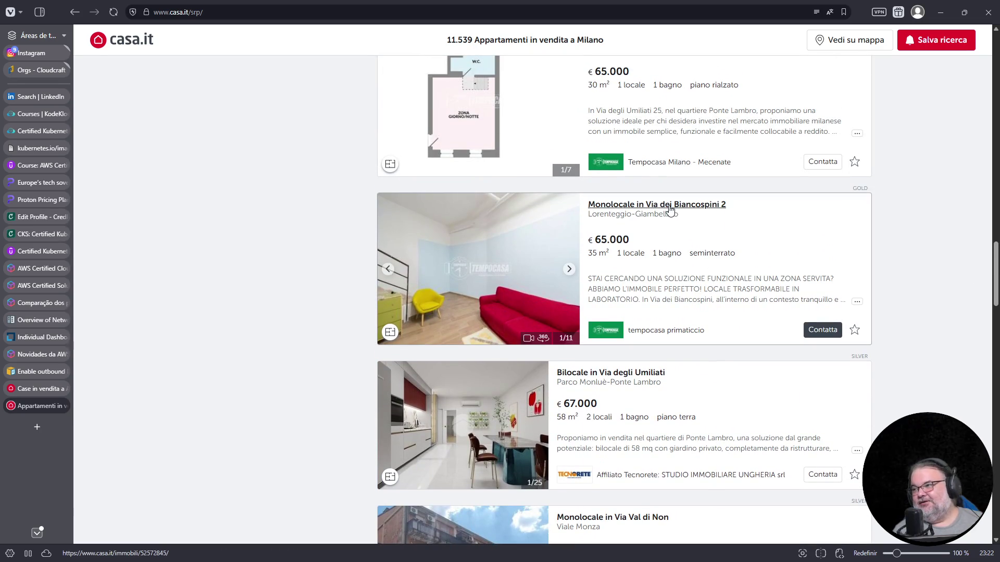
Step: Open the Via dei Biancospini 2 studio, browse its photos, then close the listing tab
click(668, 205)
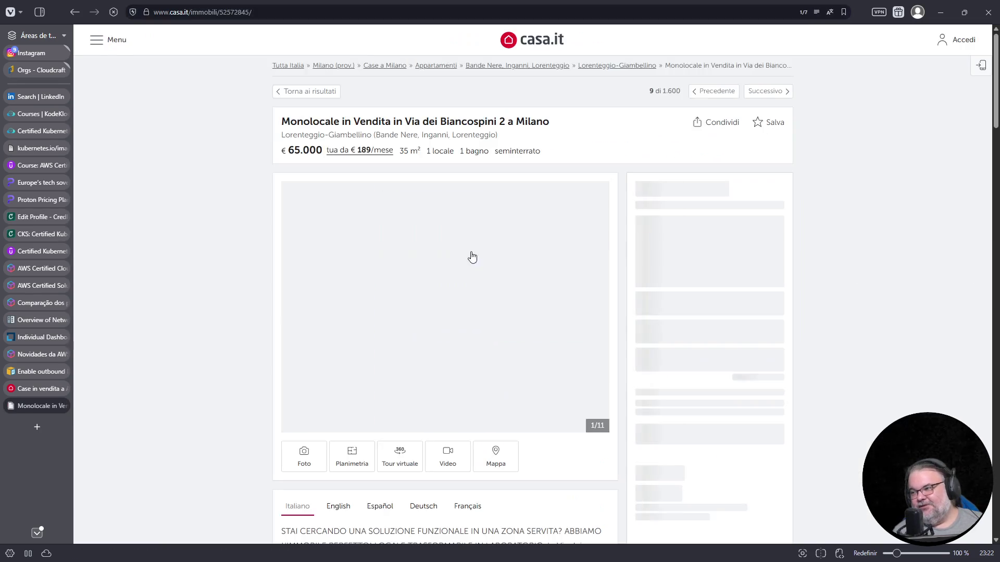
click(597, 311)
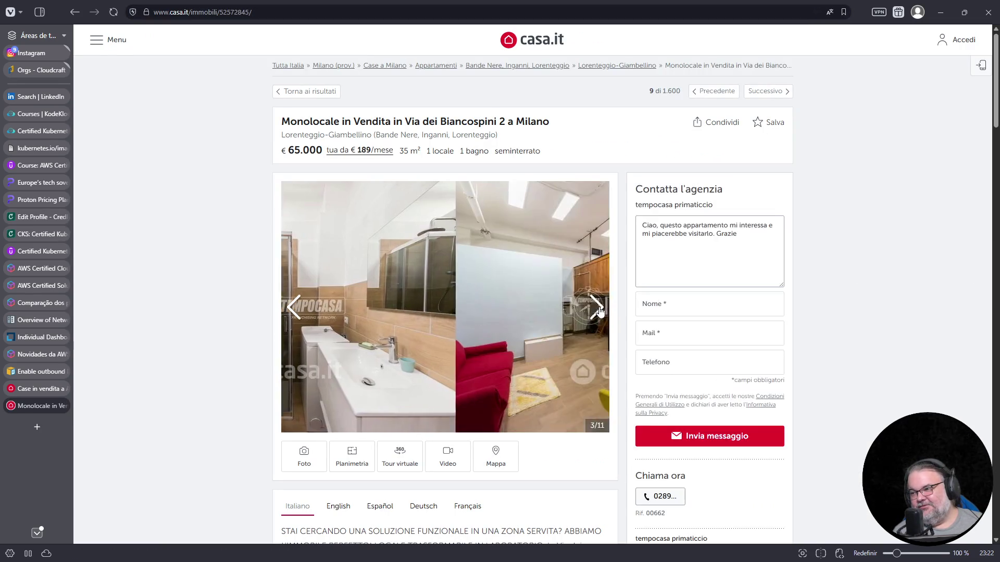
click(597, 311)
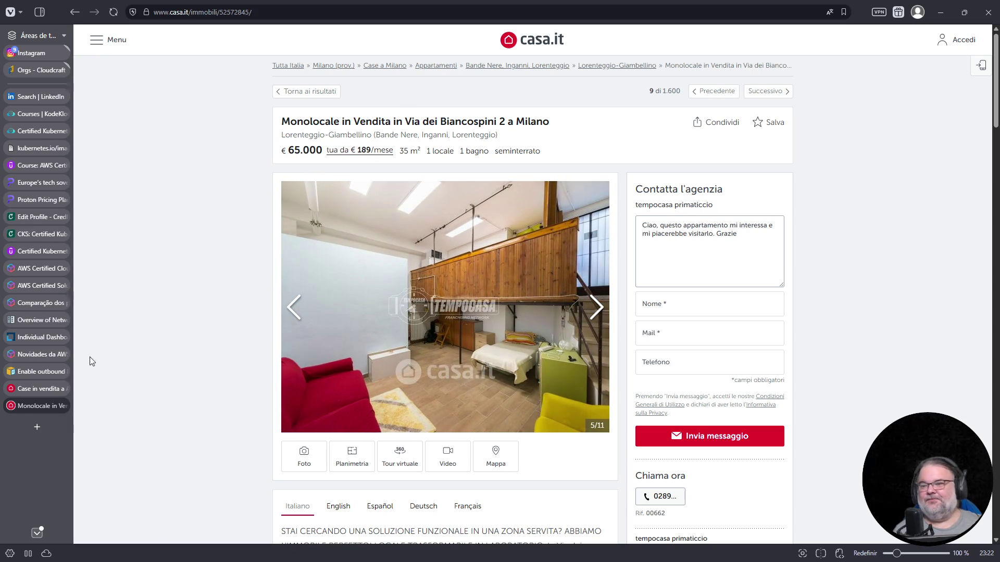
click(60, 407)
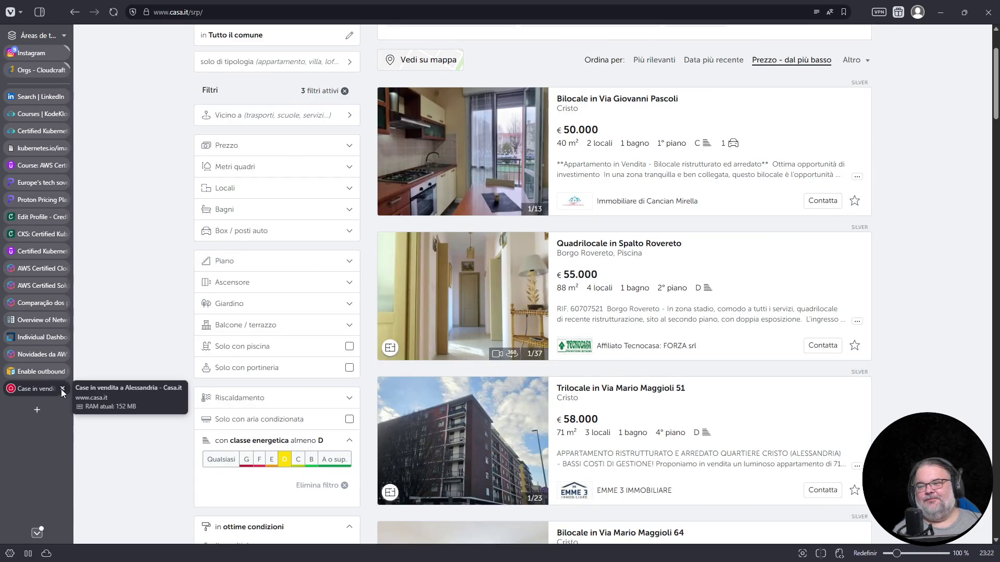
Step: Close the casa.it tab, run 'kubectl get nodes', and answer question 6 with upgrading one node at a time
click(61, 389)
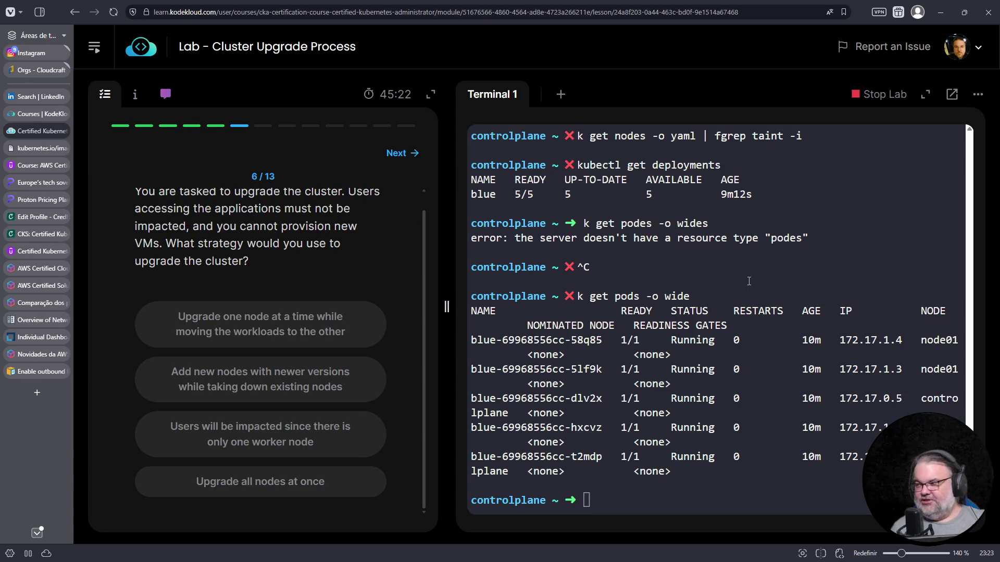
text(kubectl get nod)
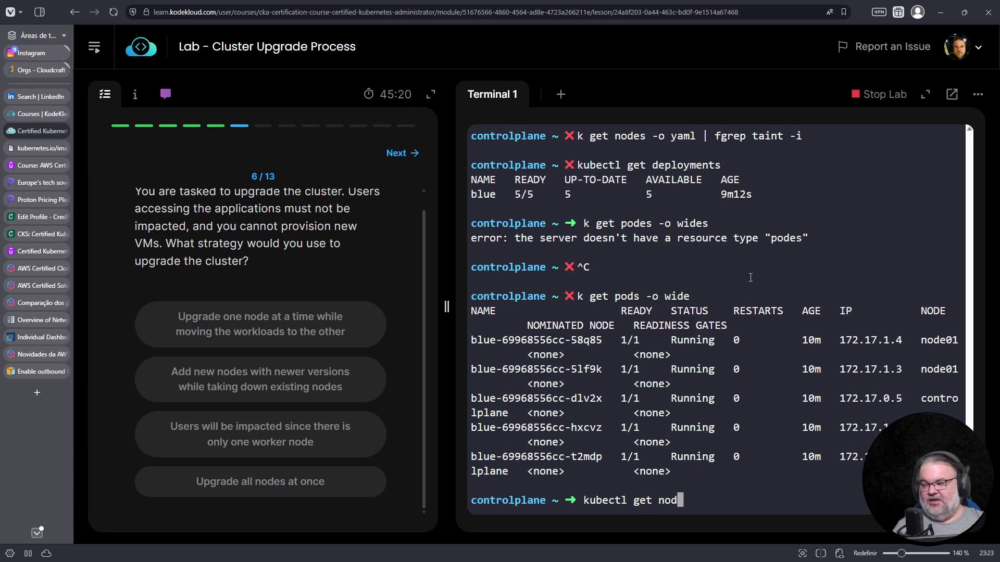
text(es)
key(Return)
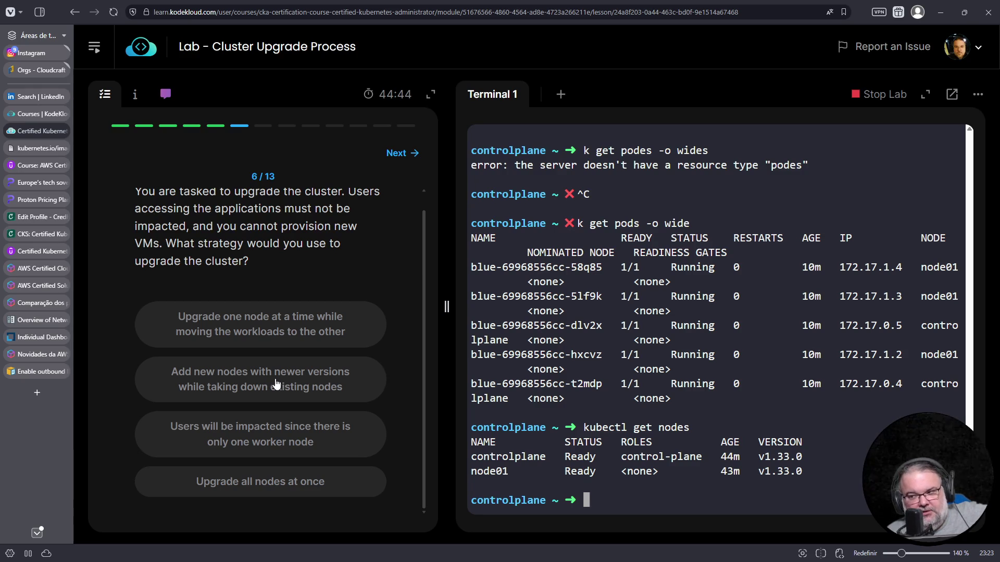
click(295, 325)
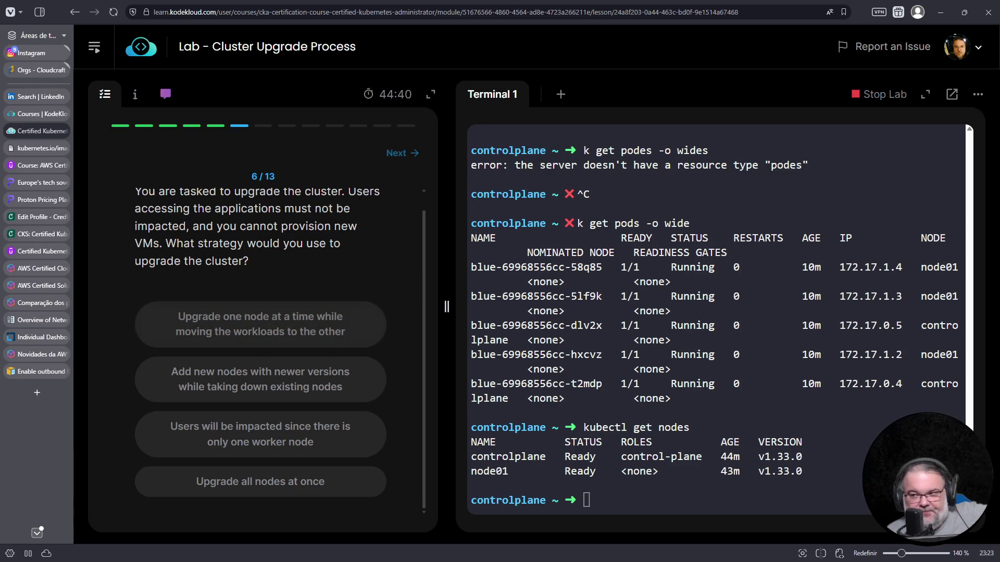
click(332, 387)
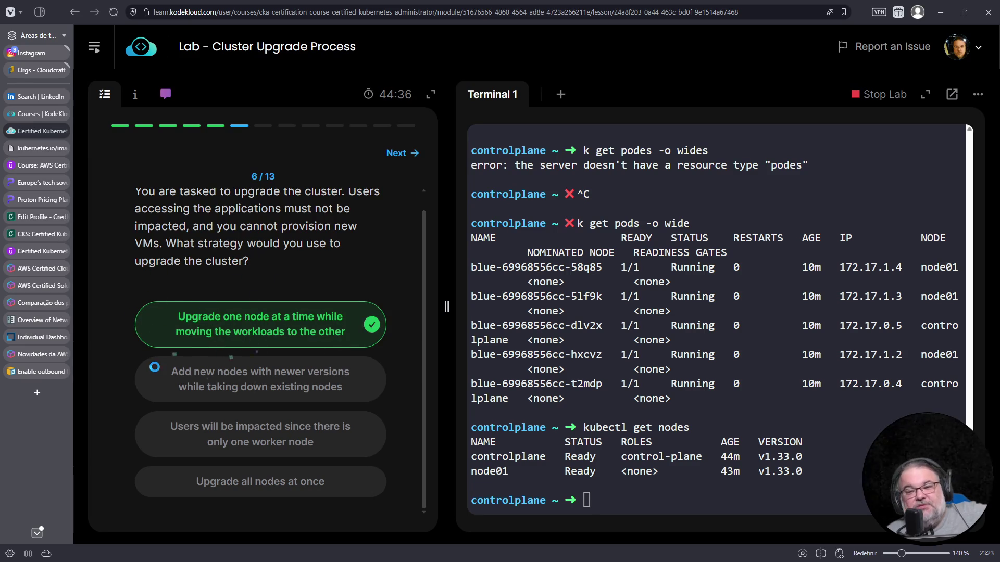
Step: Open a new browser tab and start a web search from the address bar
click(37, 392)
click(370, 15)
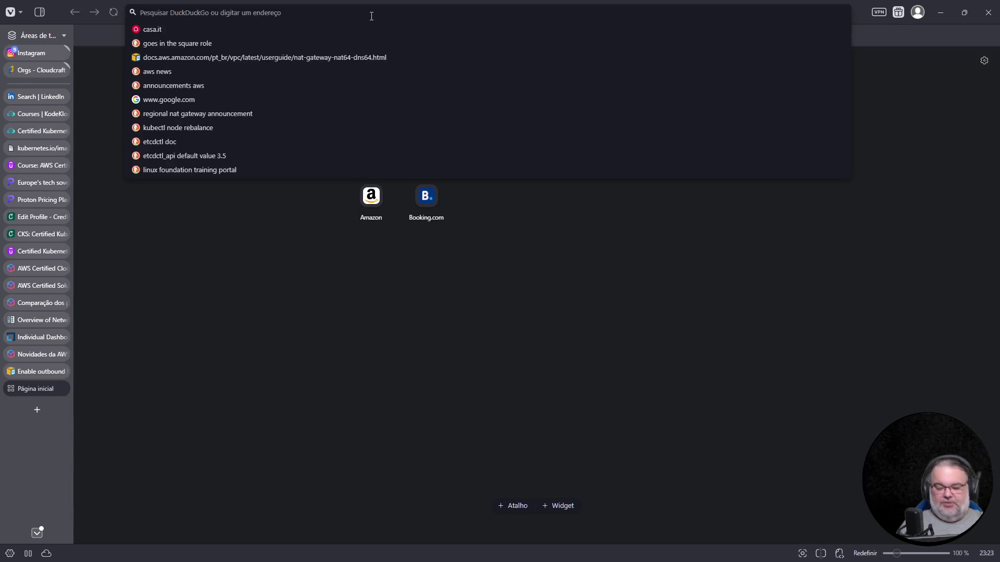
text(kubernetes )
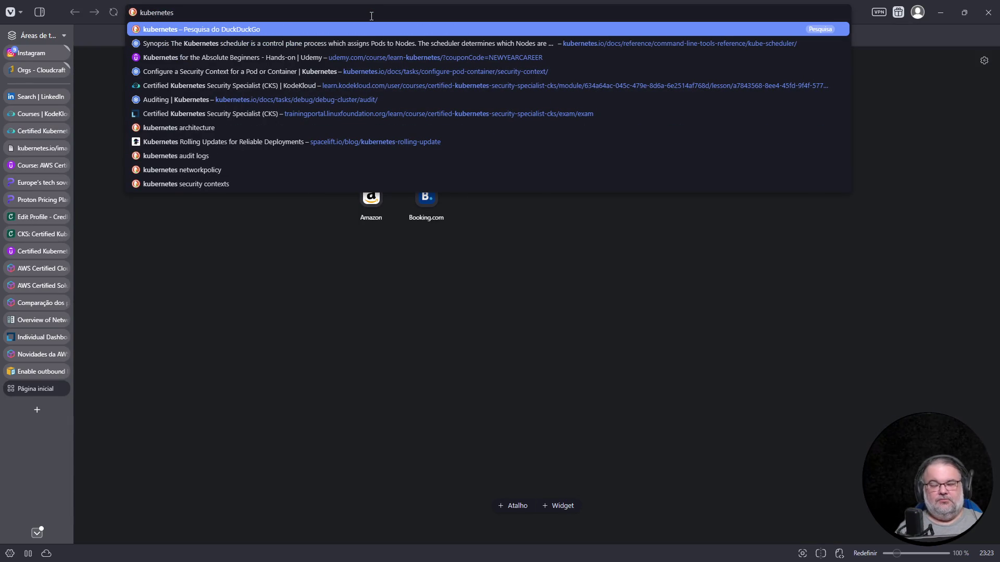
text(version skew)
Step: Search DuckDuckGo for 'kubernetes version skew' and open the Version Skew Policy result
key(Return)
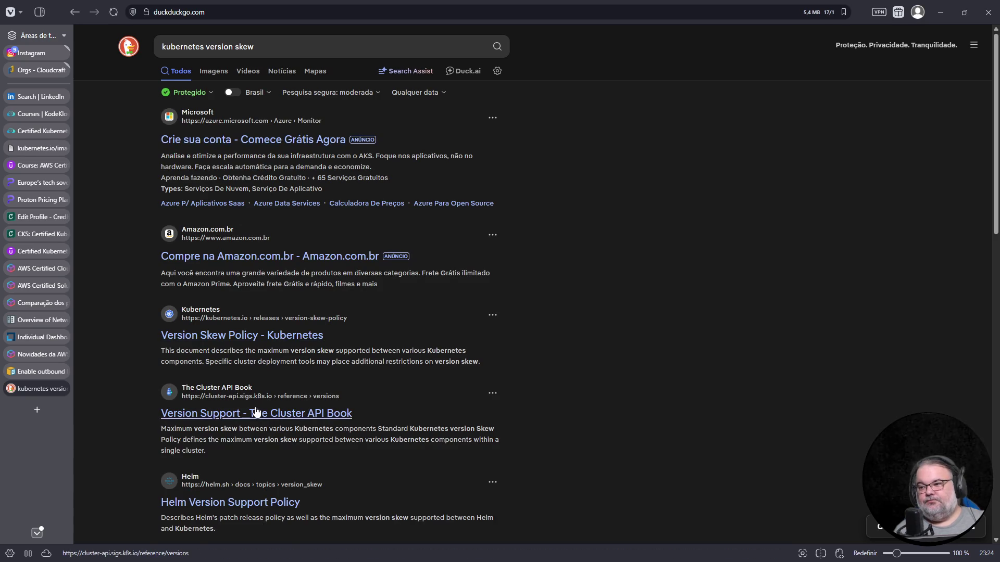
click(238, 336)
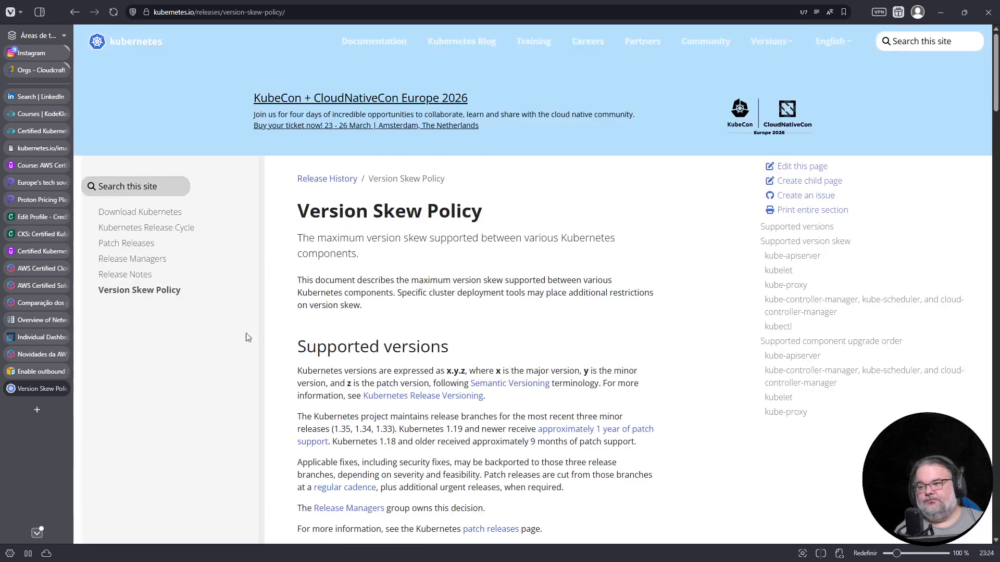
scroll(523, 357, down, 3)
ctrl+scroll(581, 358, up, 2)
ctrl+scroll(593, 330, up, 2)
scroll(594, 331, down, 2)
drag(327, 173, 493, 173)
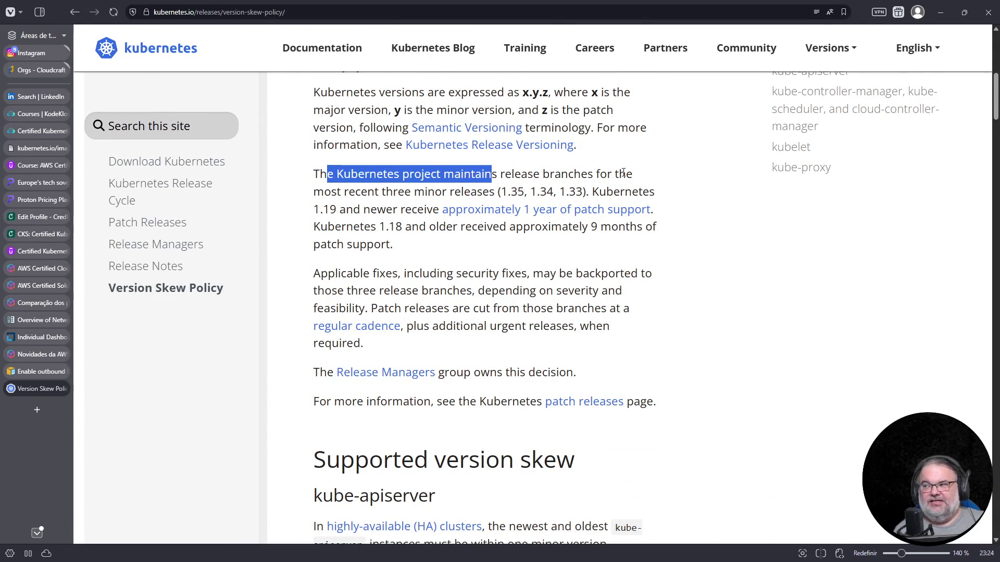
Step: Highlight the three maintained releases and the kube-apiserver and kubelet skew examples
click(497, 191)
drag(498, 192, 586, 193)
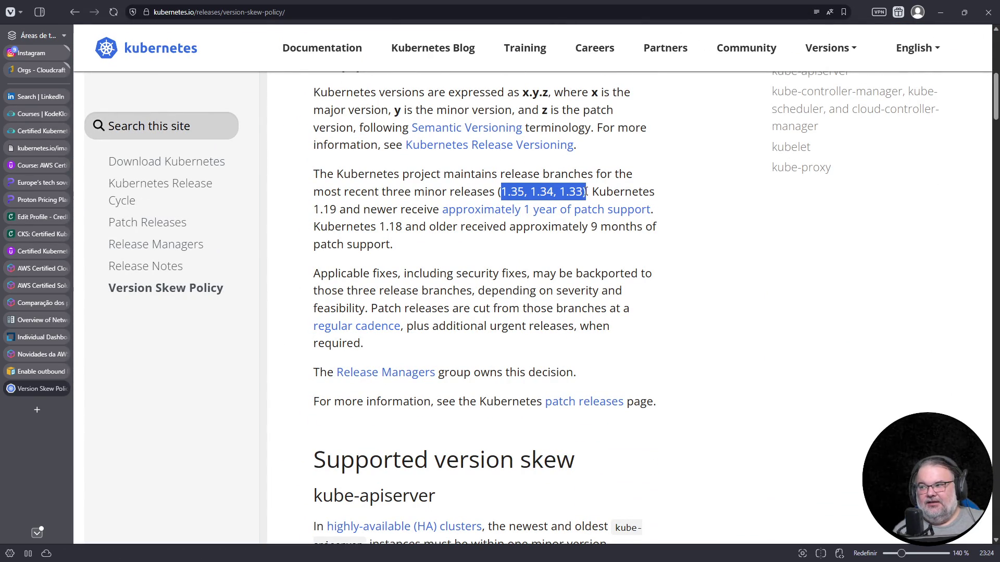
scroll(562, 234, down, 5)
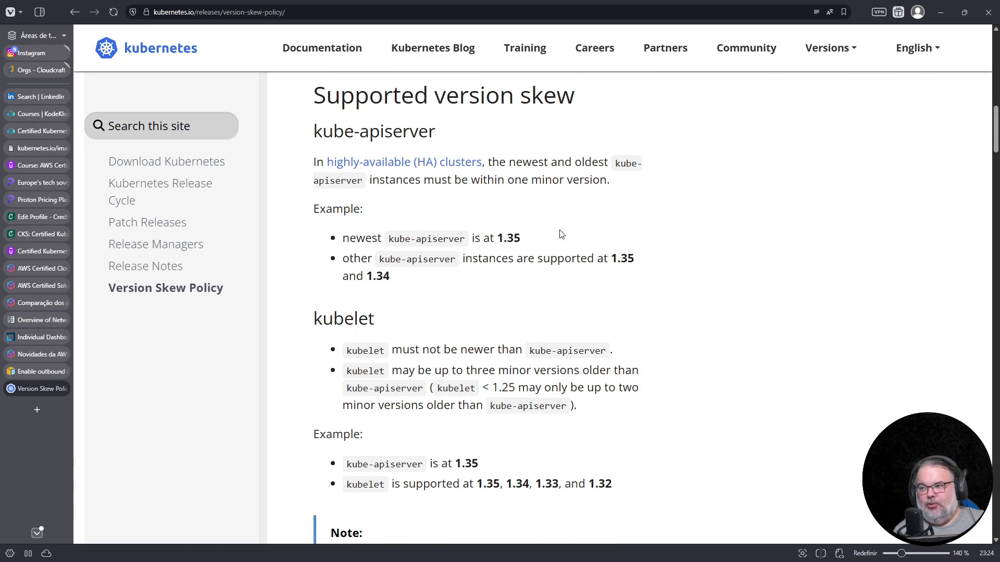
mouse_move(344, 234)
mouse_down()
mouse_move(402, 278)
mouse_move(347, 234)
mouse_up()
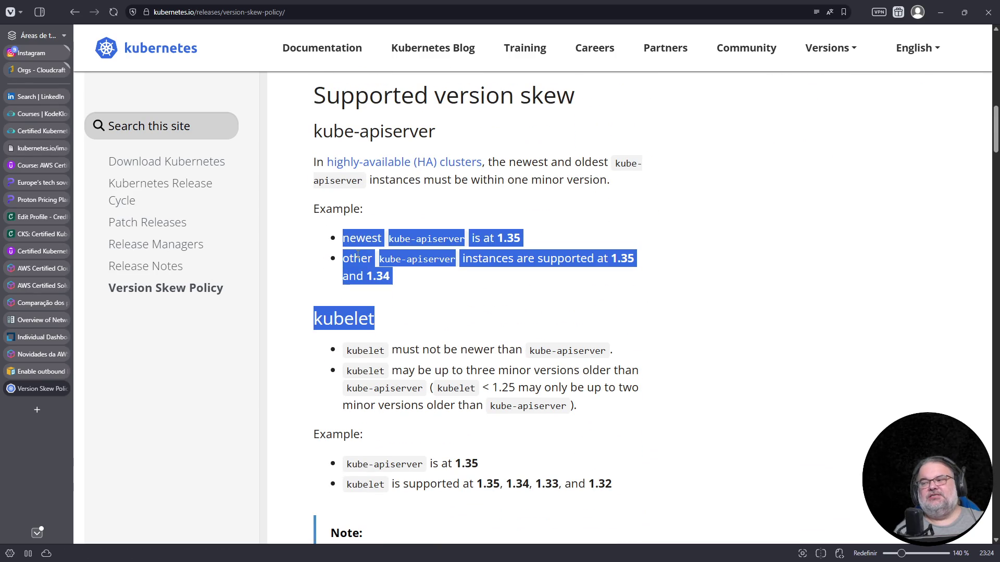
scroll(397, 262, down, 1)
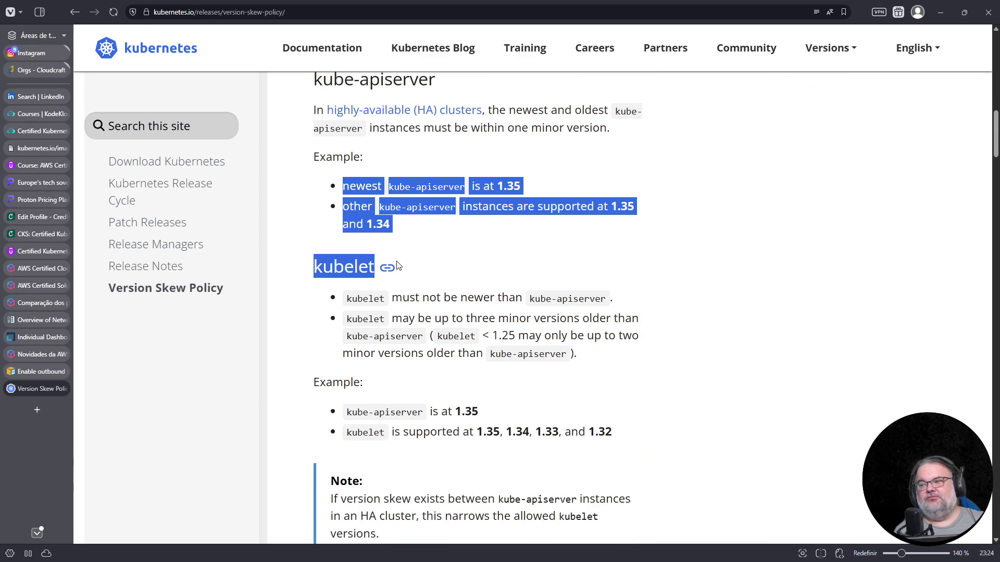
scroll(397, 270, down, 2)
drag(349, 276, 389, 274)
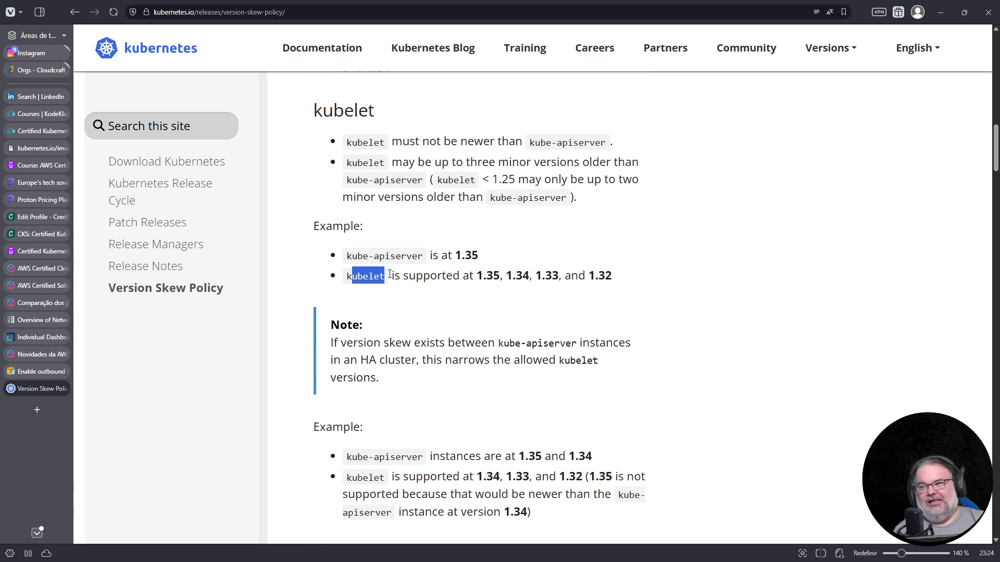
drag(478, 278, 620, 275)
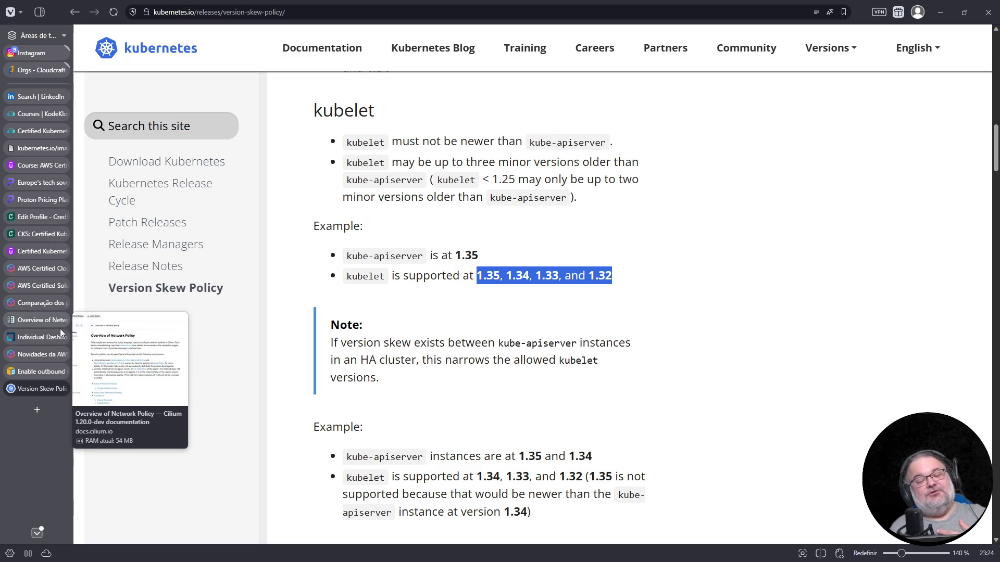
Step: Switch to the Credly CKS badge page and select its issue date line
click(46, 232)
click(360, 296)
triple_click(446, 269)
click(443, 330)
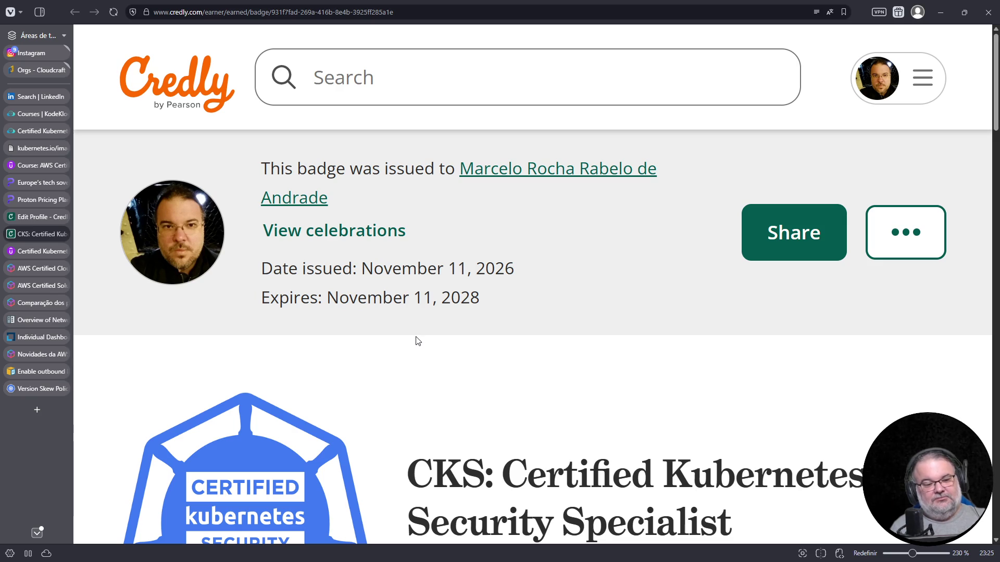
Step: Highlight the CKS badge issue date, view the Credly profile badge list, and return to the KodeKloud lab
drag(273, 269, 543, 276)
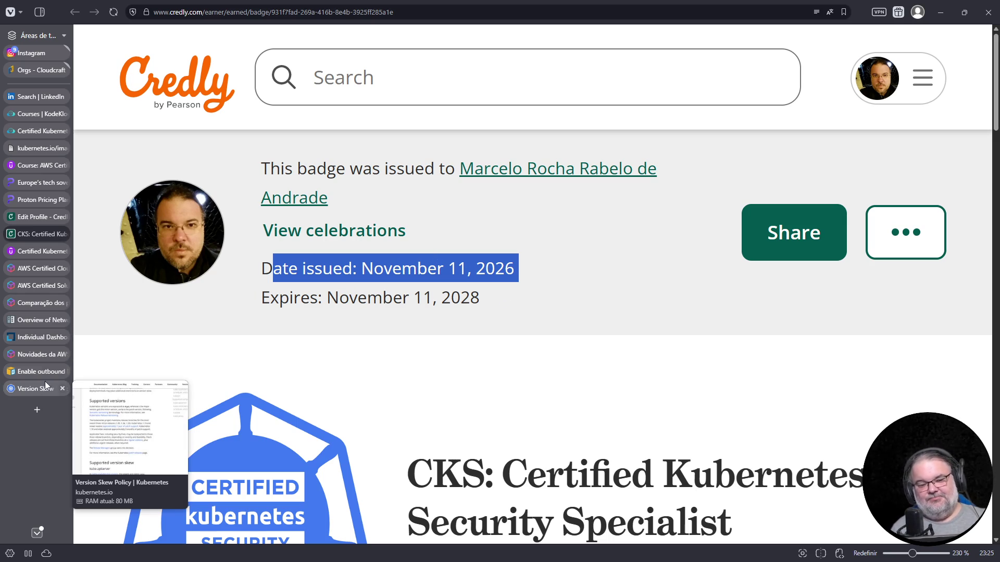
click(35, 220)
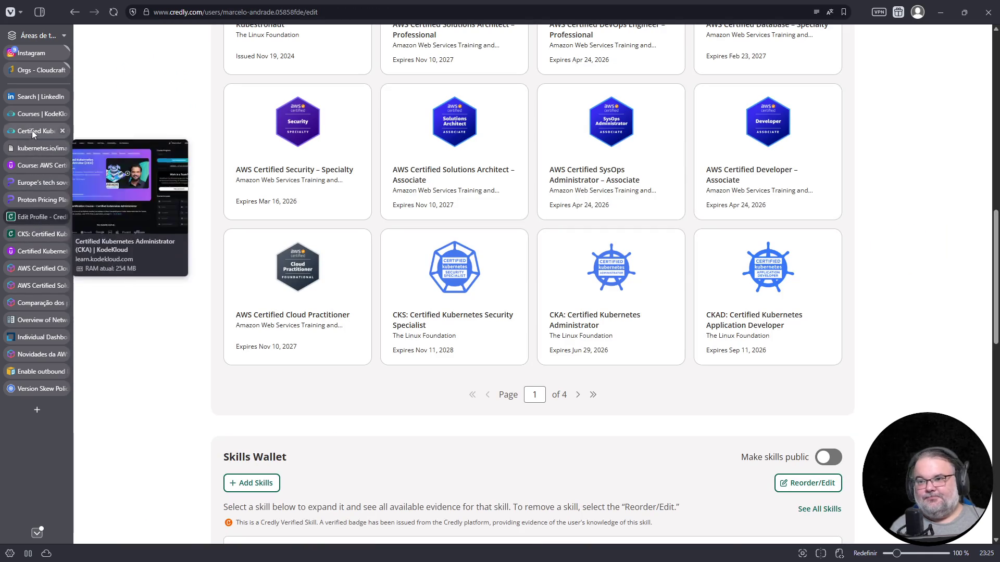
click(32, 131)
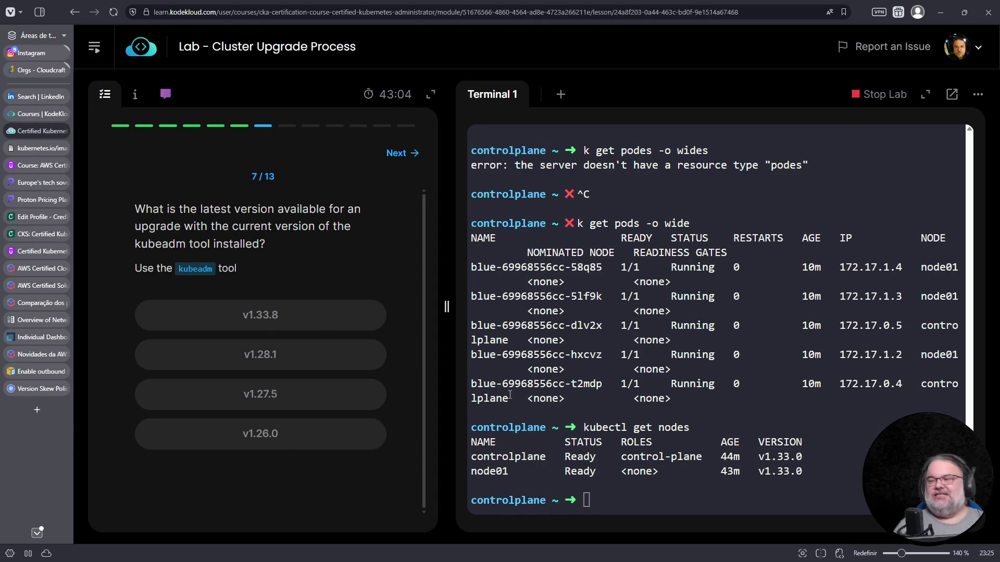
text(kubeadm)
Step: Run kubeadm help, kubeadm upgrade help, then kubeadm upgrade plan to see available versions
key(Return)
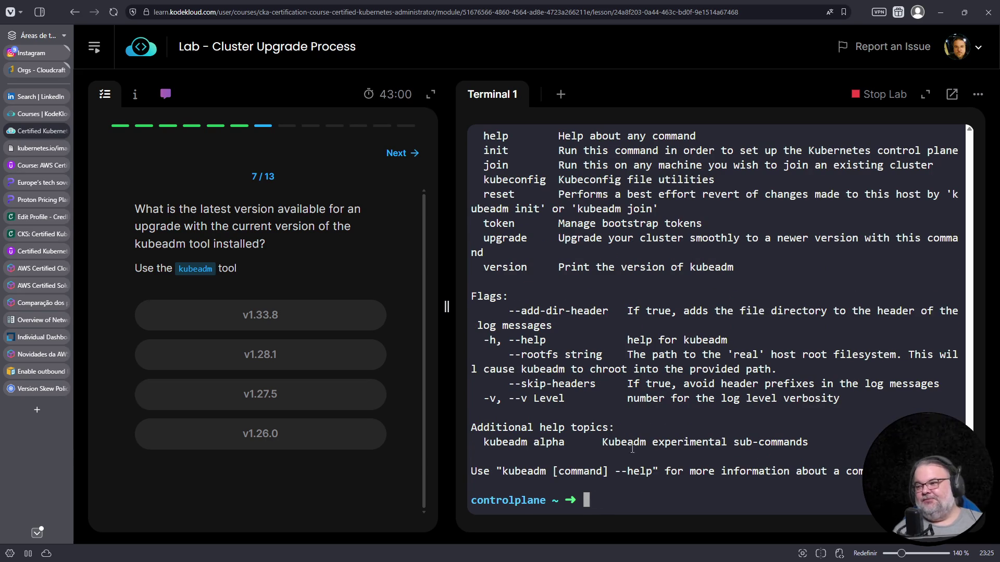
scroll(575, 457, up, 3)
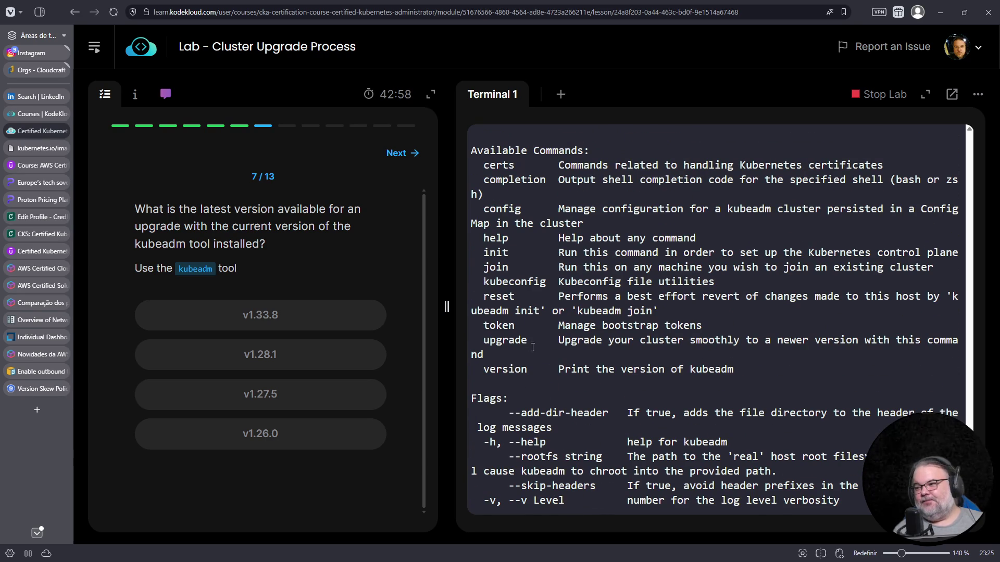
text(kubeadm upgrade --help)
key(Return)
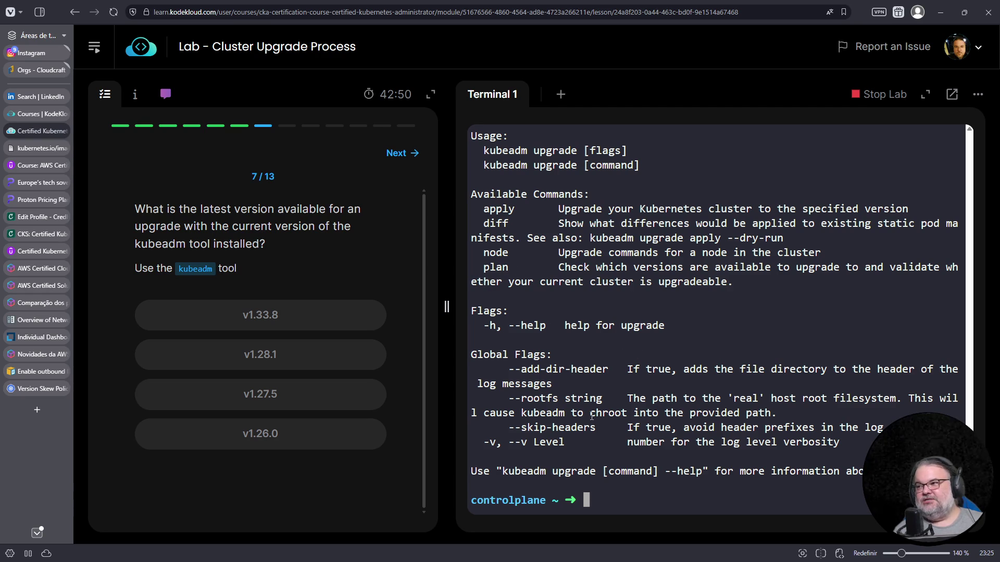
scroll(591, 415, up, 4)
scroll(593, 415, down, 4)
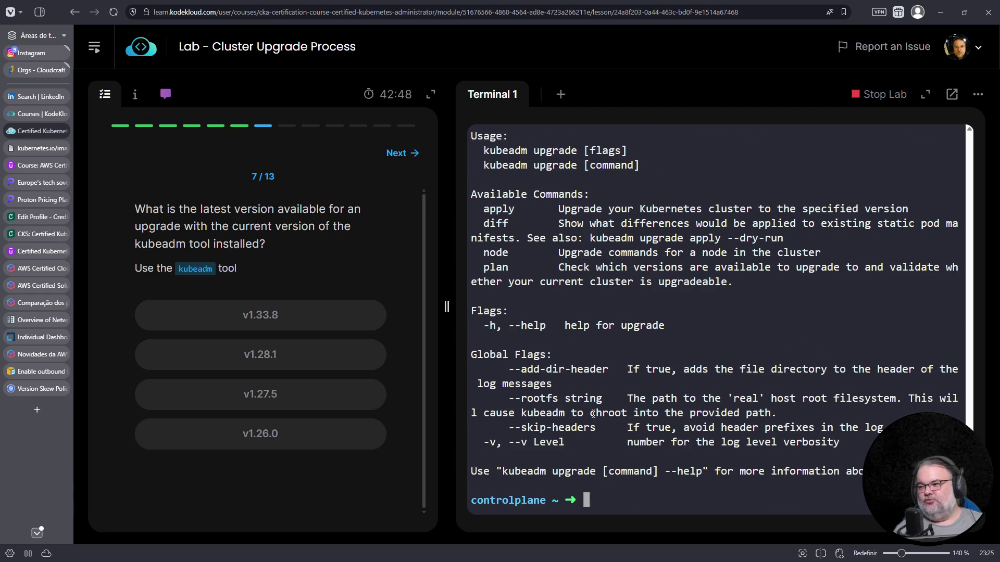
key(Up)
key(BackSpace)
key(BackSpace)
key(BackSpace)
key(BackSpace)
key(BackSpace)
key(BackSpace)
text(plan)
key(Return)
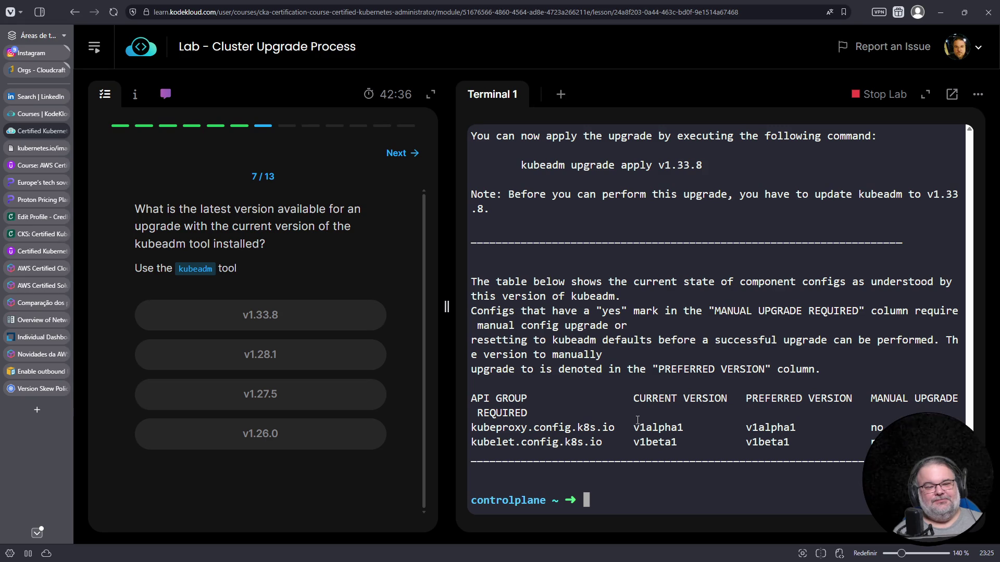
scroll(786, 405, up, 1)
scroll(766, 412, up, 5)
scroll(743, 420, up, 4)
scroll(697, 434, up, 5)
scroll(698, 435, down, 6)
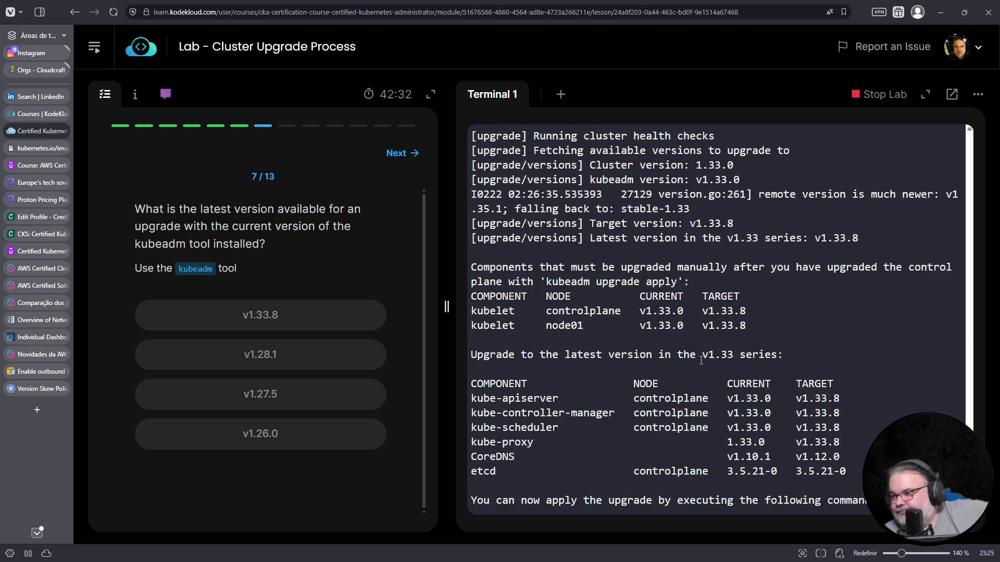
scroll(765, 208, down, 2)
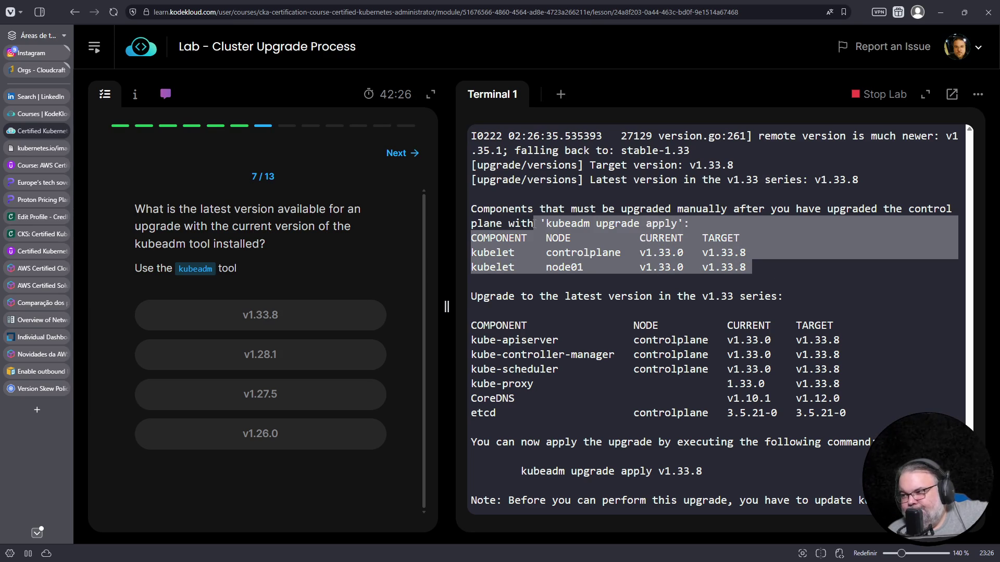
drag(754, 268, 470, 208)
scroll(633, 312, down, 1)
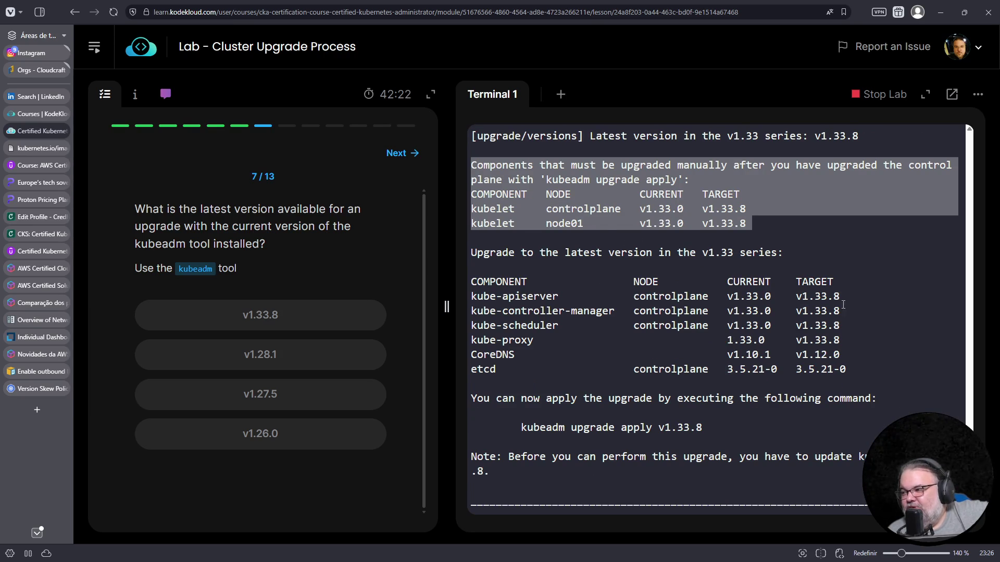
drag(821, 297, 822, 369)
scroll(561, 322, down, 2)
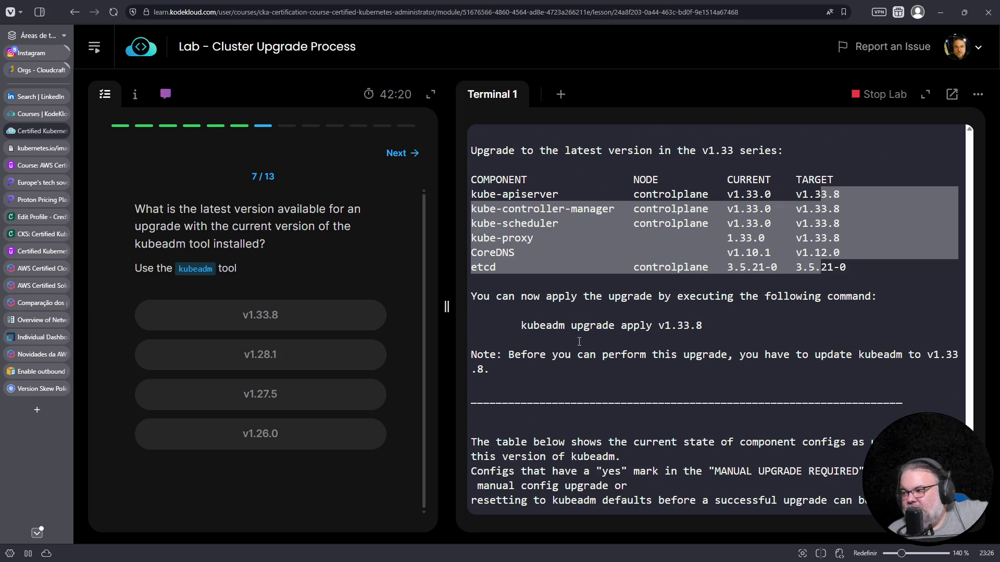
Step: Copy the suggested 'kubeadm upgrade apply v1.33.8' command and run kubeadm version showing v1.33.0
drag(515, 325, 705, 325)
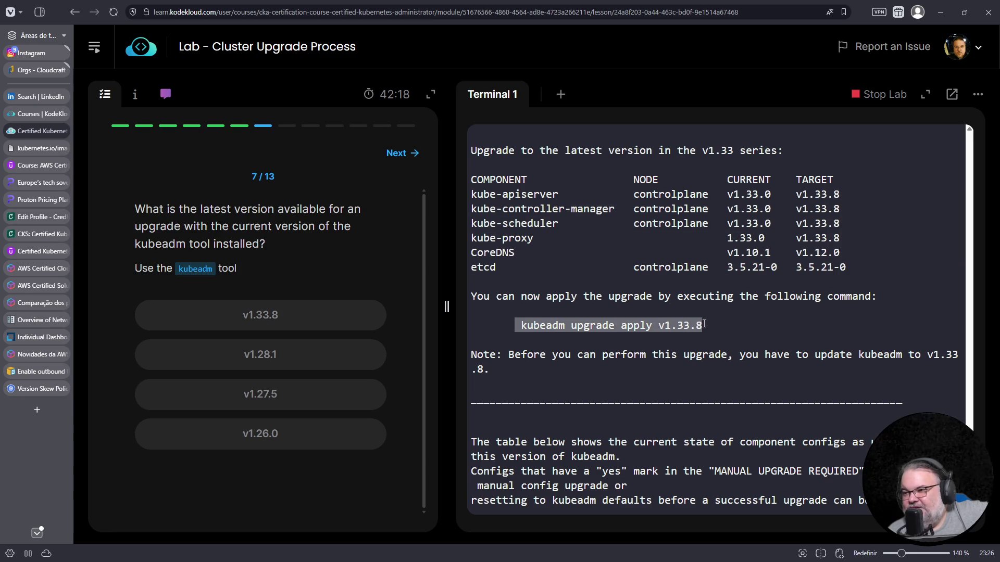
right_click(629, 337)
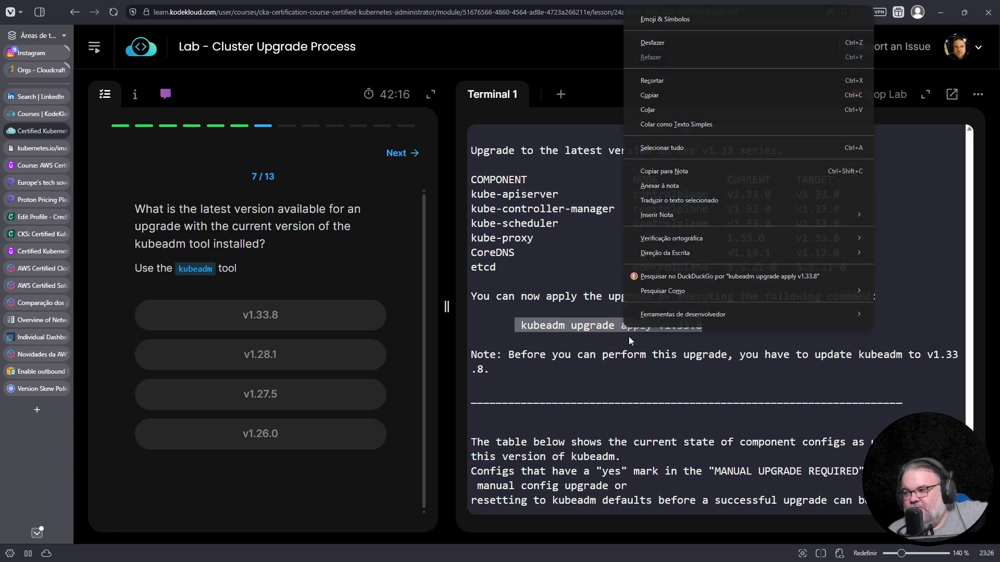
click(666, 93)
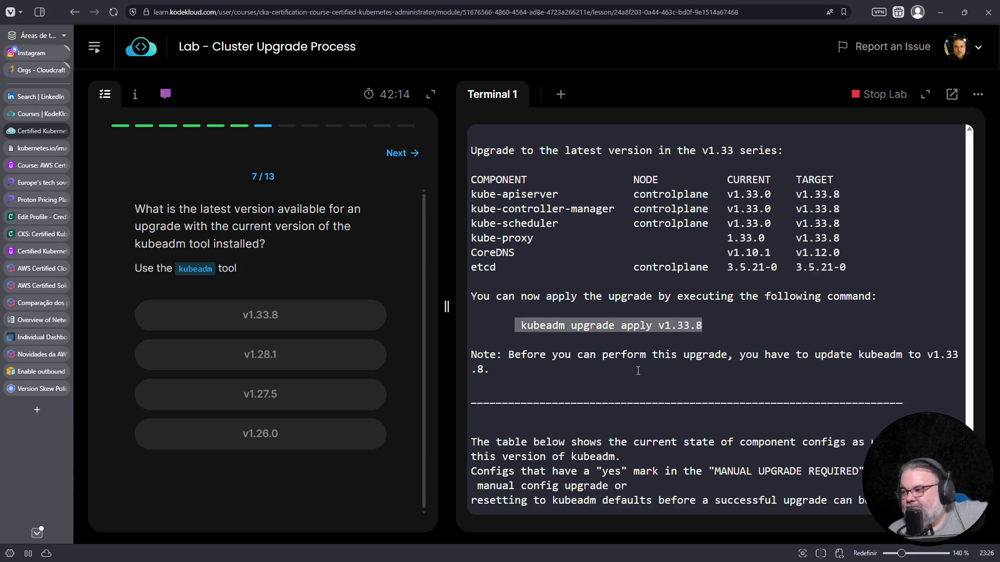
scroll(638, 370, down, 2)
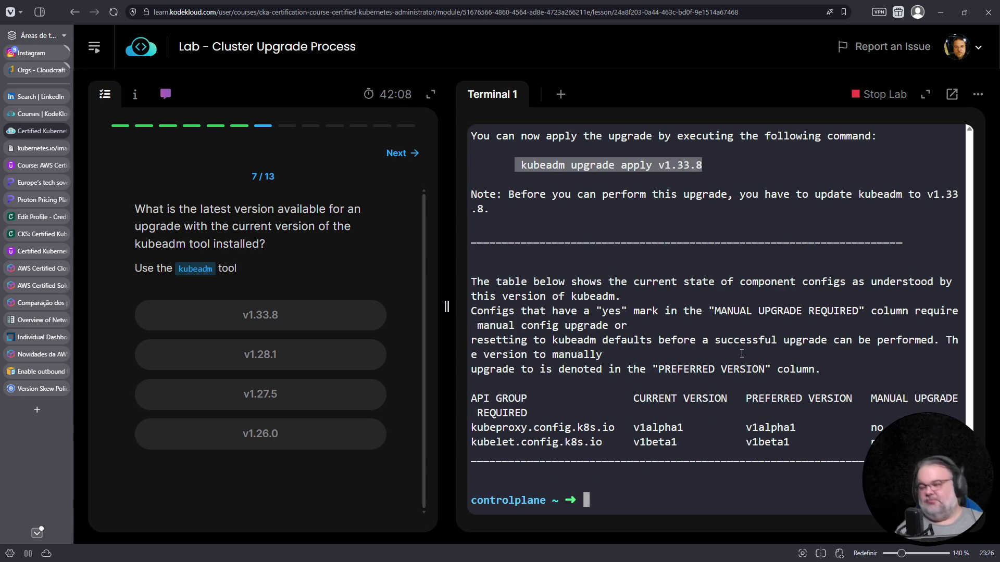
text(kubeadm version)
key(Return)
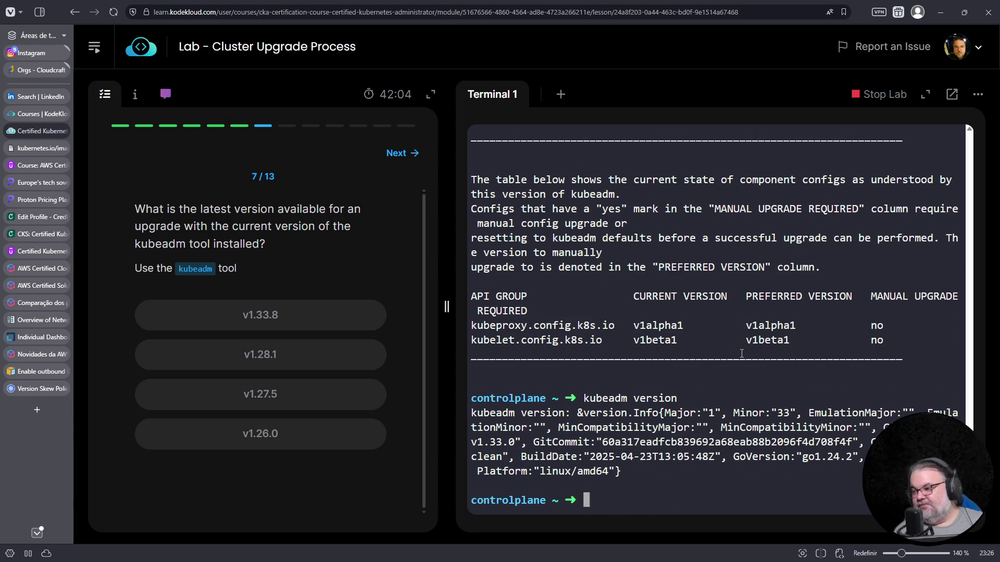
Step: Answer that v1.33.8 is the latest upgrade version and switch to the Version Skew Policy page
click(334, 314)
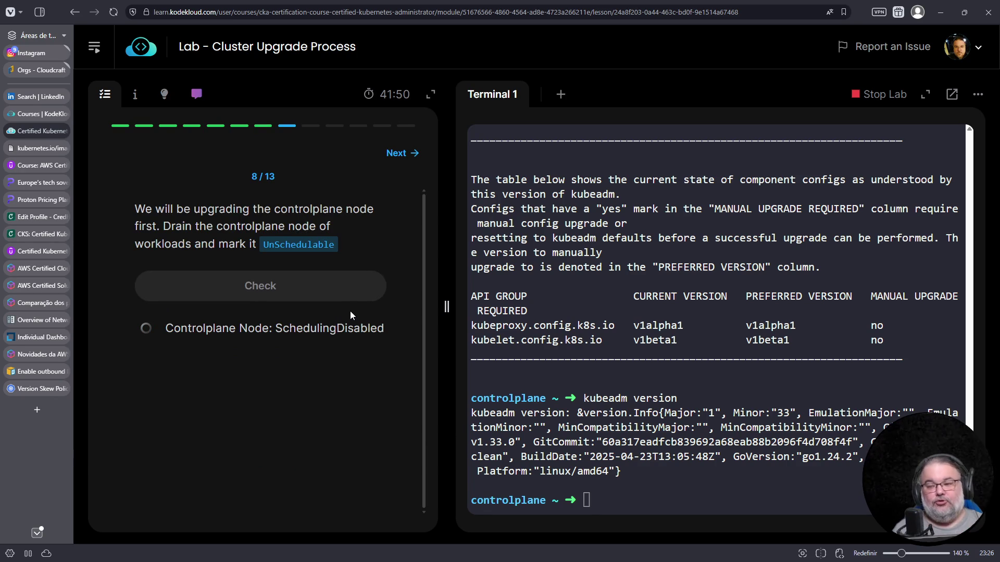
click(69, 388)
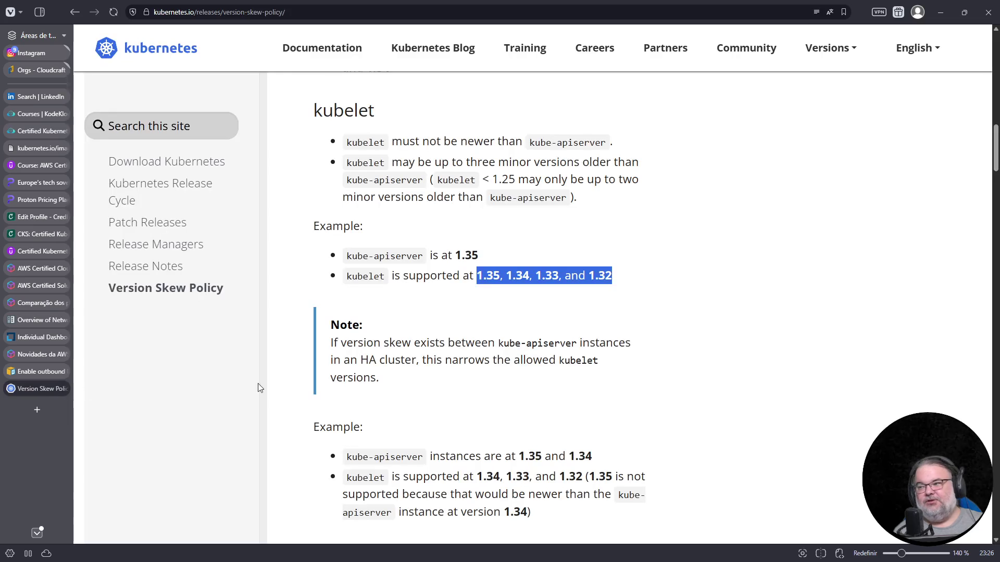
Step: Highlight the kubelet version-skew example bullets, then return to the KodeKloud lab
click(449, 275)
drag(612, 277, 343, 260)
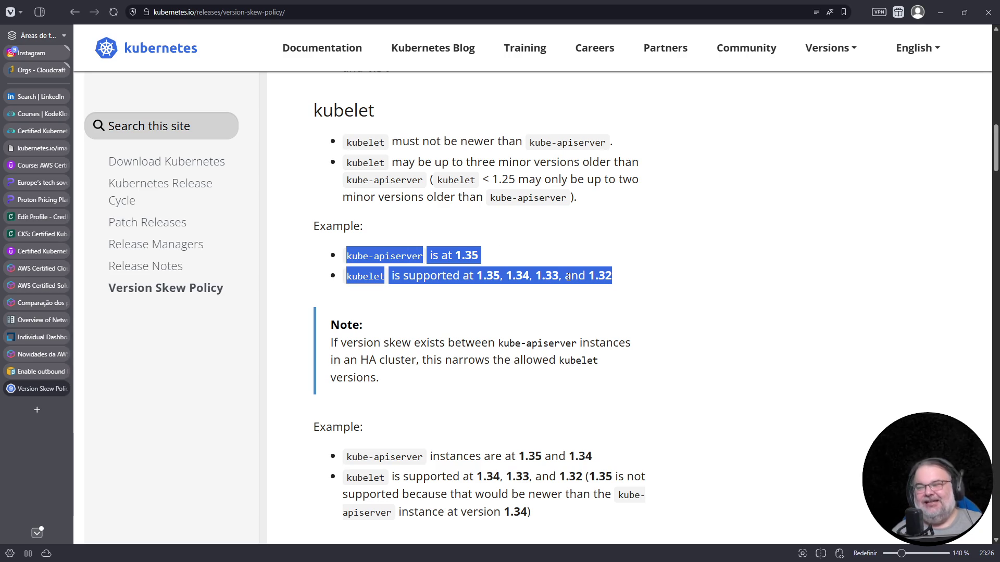
click(611, 275)
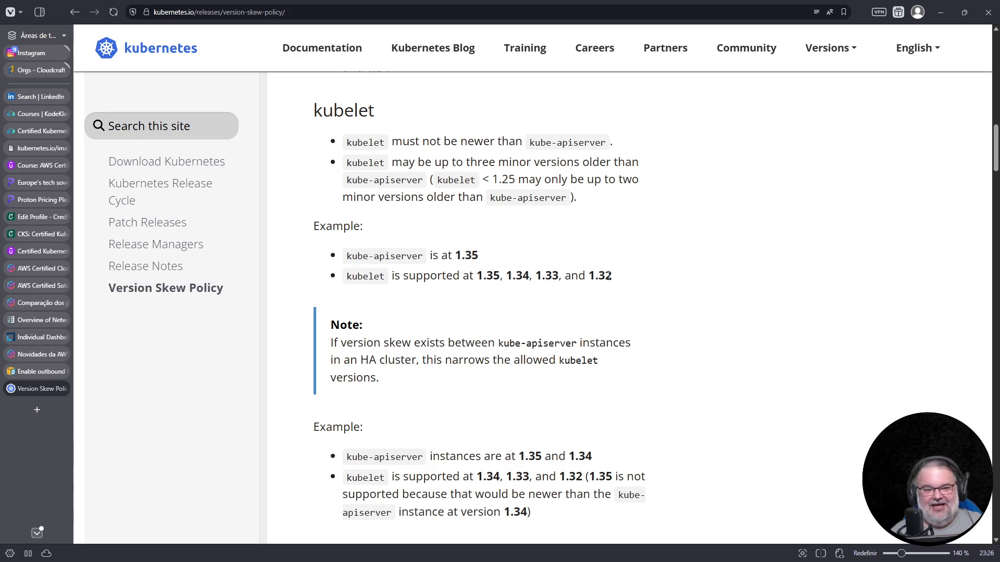
drag(611, 274, 342, 254)
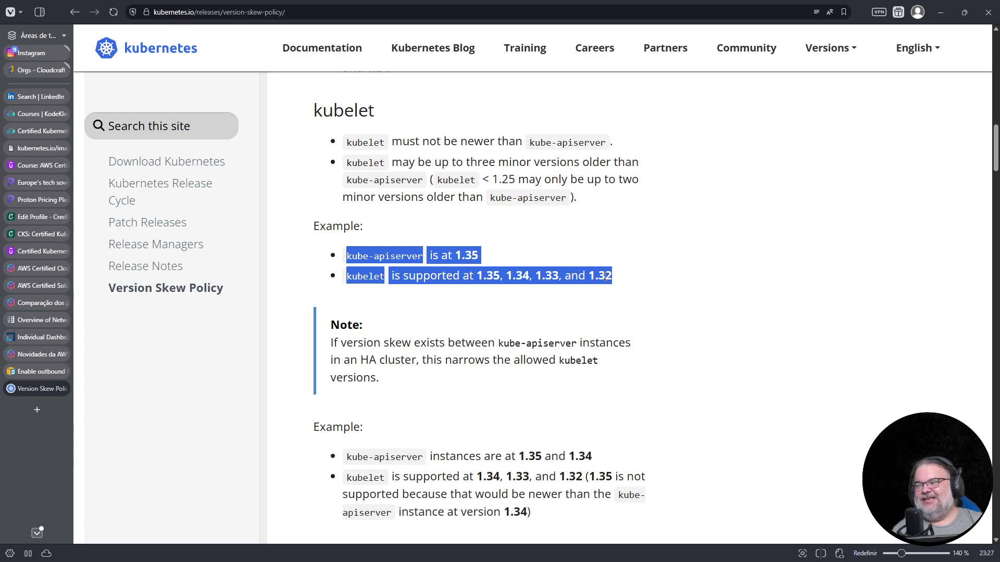
drag(613, 276, 339, 249)
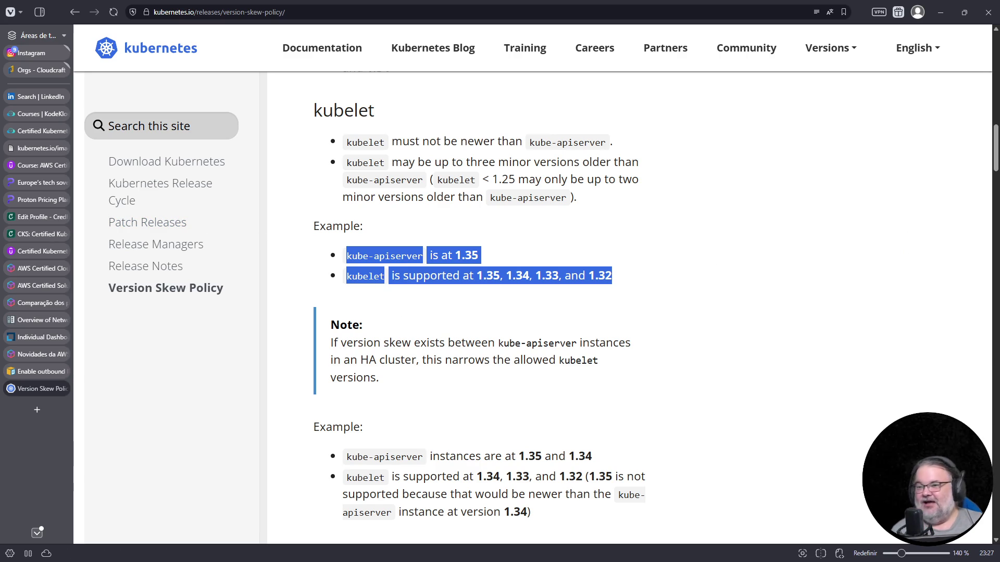
click(45, 131)
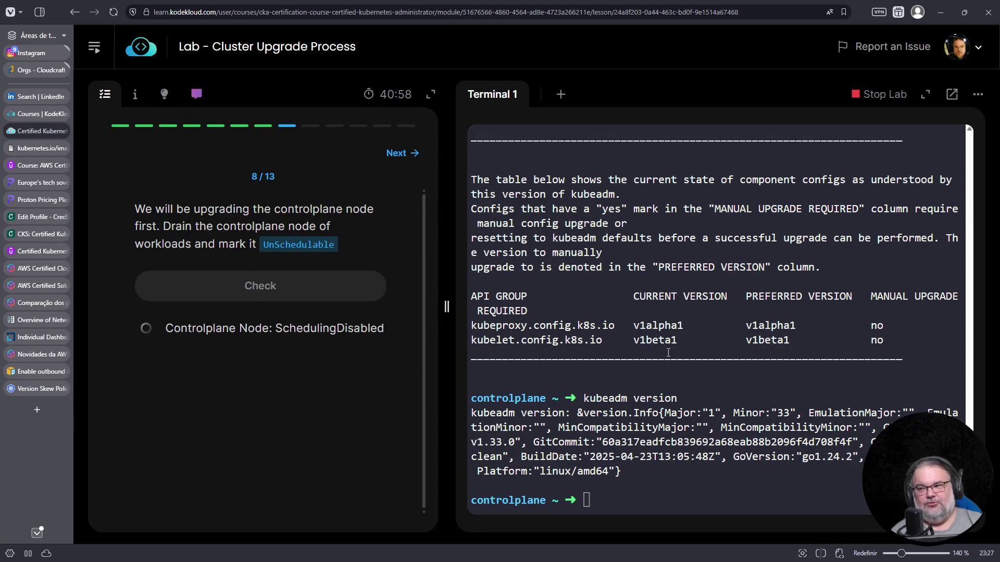
text(kubectl drain controlplane)
Step: Run 'kubectl drain controlplane' and copy '--ignore-daemonsets' from the error output
key(Return)
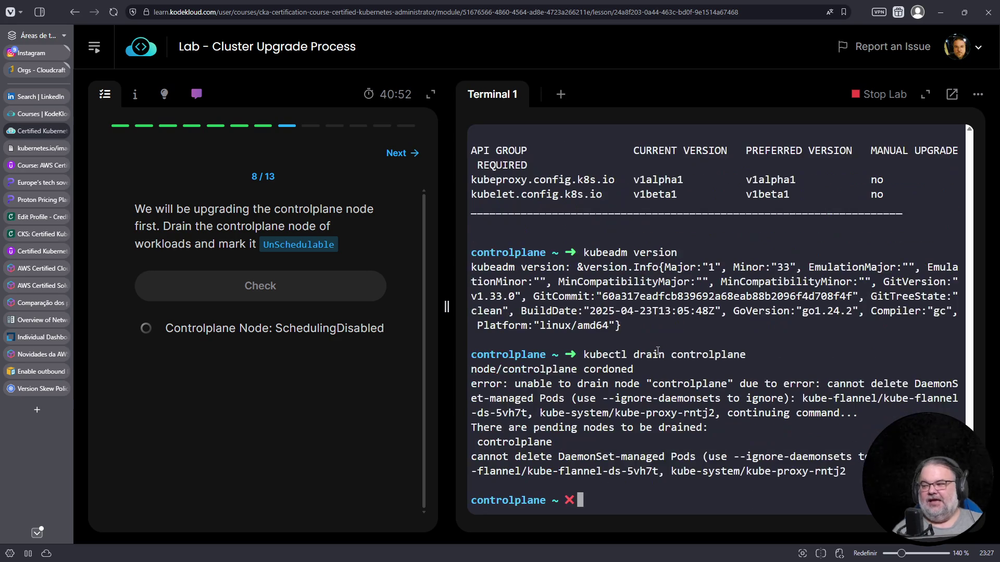
drag(603, 399, 719, 400)
right_click(706, 402)
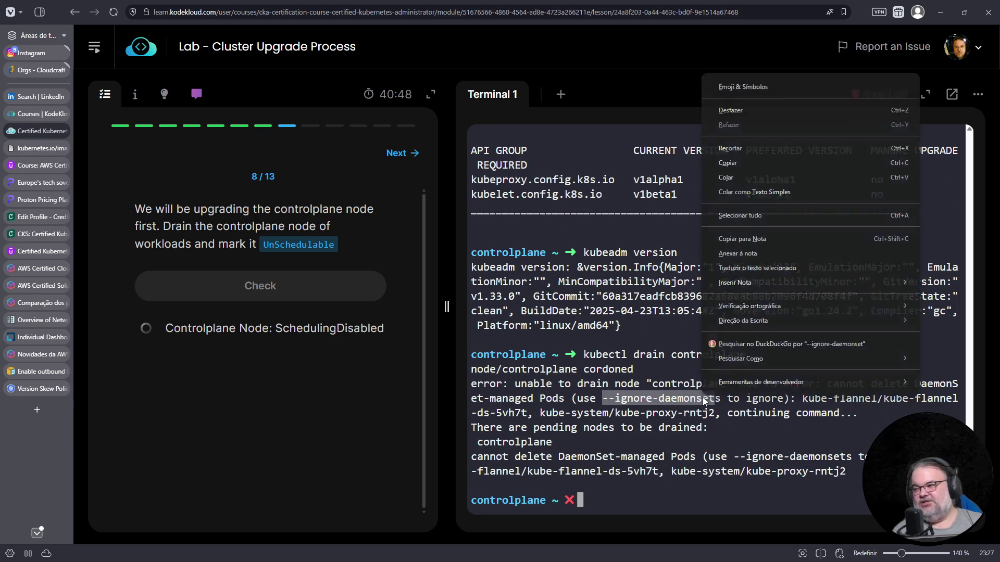
click(742, 163)
Step: Rerun the drain command with '--ignore-daemonsets' pasted, evicting controlplane's pods
key(Up)
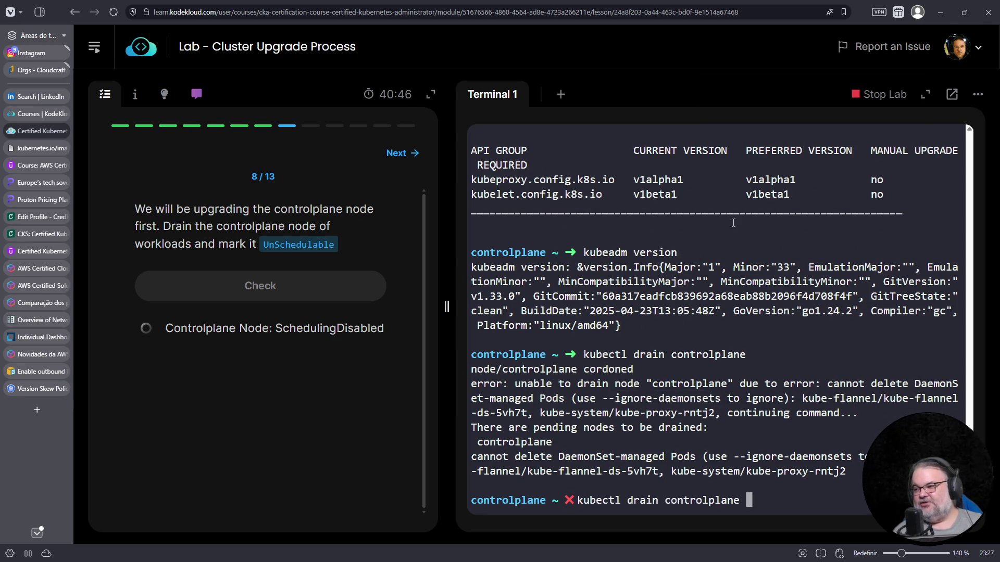
right_click(702, 251)
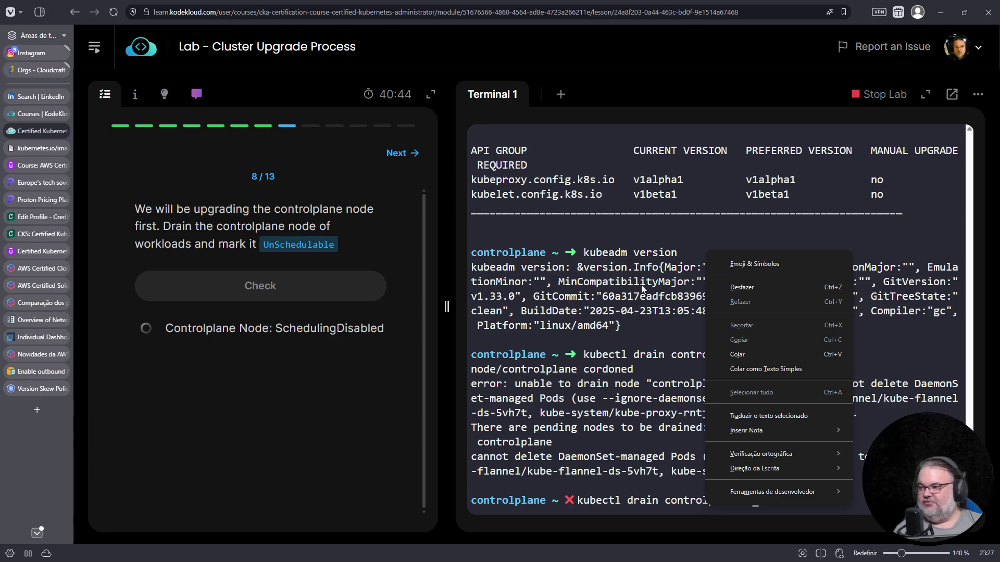
click(729, 356)
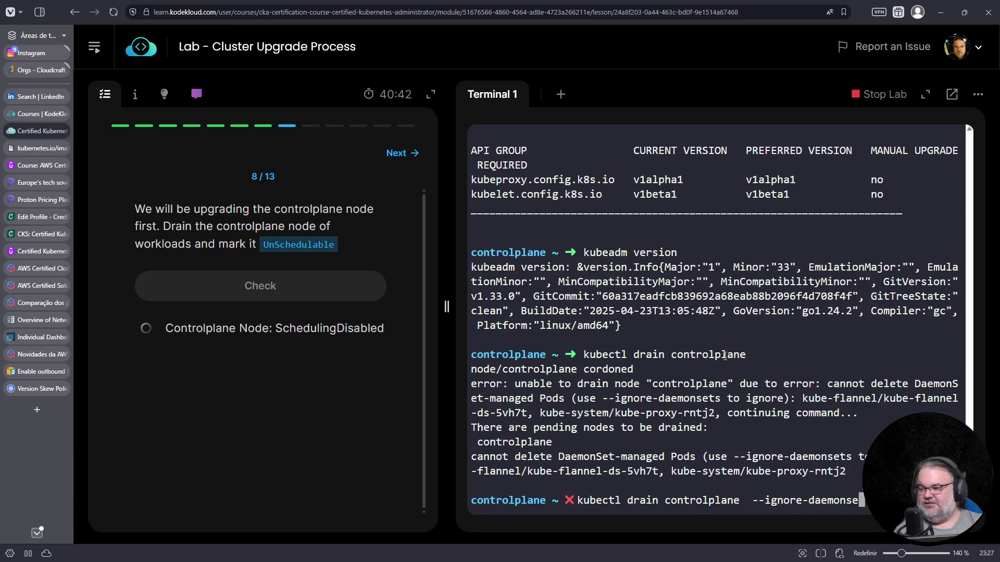
text(ts)
key(Return)
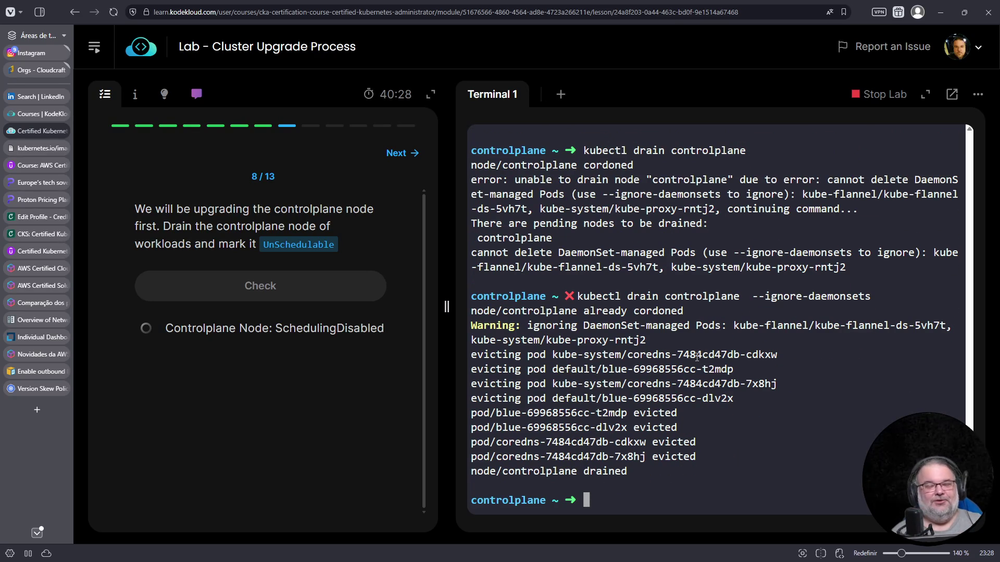
click(36, 410)
Step: Search DuckDuckGo for 'I fight for the user' in a new tab
click(422, 89)
text(I am)
key(BackSpace)
key(BackSpace)
key(BackSpace)
text(fight for the us)
key(Return)
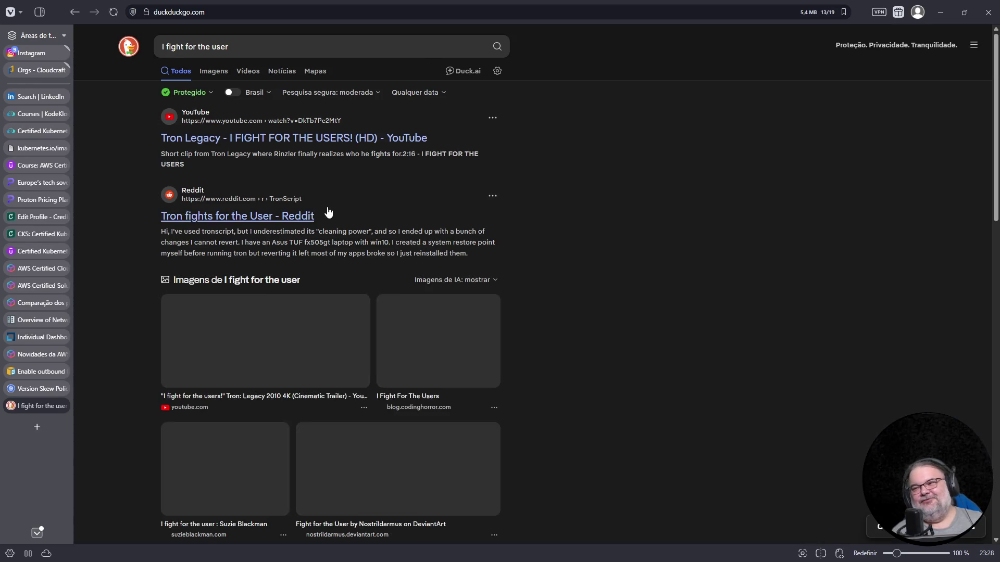
Step: Preview the Tron image results including the 'Fight for the User' DeviantArt artwork, then close the tab
click(212, 344)
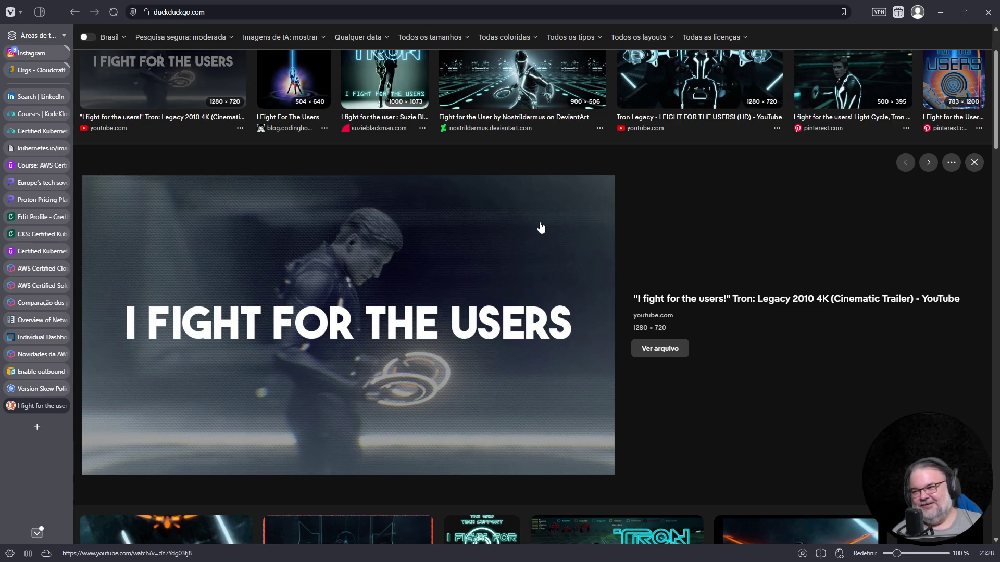
scroll(547, 235, up, 2)
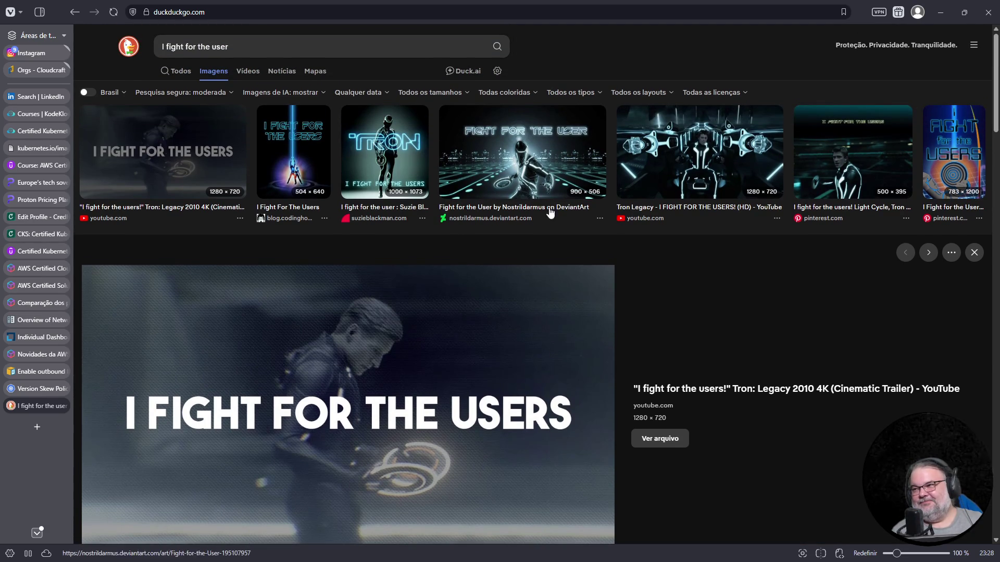
click(549, 163)
scroll(619, 261, down, 2)
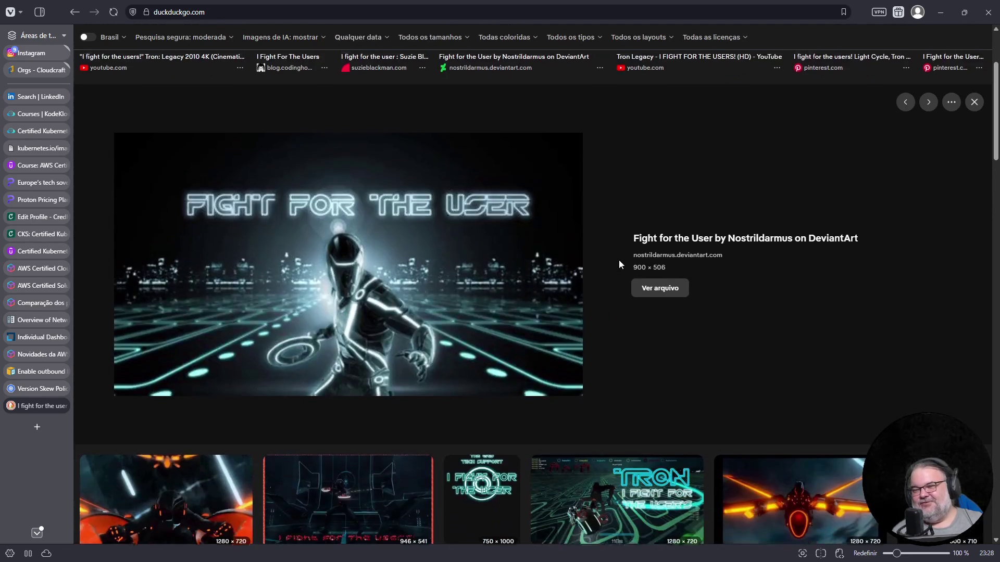
scroll(618, 260, down, 1)
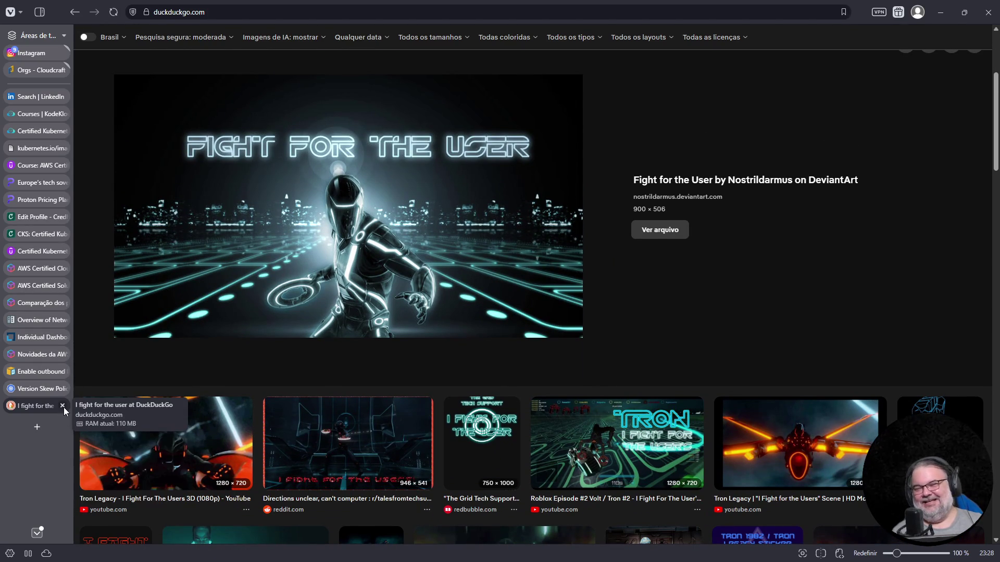
click(62, 406)
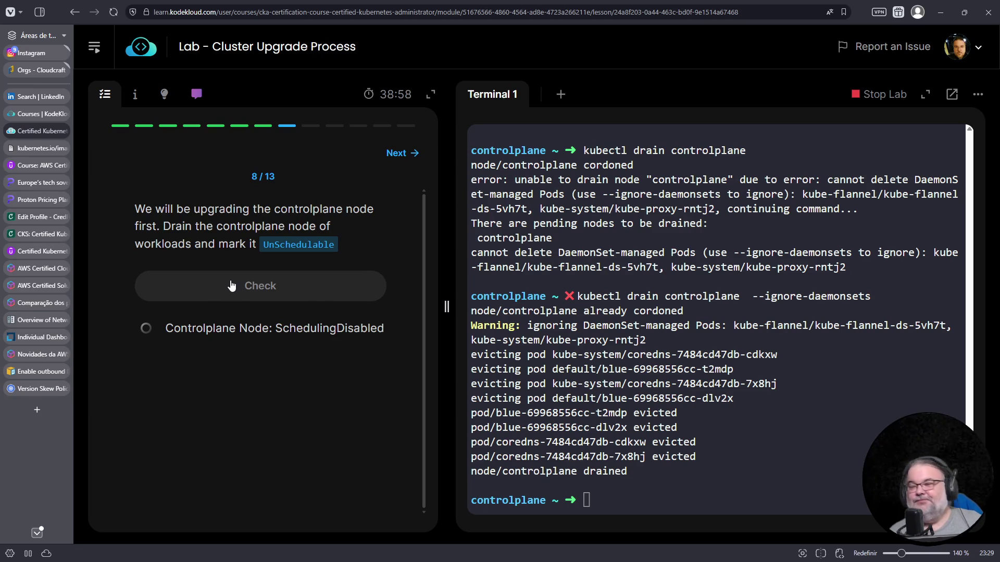
Step: Check the drain answer, move to question 9, run apt upgrade kubeadm and decline the full upgrade
click(275, 295)
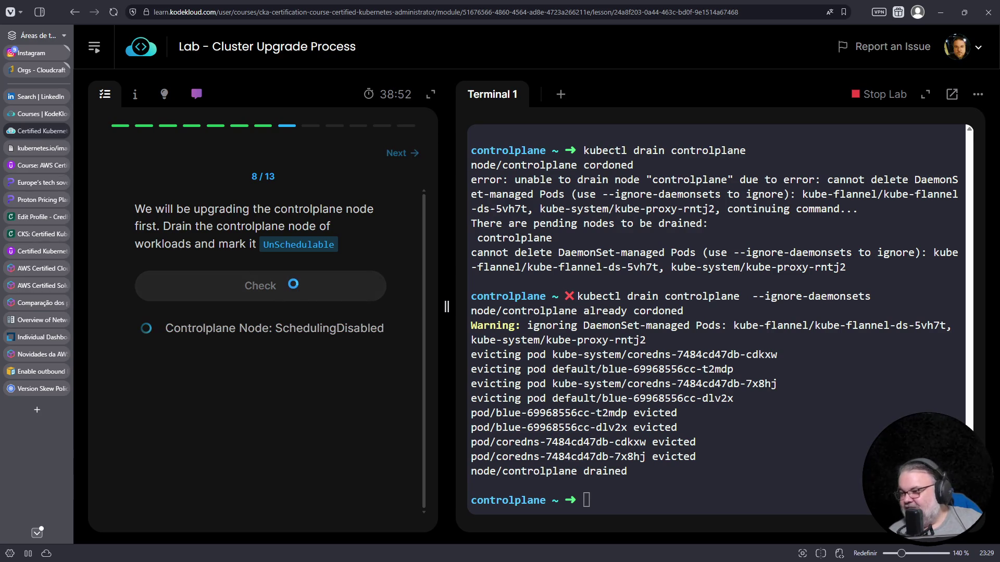
click(263, 327)
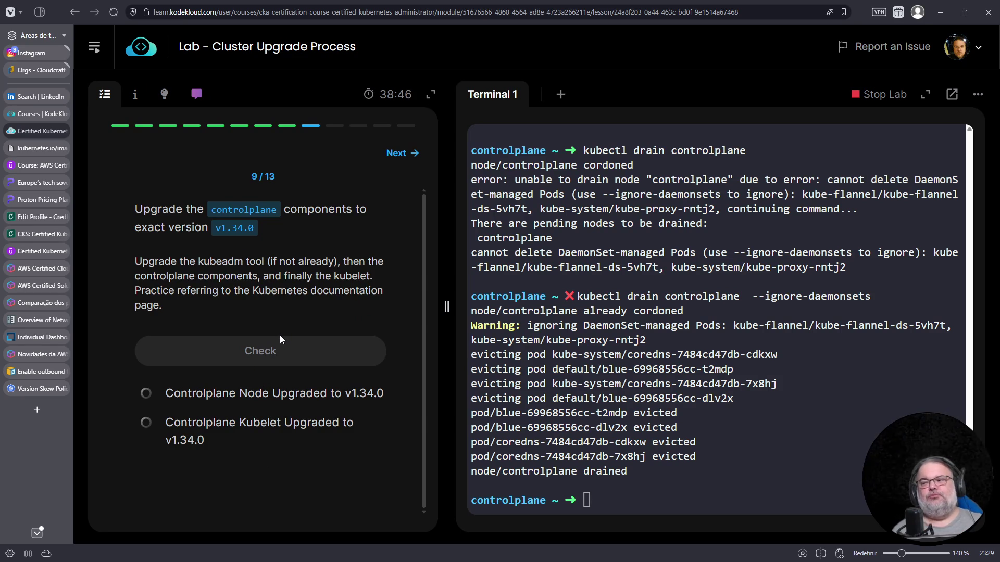
click(755, 460)
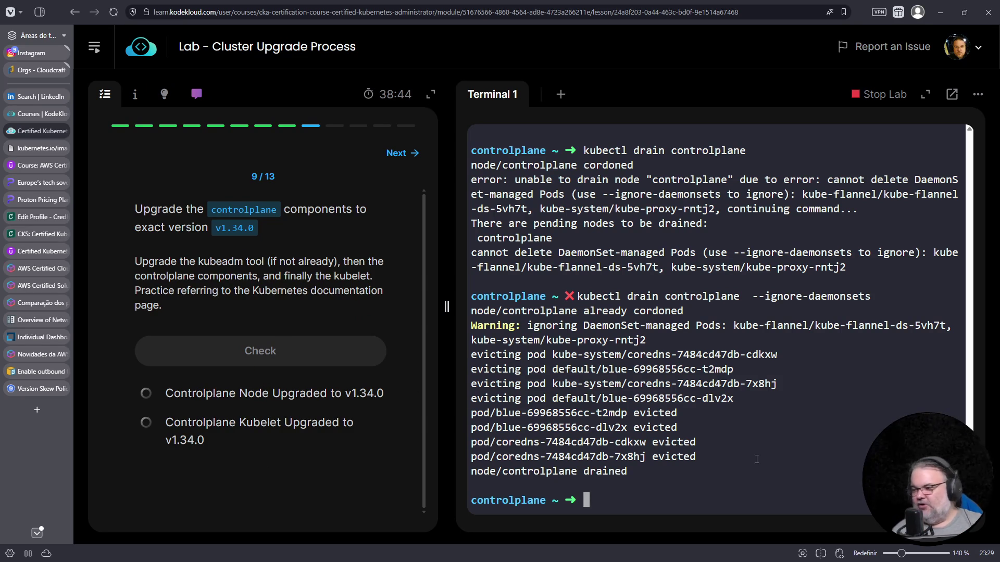
text(apt )
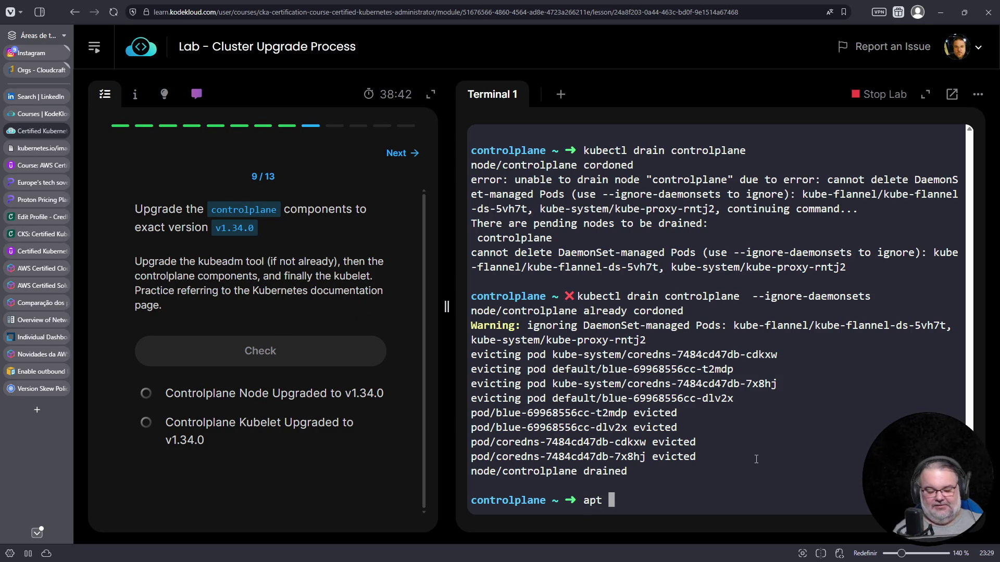
text(upgrade kubeadm)
key(Return)
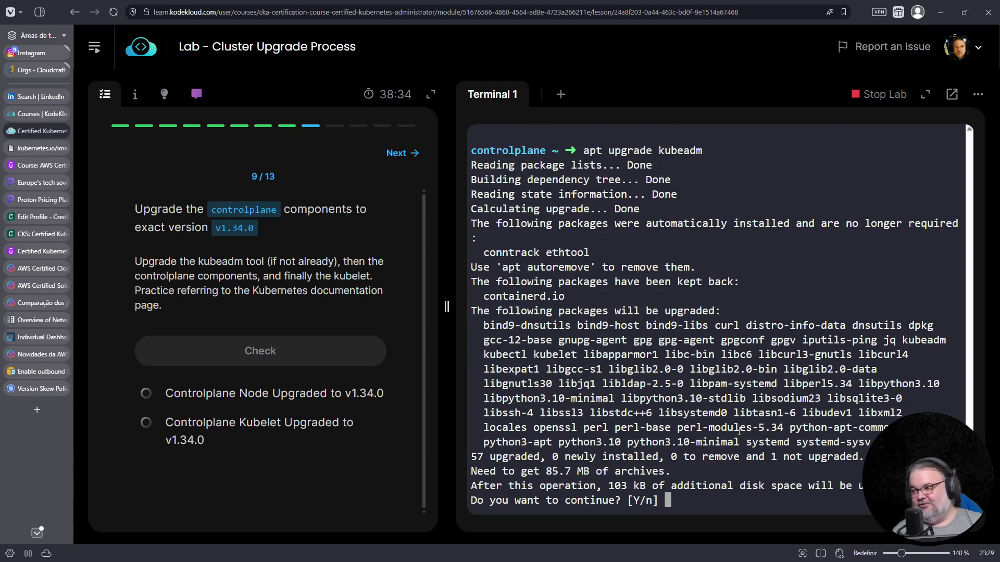
text(n)
key(Return)
text(aopt)
Step: Run 'apt install kubeadm' and highlight the unpacked 1.33.8-1.1 version
key(BackSpace)
key(BackSpace)
key(BackSpace)
text(pt install kubeadm)
key(Return)
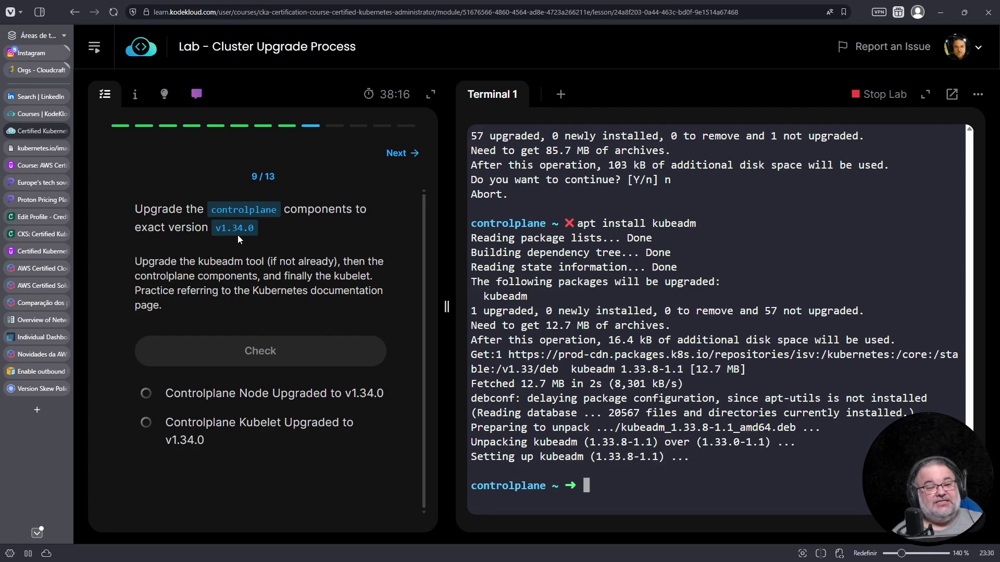
drag(590, 442, 655, 443)
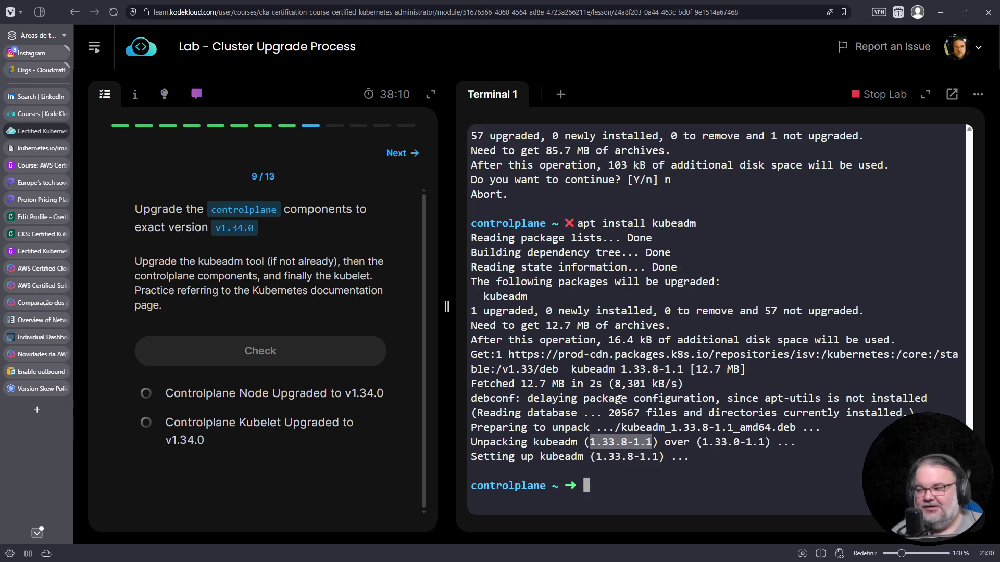
Step: Try 'apt install kubeadm=1.34.0-1.1', which fails, then run apt update
key(Up)
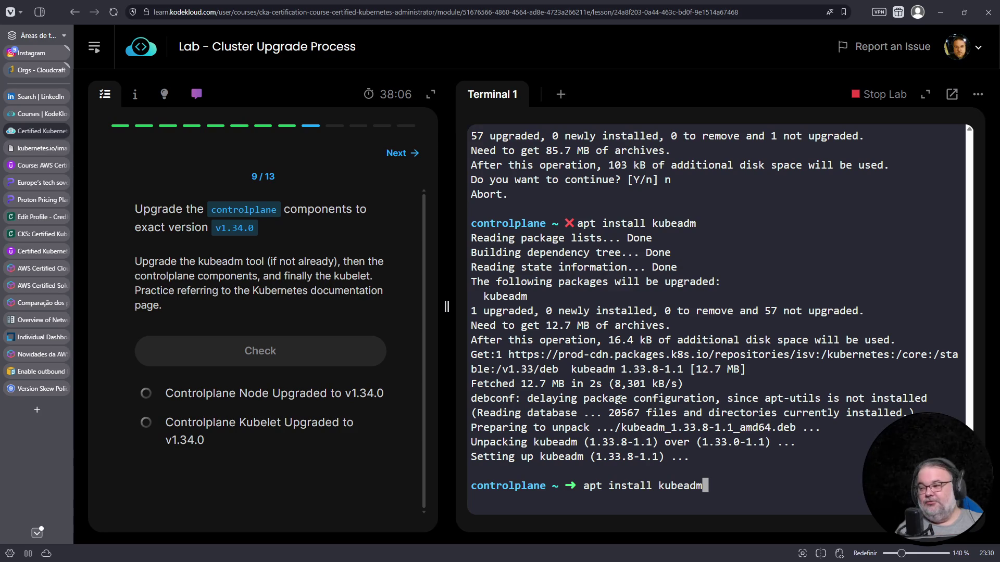
text(=)
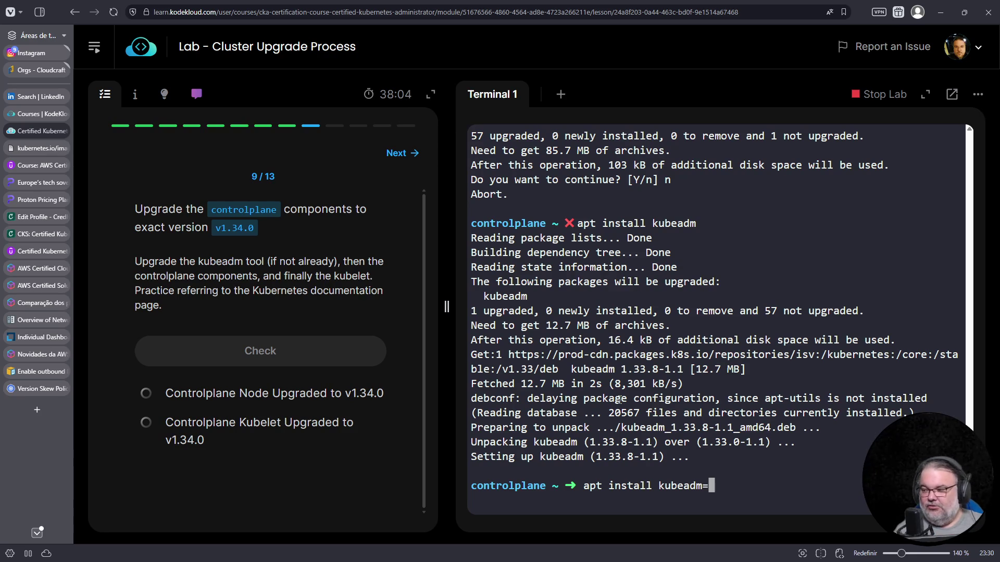
text(13.34.)
key(BackSpace)
key(BackSpace)
key(BackSpace)
key(BackSpace)
key(BackSpace)
text(1.34.)
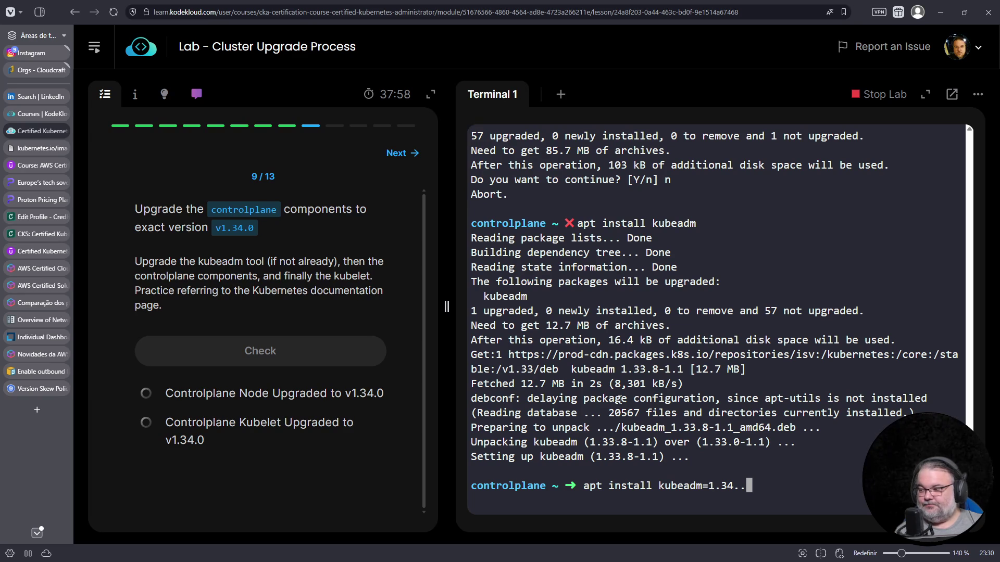
key(BackSpace)
text(.0-1.1)
key(Return)
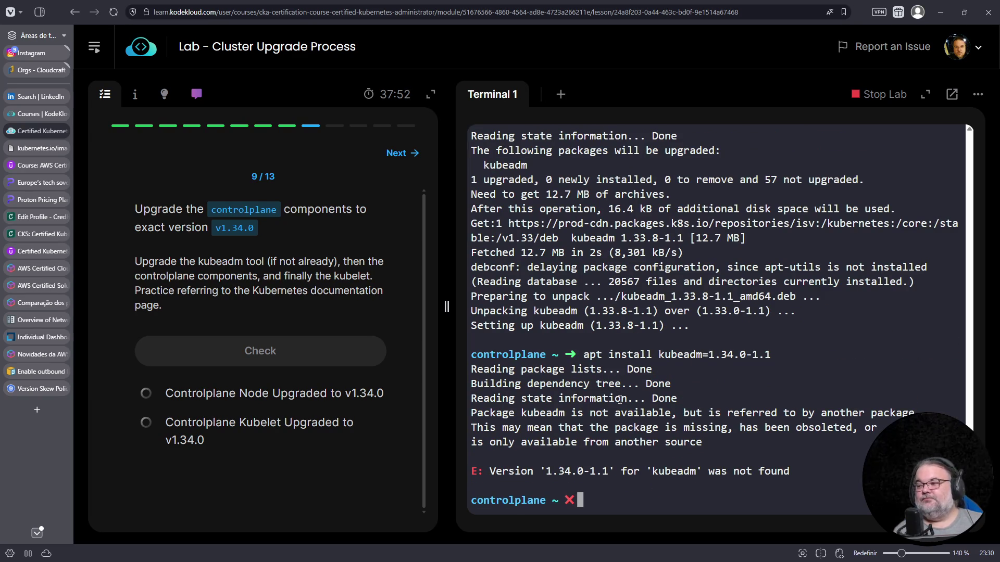
text(apt upda)
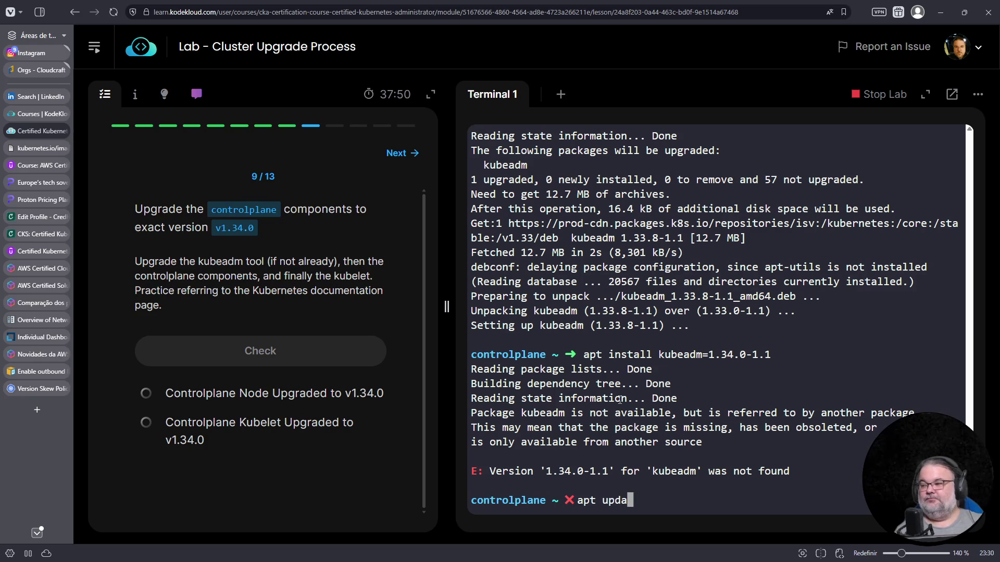
text(te)
key(Return)
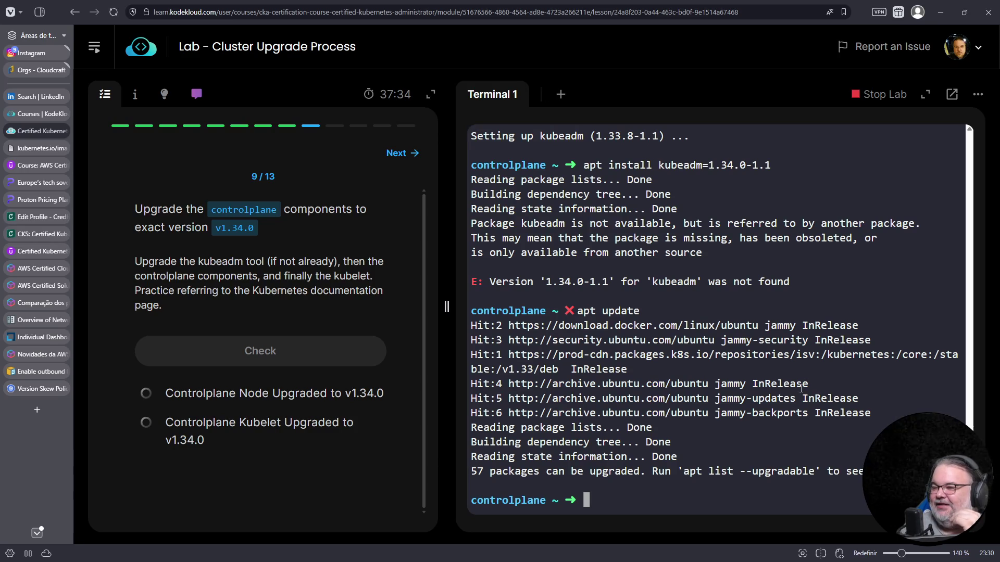
Step: Run 'apt search kubeadm' listing only 1.33.8-1.1, then show apt --help
key(Up)
key(Up)
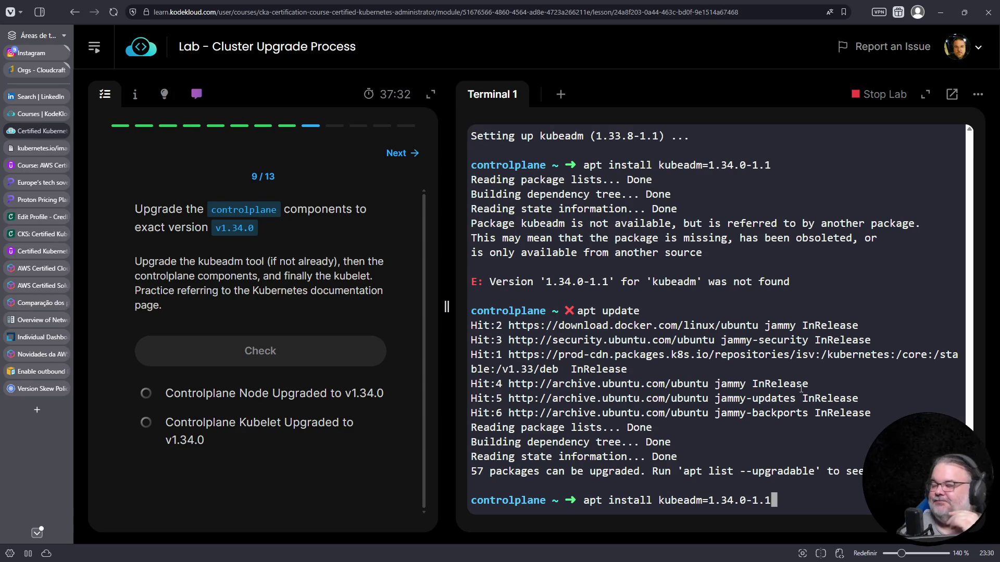
key(ctrl+c)
text(apt )
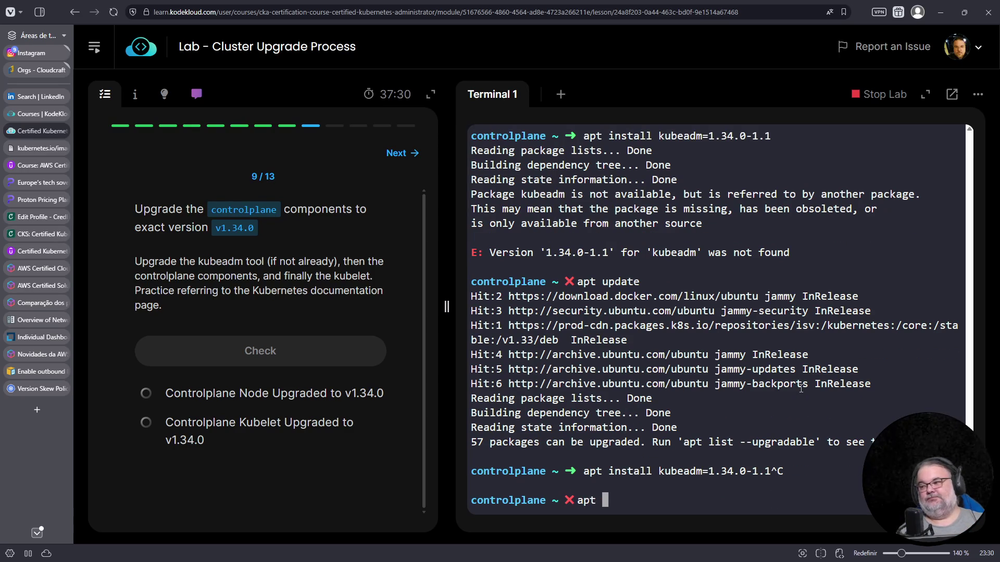
text(search kubeadm)
key(Return)
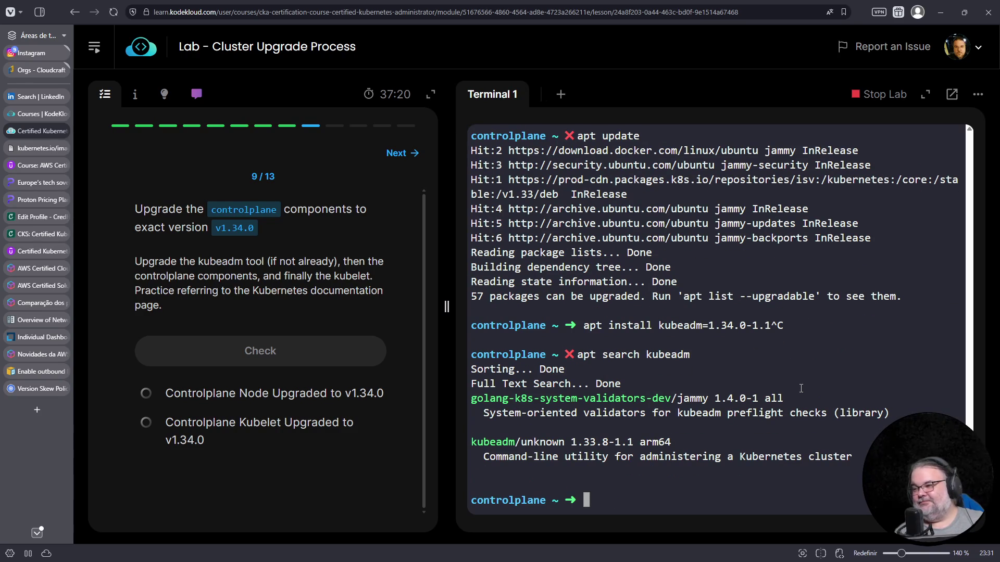
key(Up)
text(--help)
key(Return)
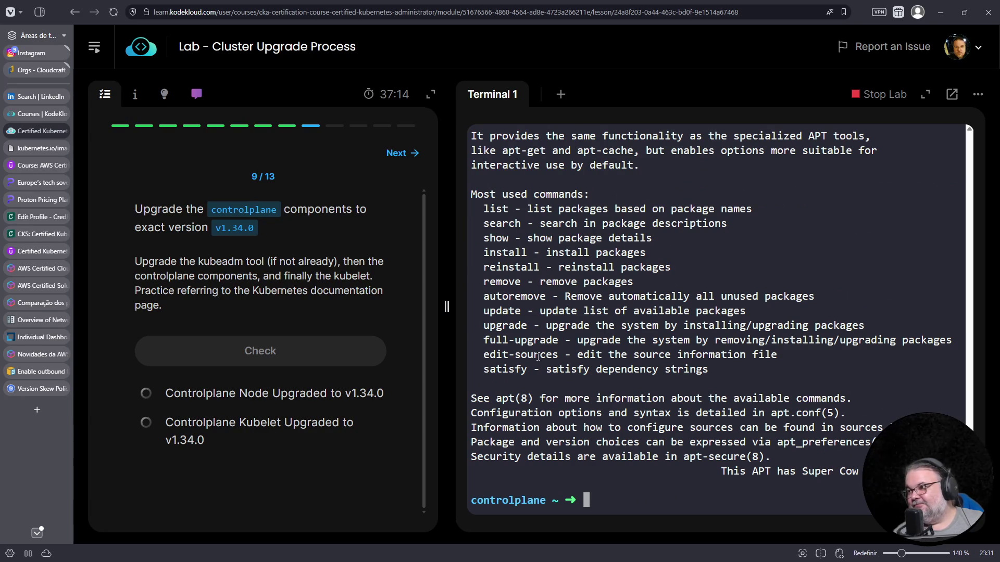
scroll(537, 356, up, 6)
scroll(562, 383, down, 4)
scroll(574, 395, down, 2)
Step: Edit the recalled command into 'apt show kubeadm' and run it to see package details
key(Up)
key(Left)
key(Left)
key(Left)
key(Right)
key(Right)
key(Right)
key(Left)
key(Left)
key(Left)
key(Left)
key(Left)
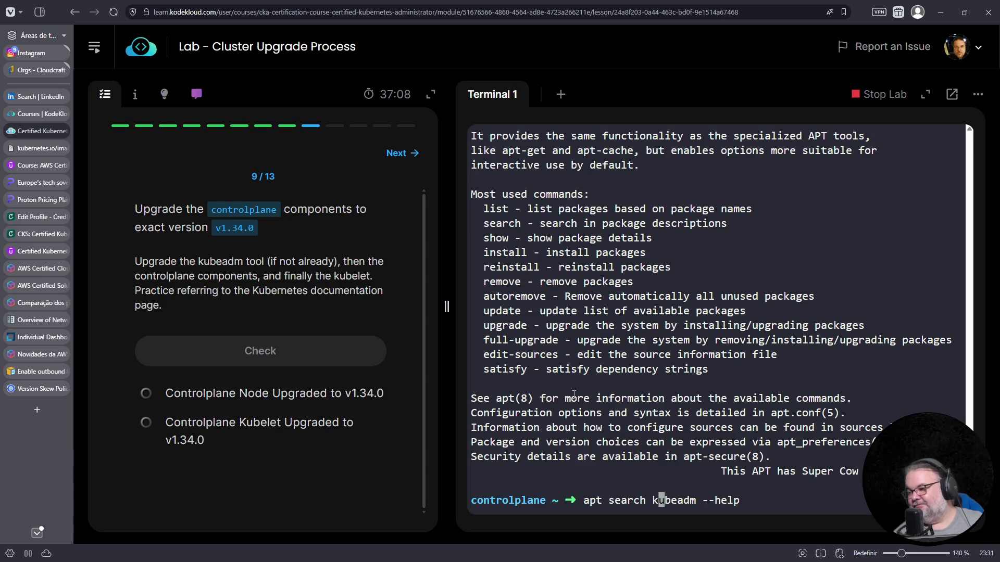
key(Left)
key(Left)
key(Left)
key(Left)
key(Left)
key(Left)
key(Left)
key(Delete)
key(Delete)
key(Delete)
key(Delete)
key(Delete)
text(how)
key(End)
key(BackSpace)
key(BackSpace)
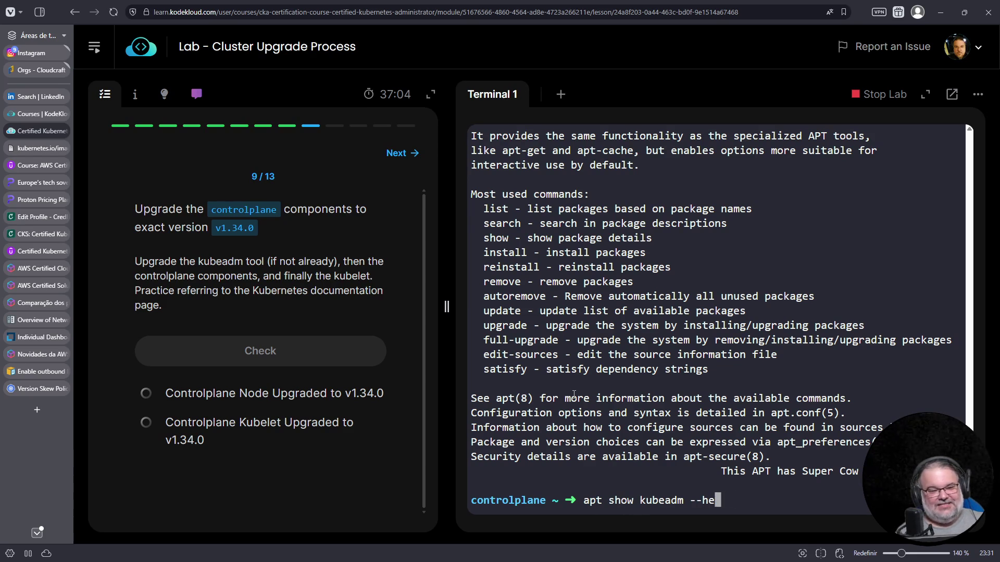
key(BackSpace)
key(BackSpace)
key(BackSpace)
key(BackSpace)
key(BackSpace)
key(Return)
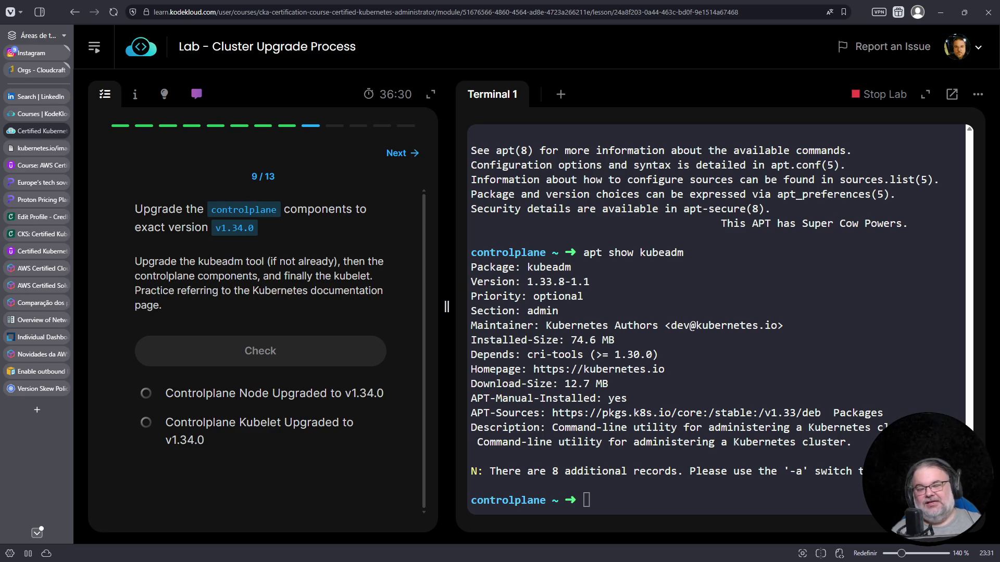
Step: Run 'apt list kubeadm', then 'apt list kubeadm --all-versions' after fixing the typo, showing only 1.33 releases
click(733, 371)
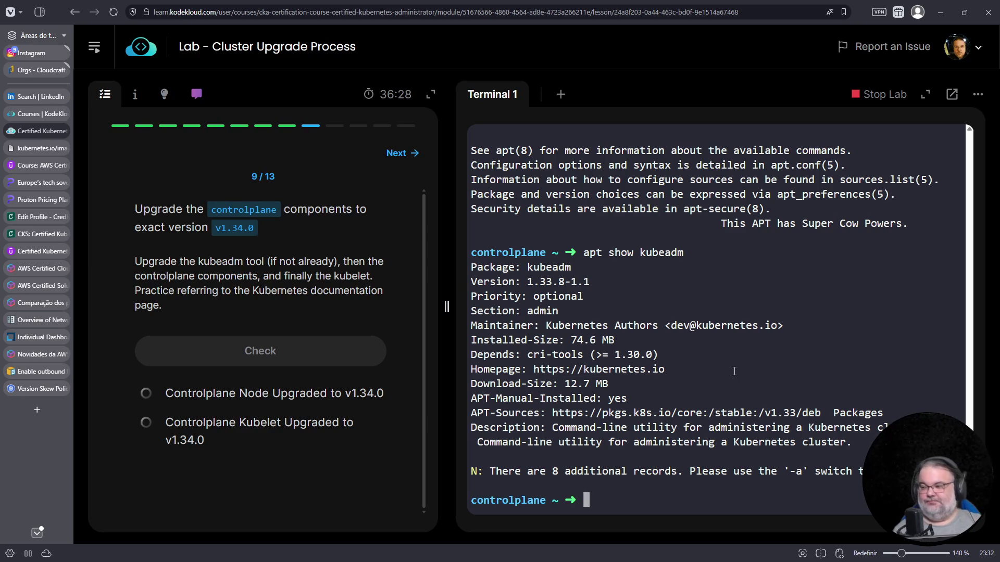
text(apt list kube)
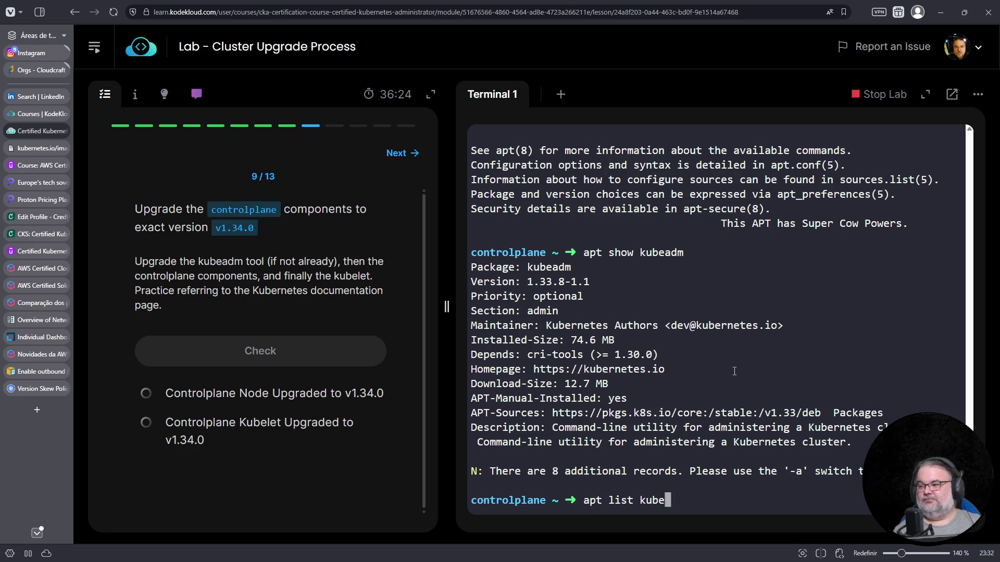
text(adm)
key(Return)
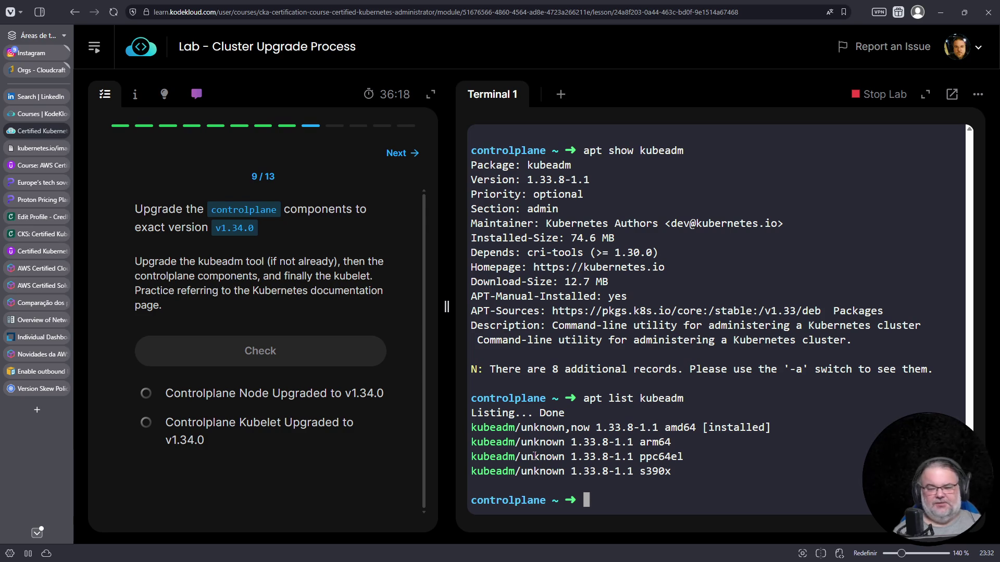
key(Up)
text(--allversions)
key(Return)
key(Up)
key(Left)
key(Left)
key(Left)
key(Left)
key(Left)
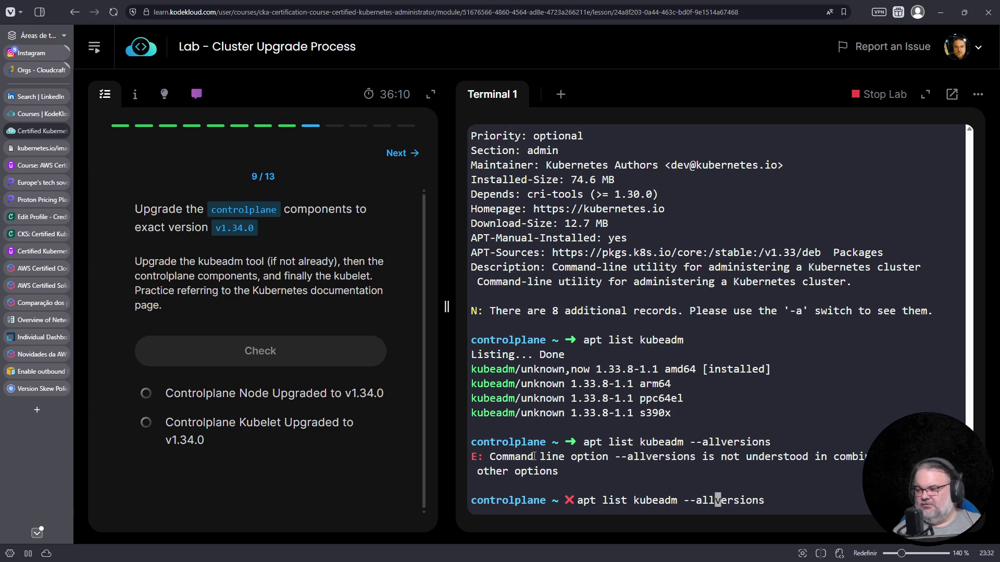
text(-)
key(Return)
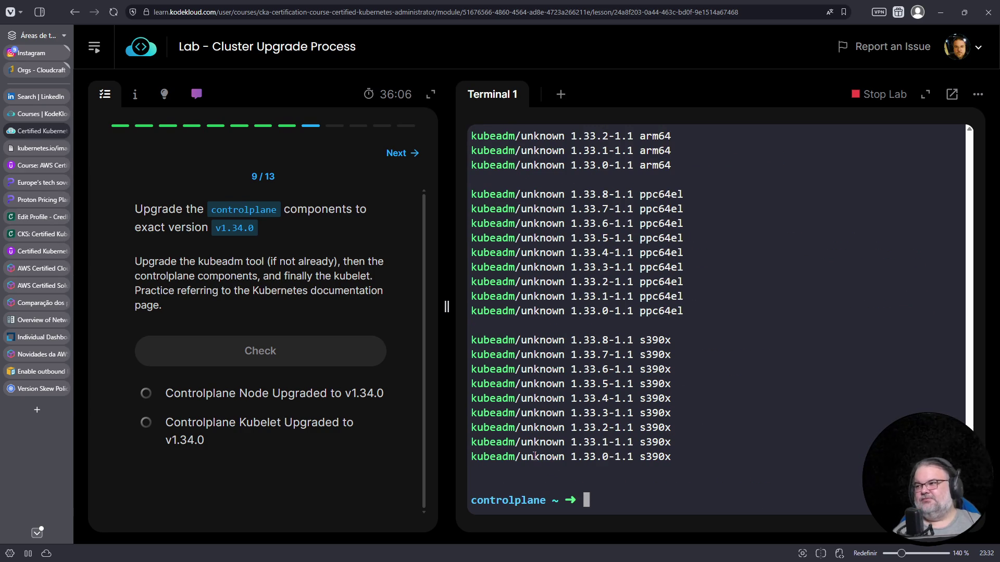
scroll(693, 424, up, 5)
scroll(711, 413, up, 5)
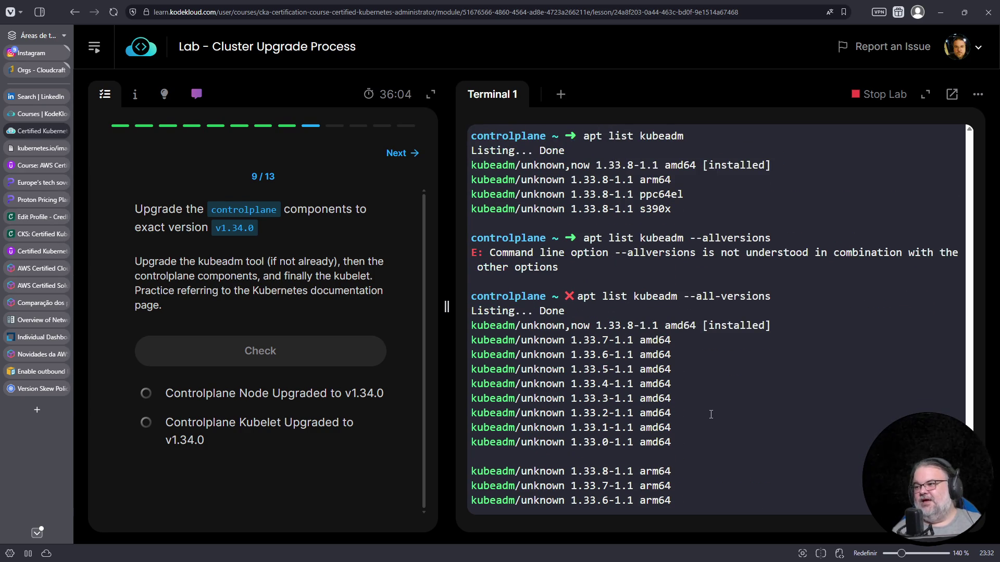
scroll(711, 414, down, 8)
scroll(711, 415, down, 2)
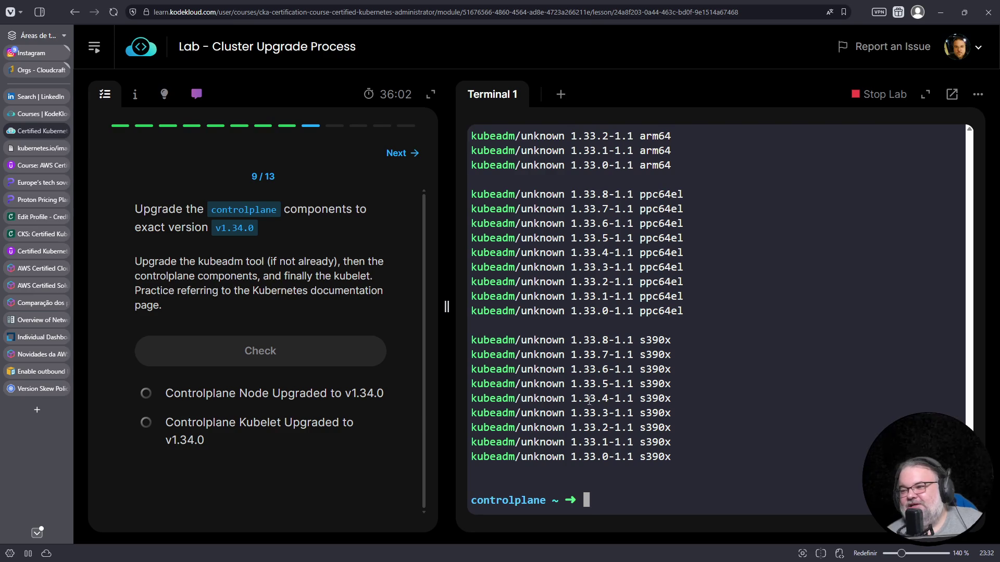
scroll(610, 400, up, 6)
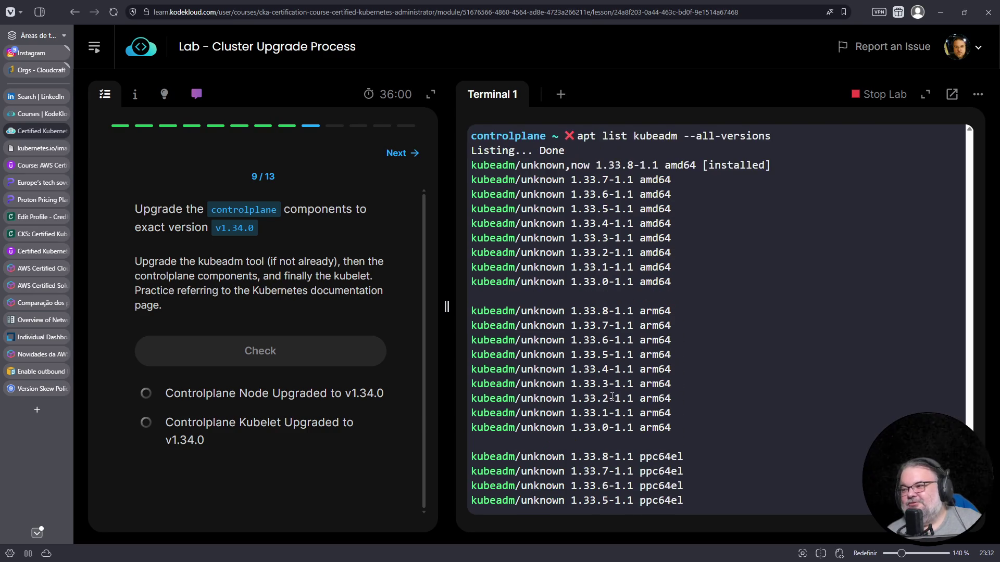
scroll(612, 398, up, 2)
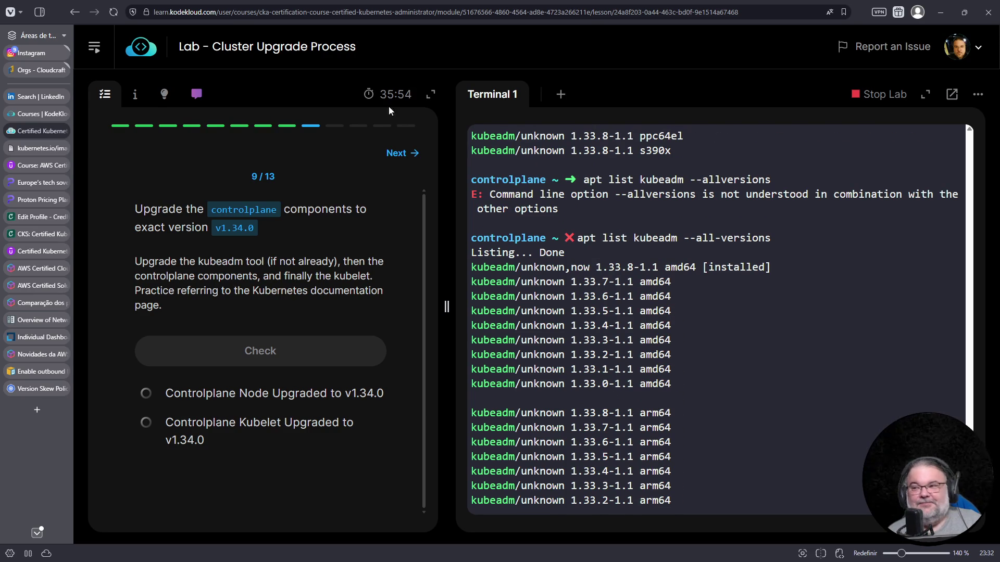
Step: Open the lab's Hints panel and highlight the sentence about moving from v1.33
click(136, 95)
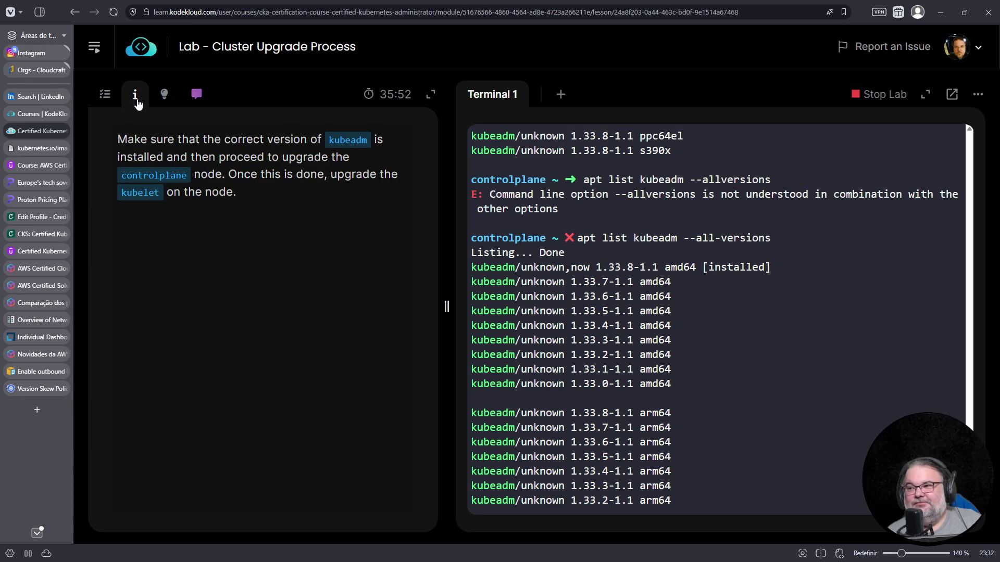
click(164, 100)
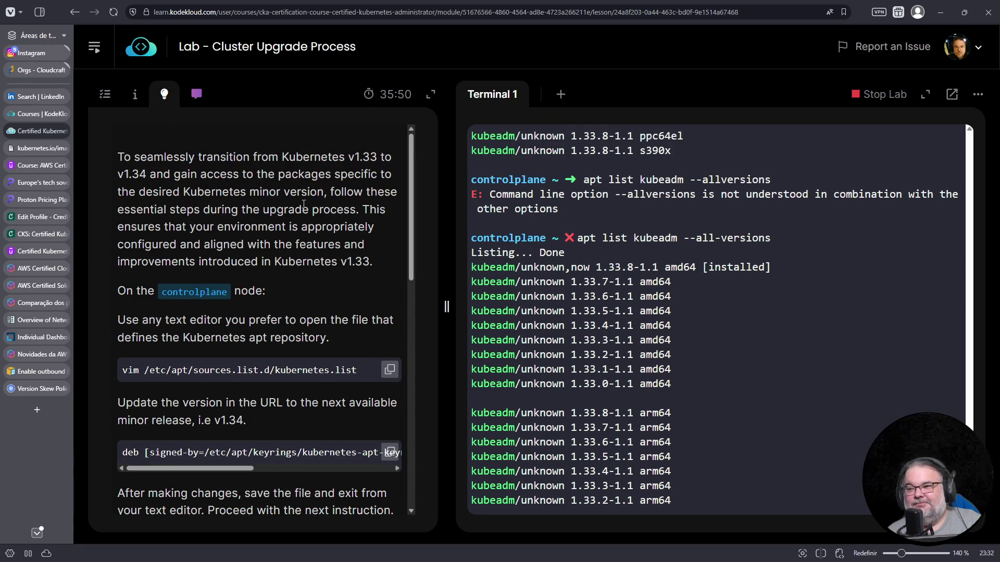
scroll(305, 206, down, 2)
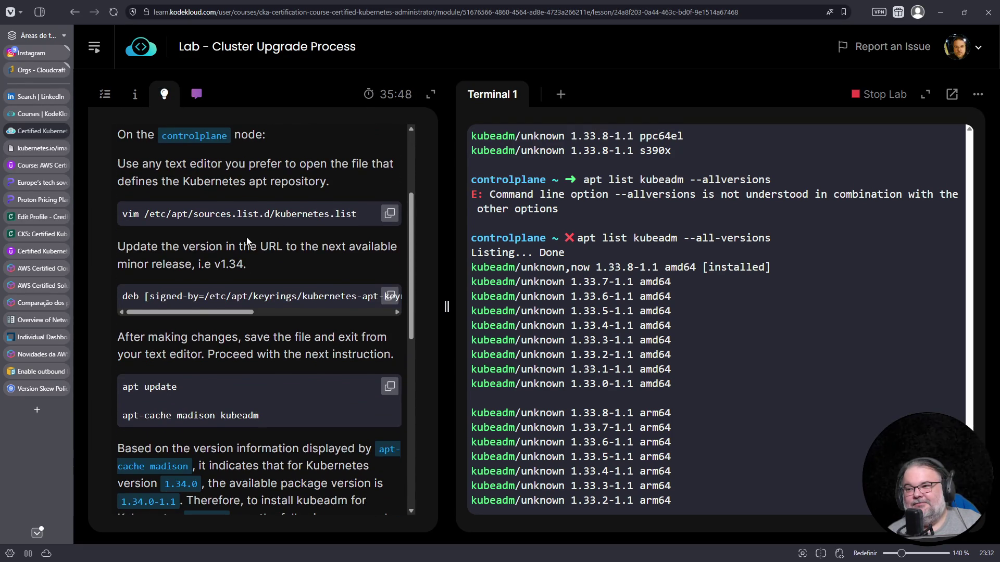
scroll(249, 232, up, 1)
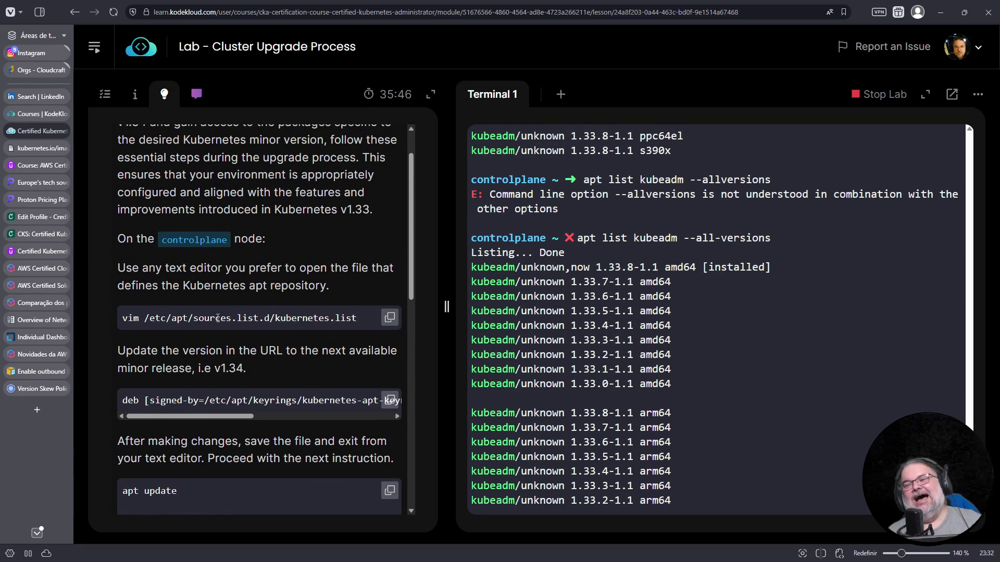
scroll(354, 315, up, 1)
scroll(353, 316, up, 1)
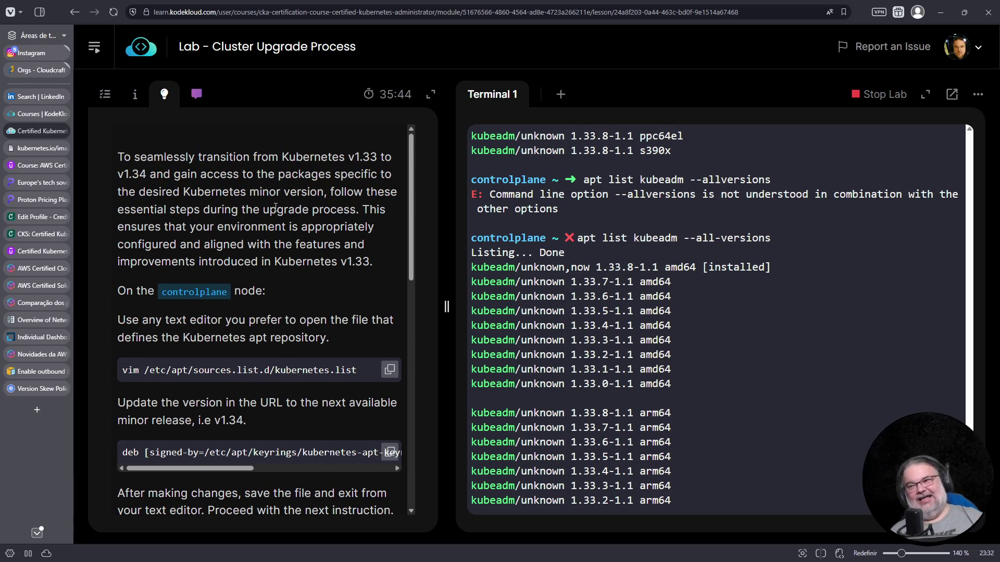
drag(125, 155, 389, 156)
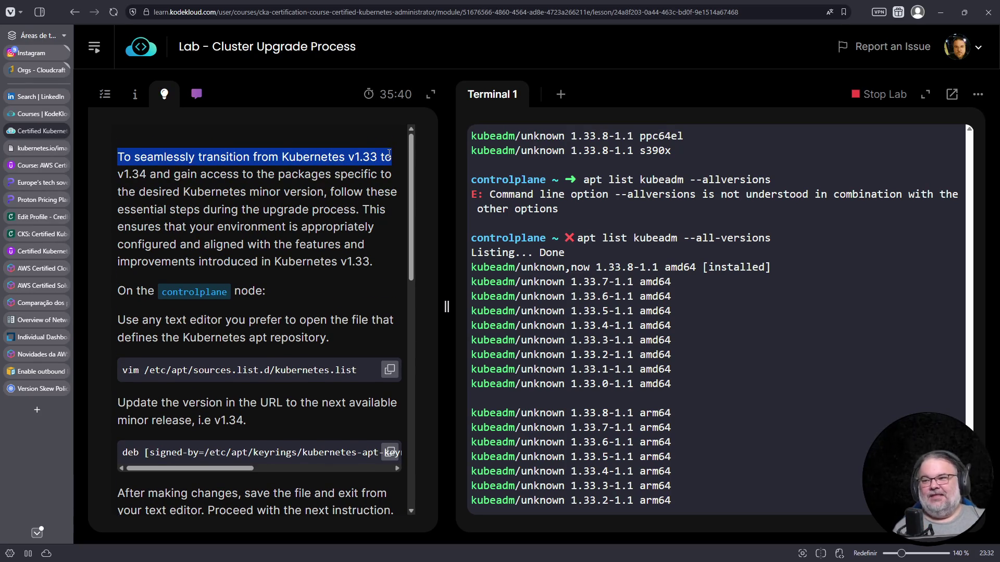
scroll(341, 278, down, 2)
Step: Copy the hint's vim command for kubernetes.list and paste it at the terminal prompt
triple_click(288, 266)
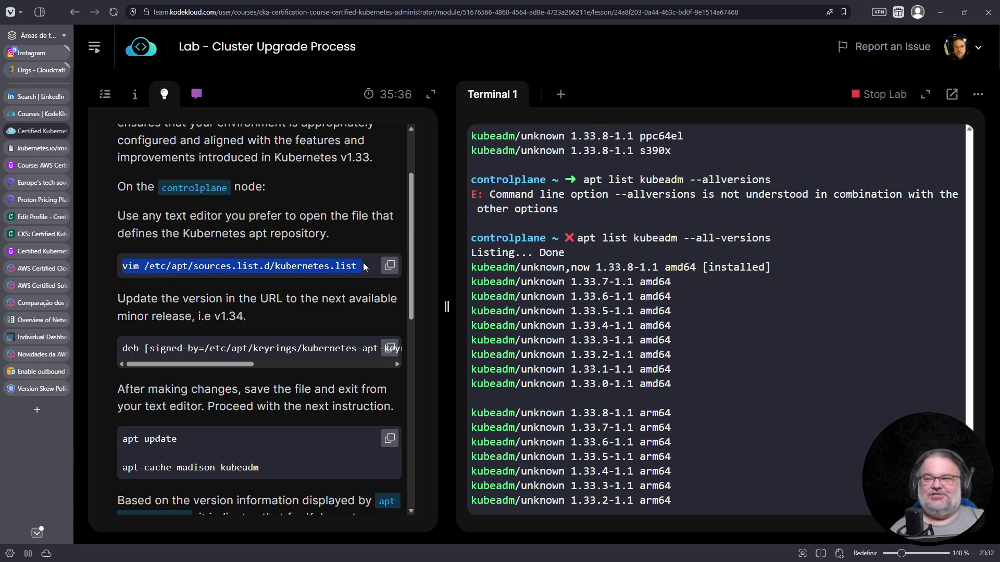
scroll(759, 368, down, 5)
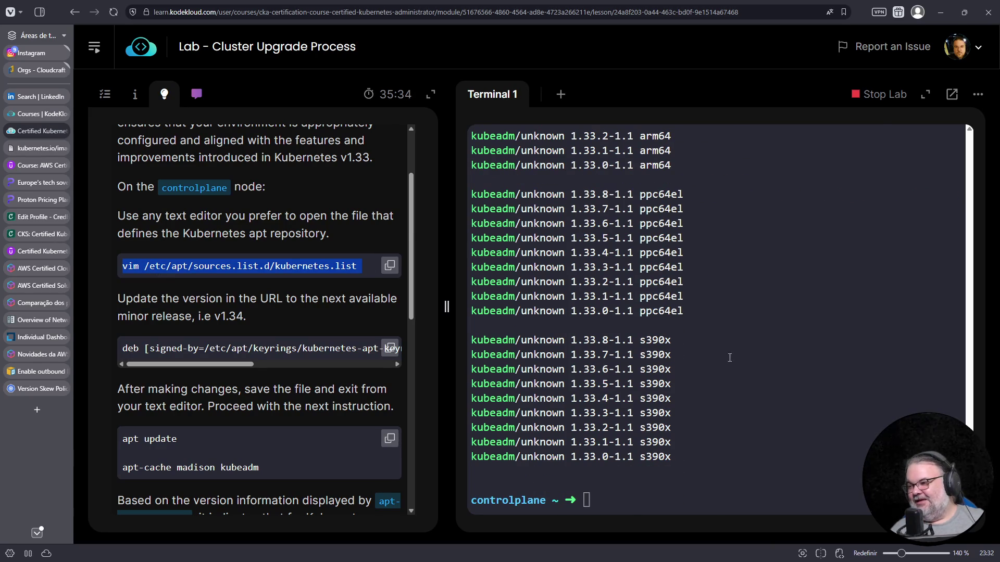
right_click(729, 358)
click(776, 203)
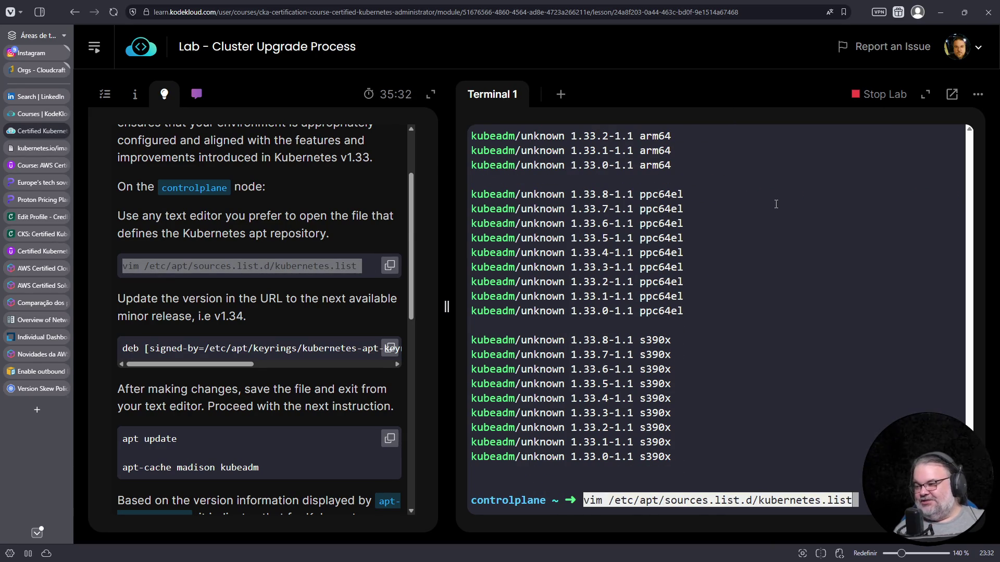
Step: Open kubernetes.list in vim and move to the minor version digit of the v1.33 repository URL
key(Return)
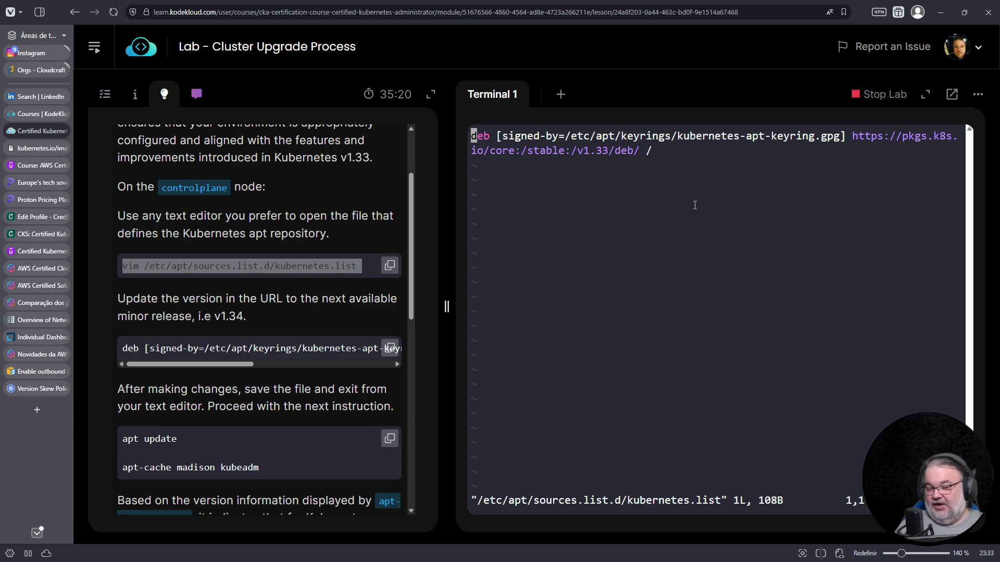
key(dollar)
key(Left)
key(Left)
key(Left)
key(Left)
key(Left)
key(Left)
key(Left)
text(r4)
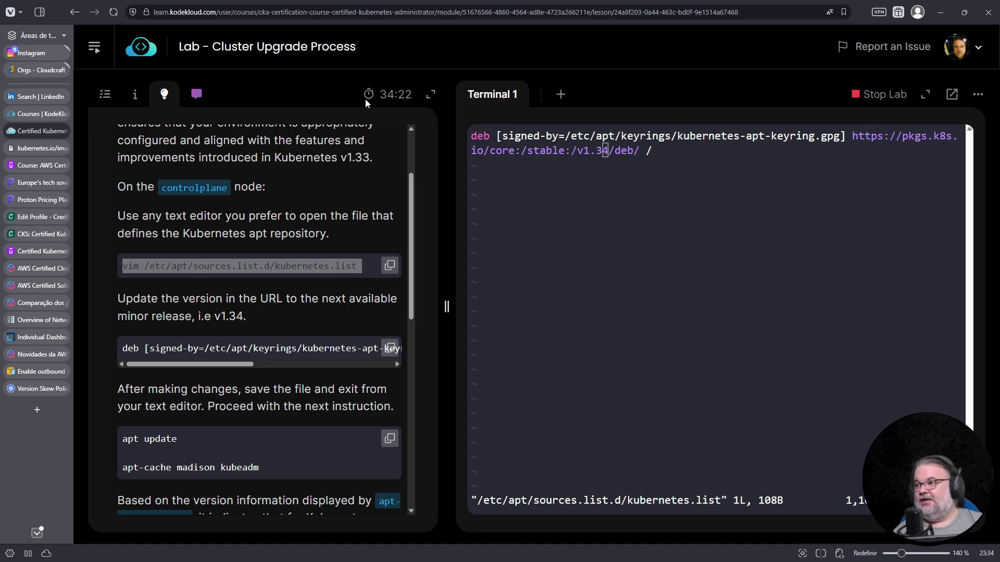
Step: In the README notes, wrap the command in ```bash fences and change vim to cat
click(389, 267)
key(alt+Tab)
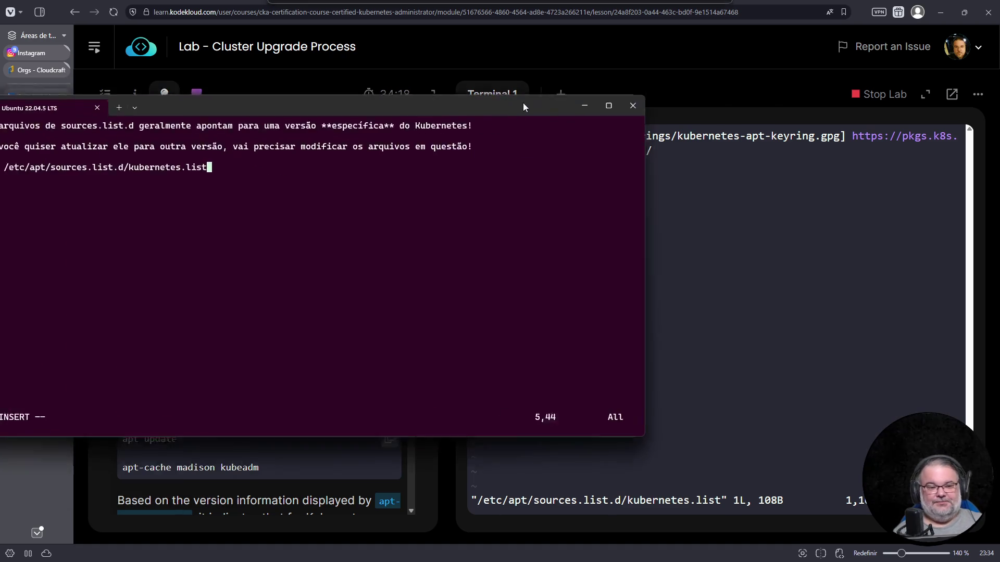
drag(542, 97, 687, 119)
key(Up)
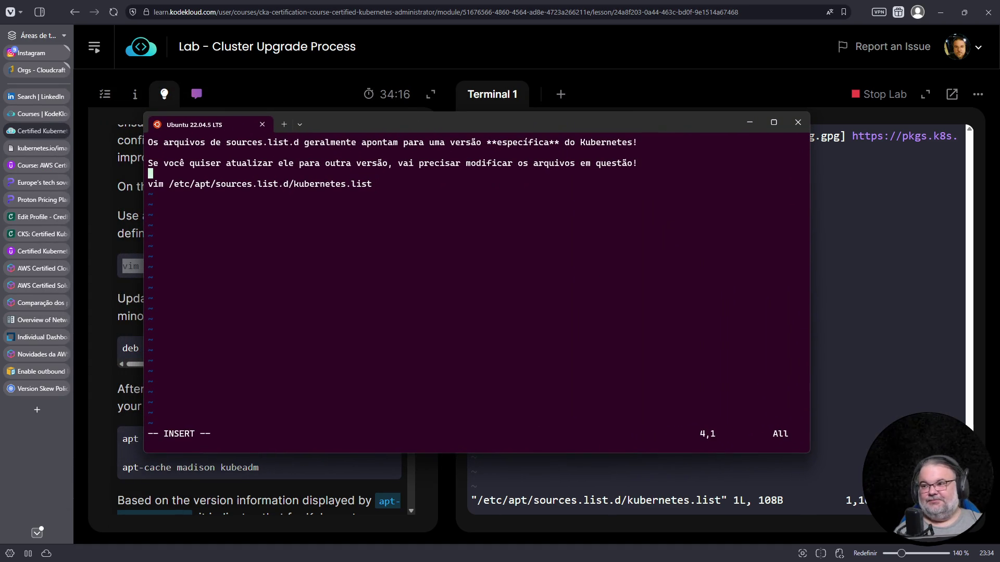
key(Return)
text(```)
key(Up)
text(i)
key(BackSpace)
key(Down)
key(Down)
key(Escape)
text(o```)
key(Up)
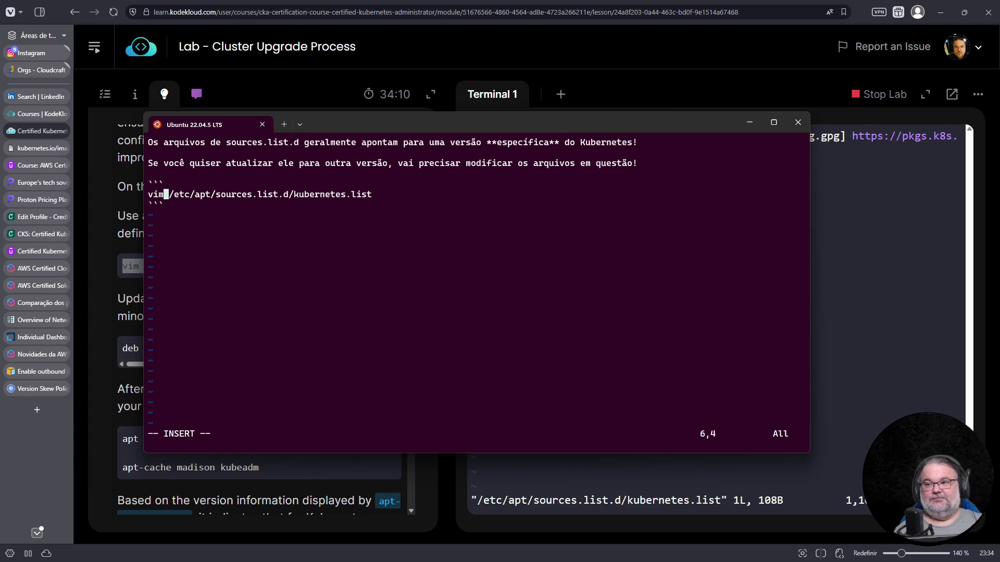
key(Up)
text(bash)
key(Escape)
text(:w)
key(Return)
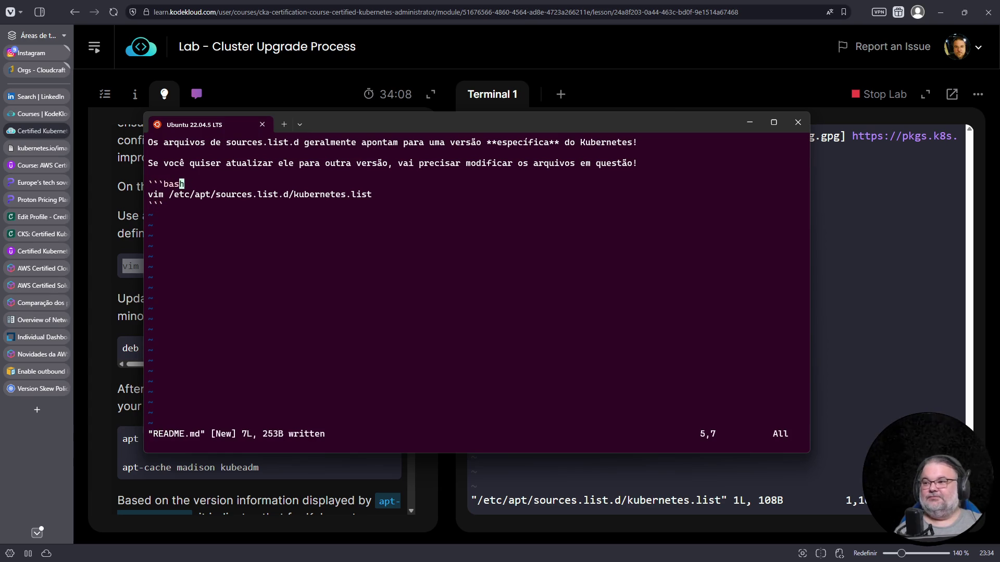
key(j)
key(0)
key(x)
key(x)
key(x)
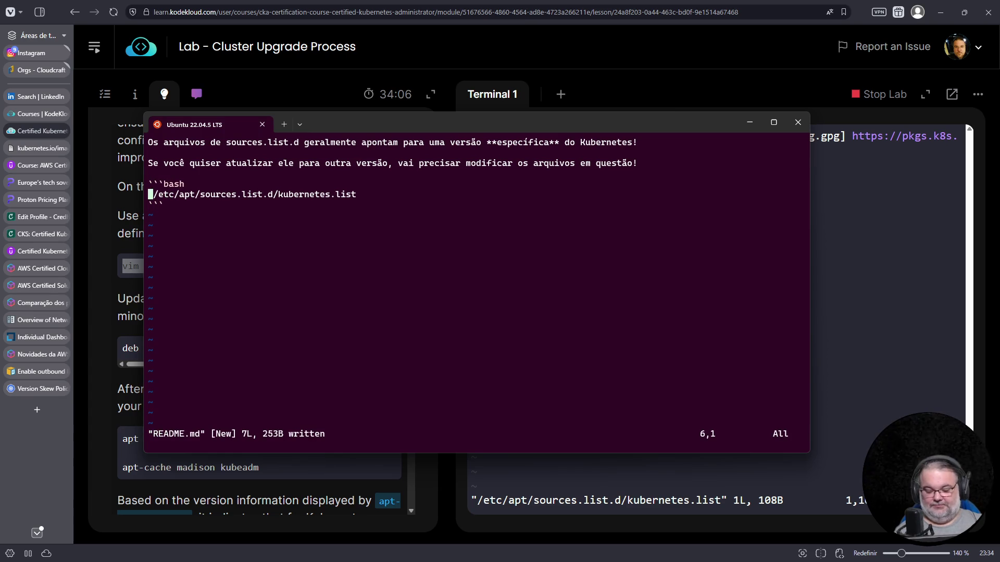
text(icat)
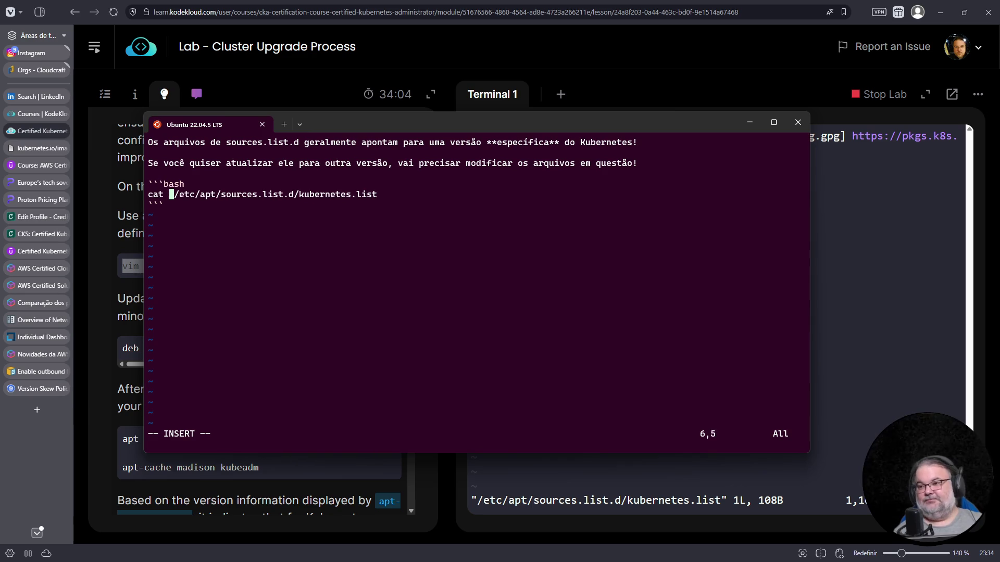
Step: Copy the v1.34 deb repository line from the lab into the README code block and save
drag(666, 121, 734, 248)
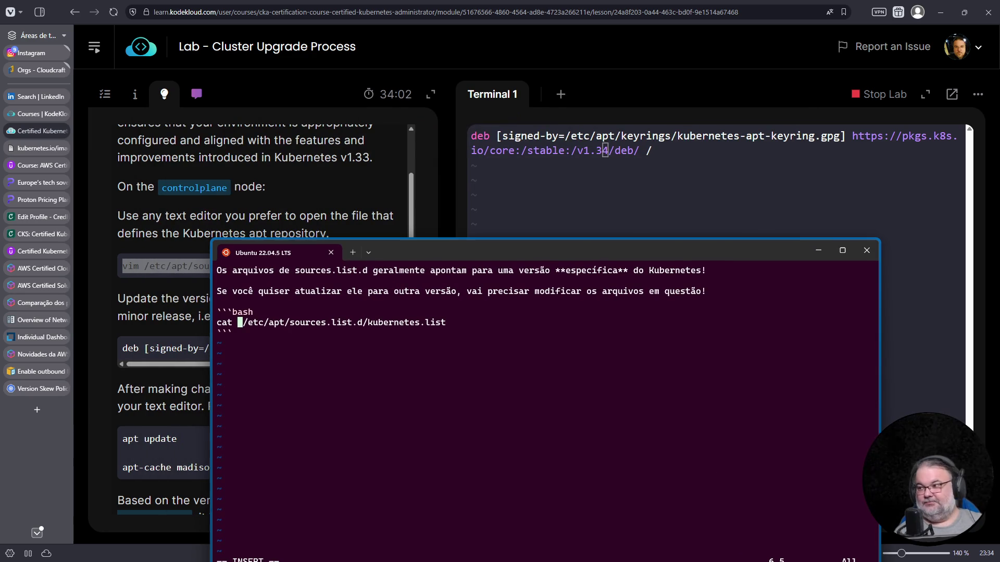
triple_click(526, 152)
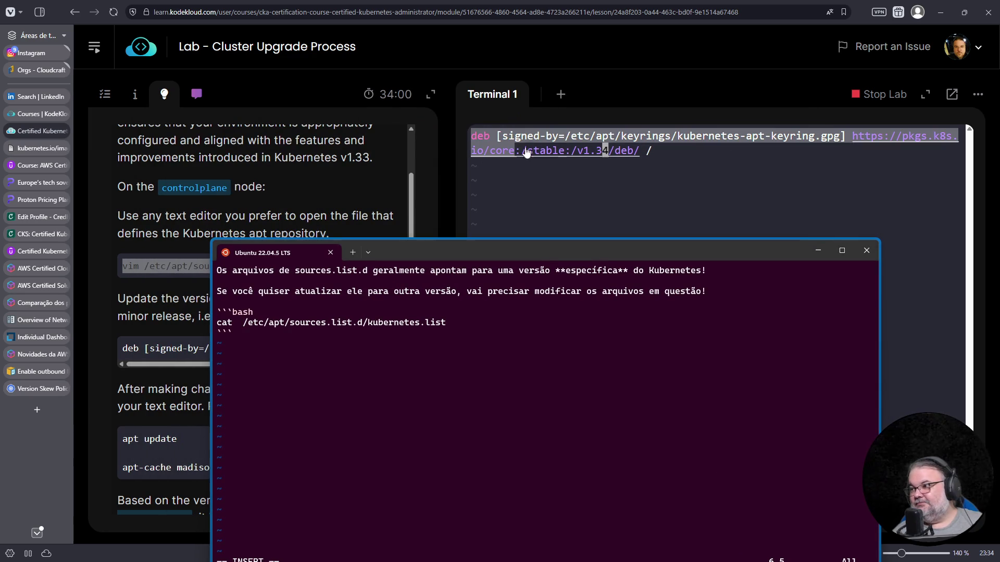
right_click(617, 151)
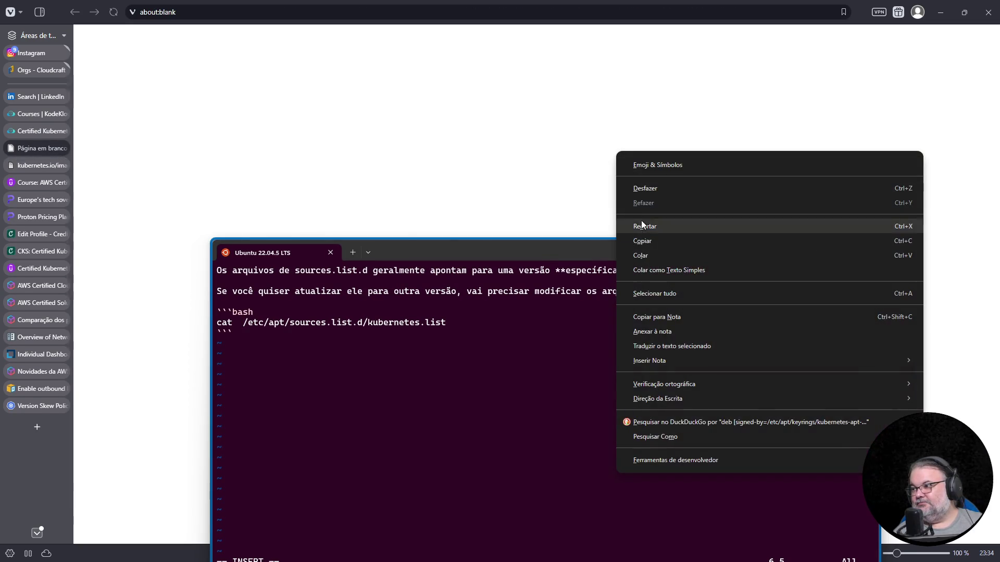
click(642, 241)
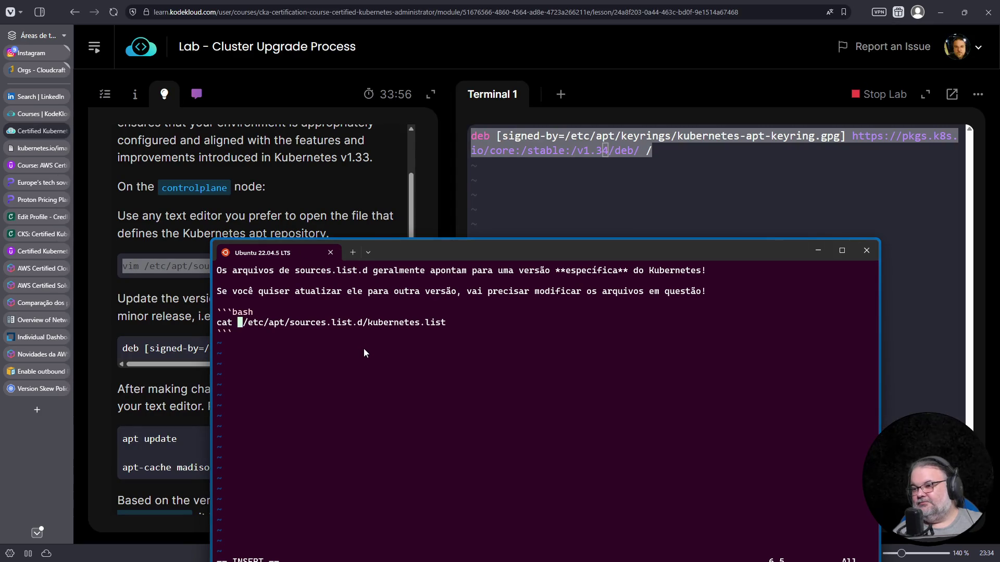
key(End)
key(Return)
key(ctrl+v)
key(Escape)
text(:w)
key(Return)
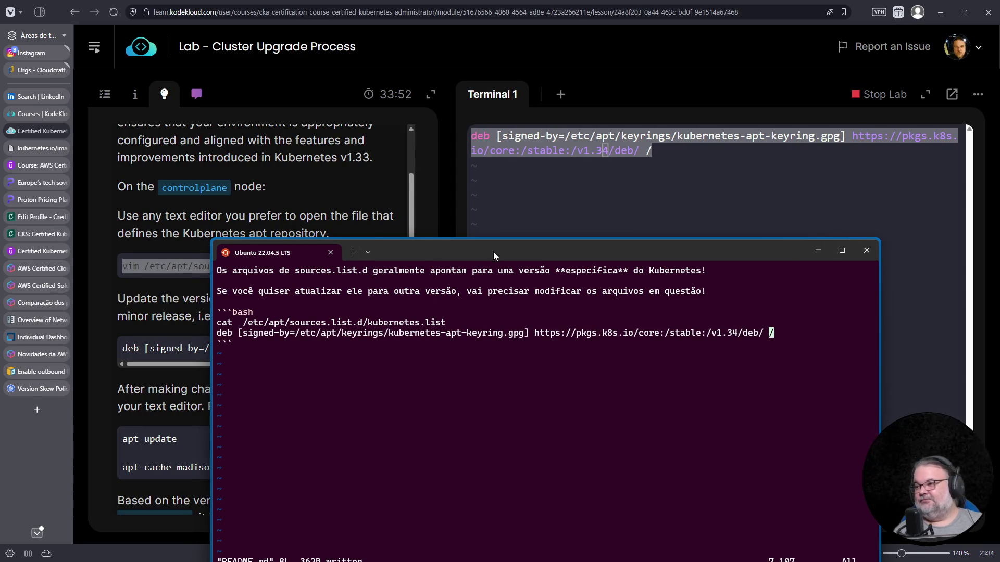
Step: Move the notes window aside and return to the lab's kubernetes.list editor, leaving stray text
drag(493, 252, 545, 142)
click(865, 145)
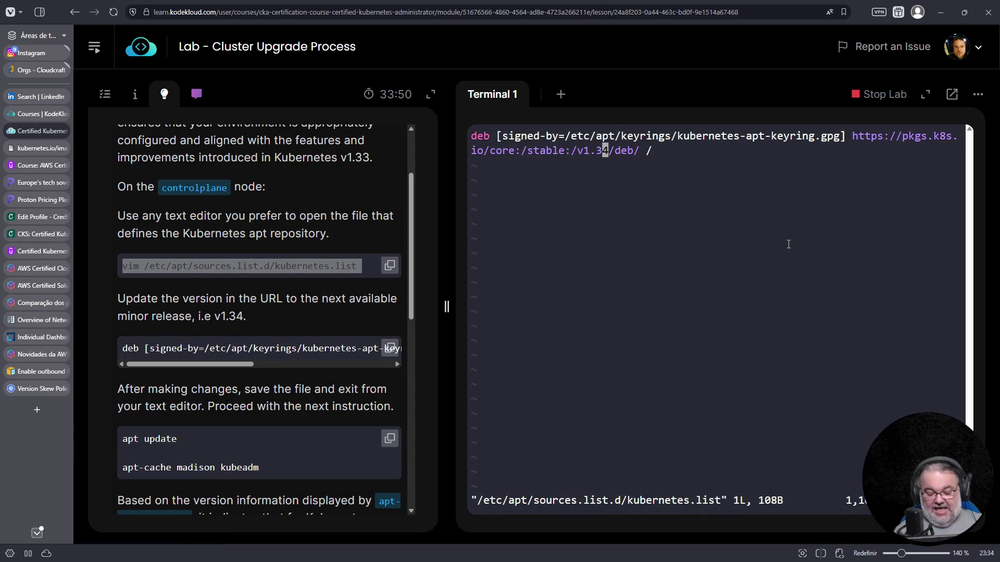
text(:wq)
key(Escape)
text(apt upd)
key(Escape)
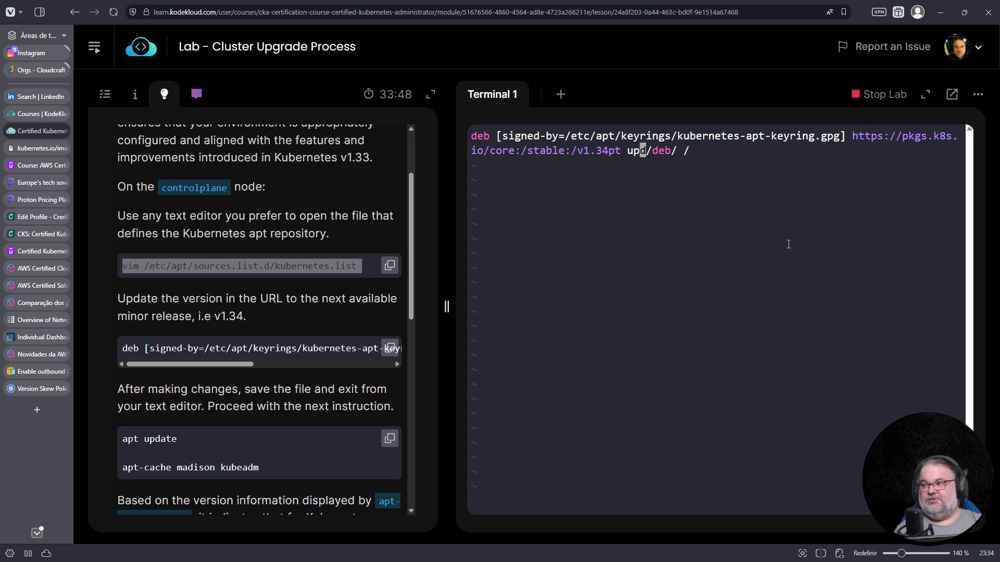
text(u:wq)
Step: Save kubernetes.list with :wq, run apt update, and list the kubeadm packages
key(Return)
text(apt update)
key(Return)
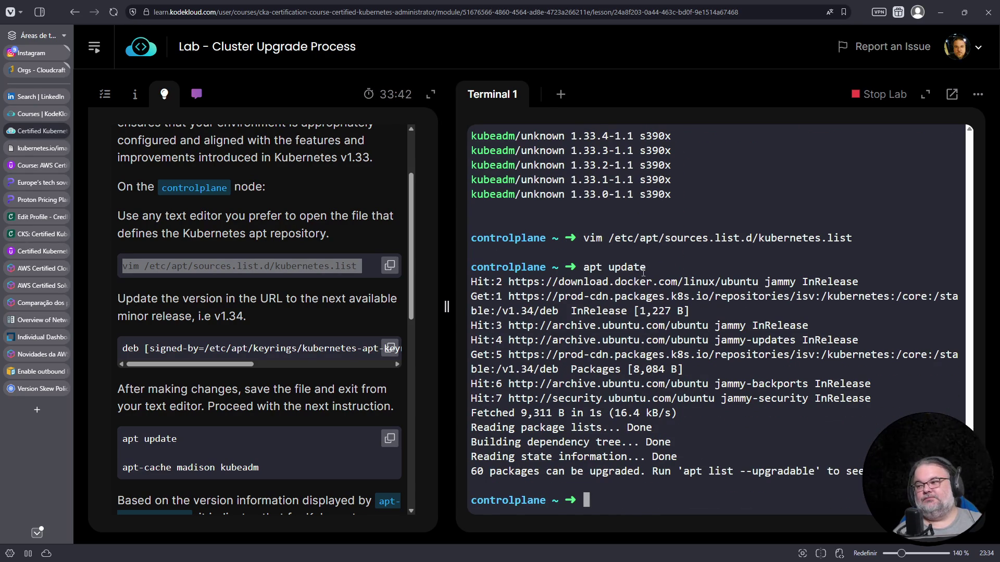
text(apt list kubeadm --all-versions)
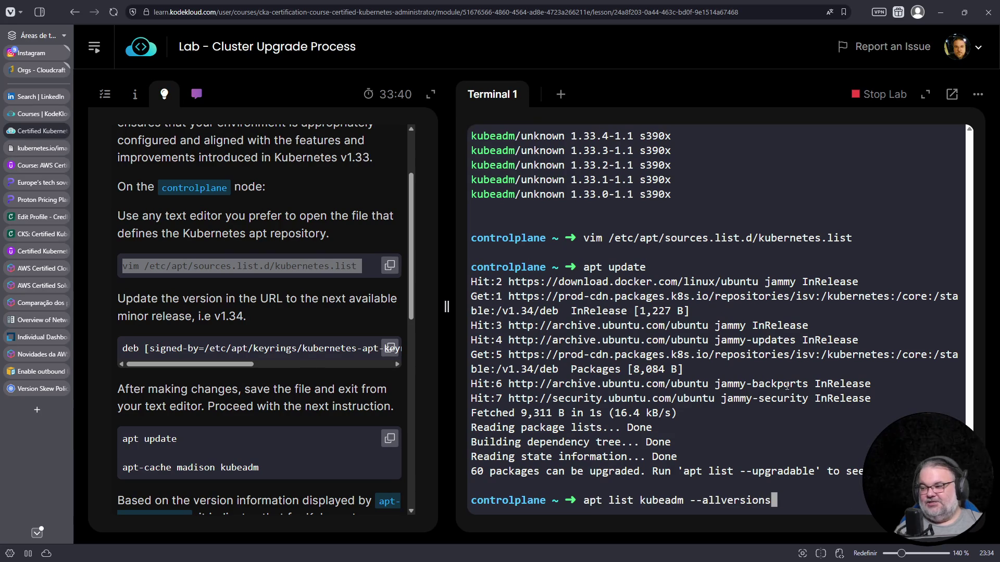
key(BackSpace)
key(BackSpace)
key(BackSpace)
key(BackSpace)
key(BackSpace)
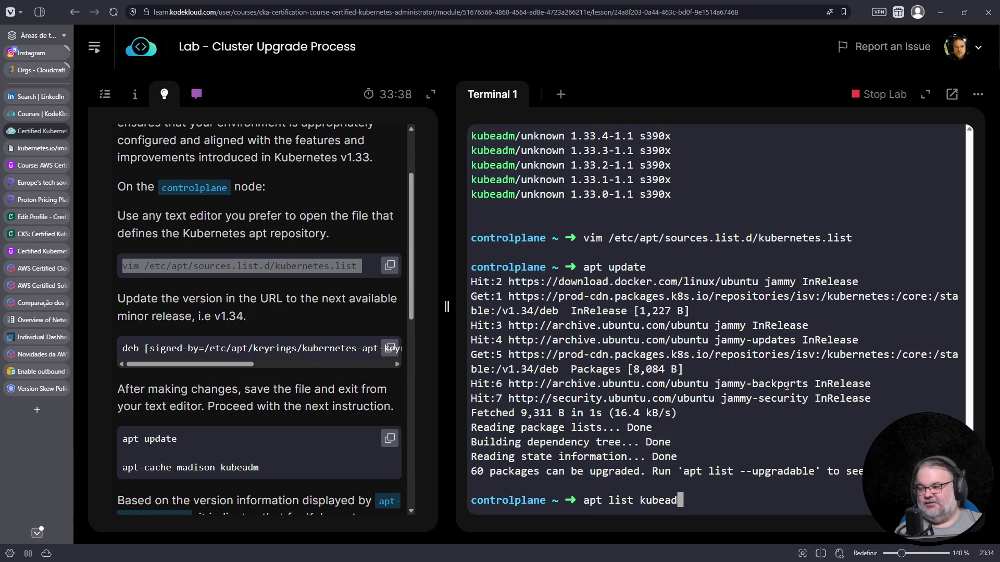
text(m)
key(Return)
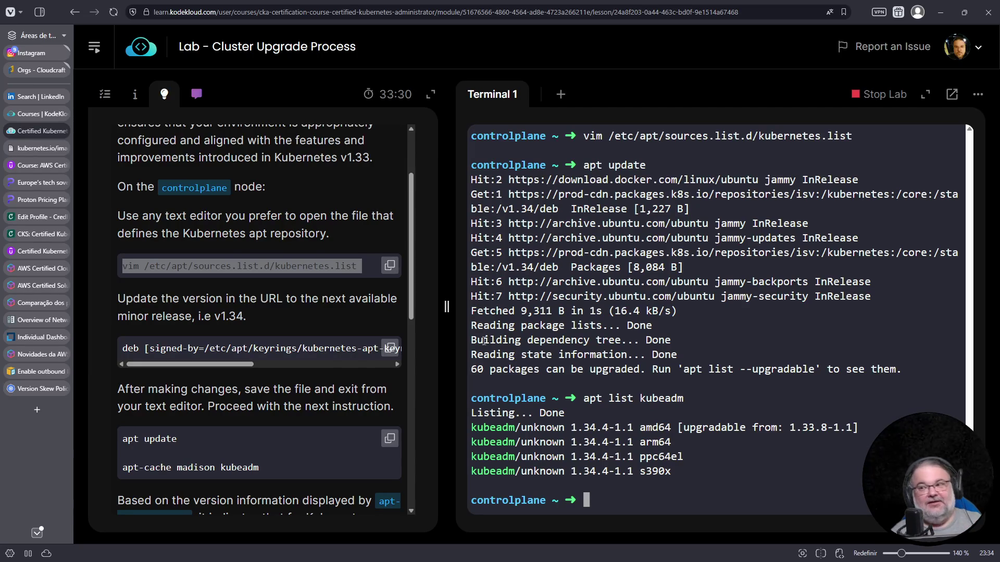
scroll(324, 284, up, 1)
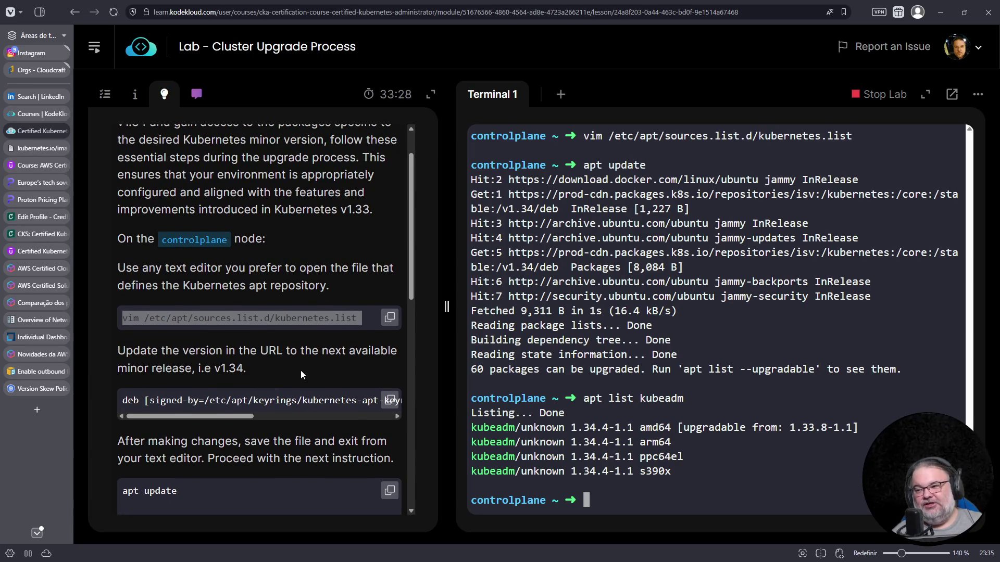
scroll(301, 375, up, 1)
Step: Check task step 9, run apt list kubeadm --all-versions, and select 1.34.0-1.1 in the output
click(135, 93)
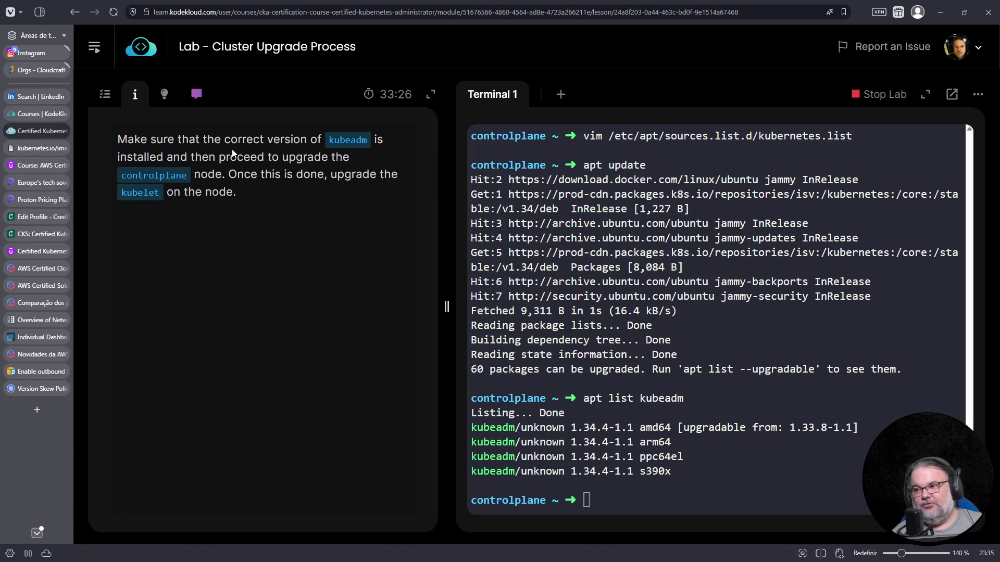
click(106, 96)
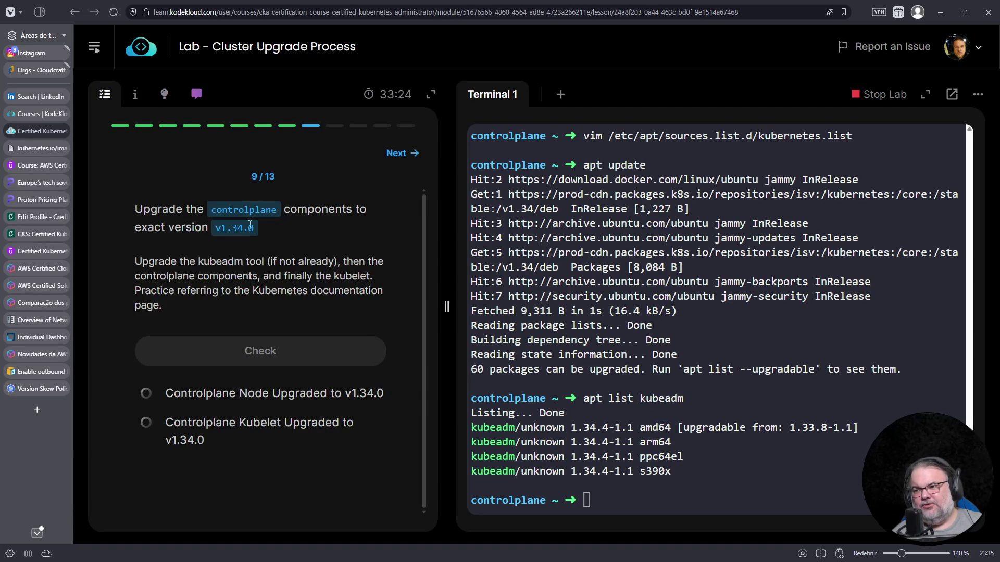
click(740, 351)
key(Up)
key(Up)
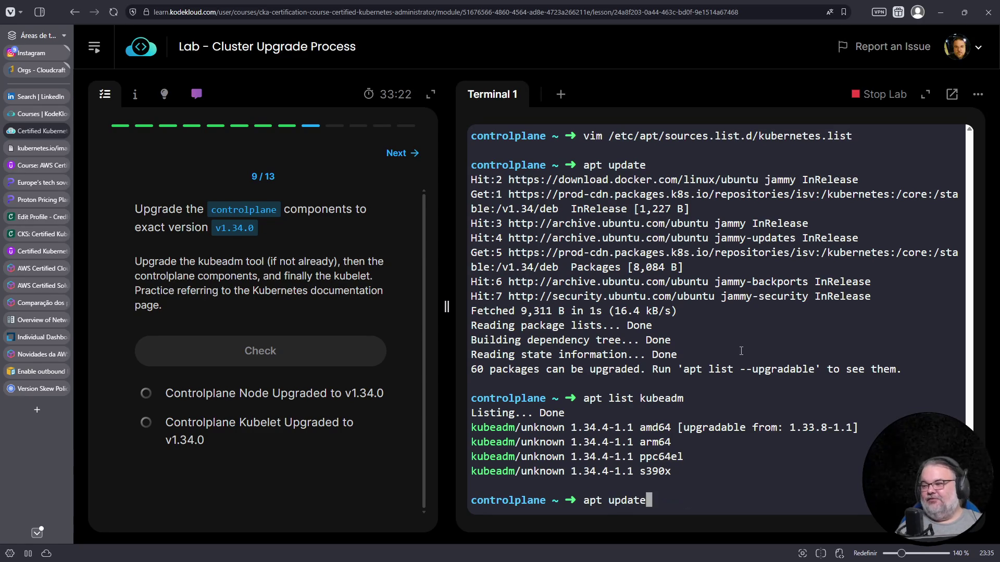
key(Up)
key(Up)
key(Return)
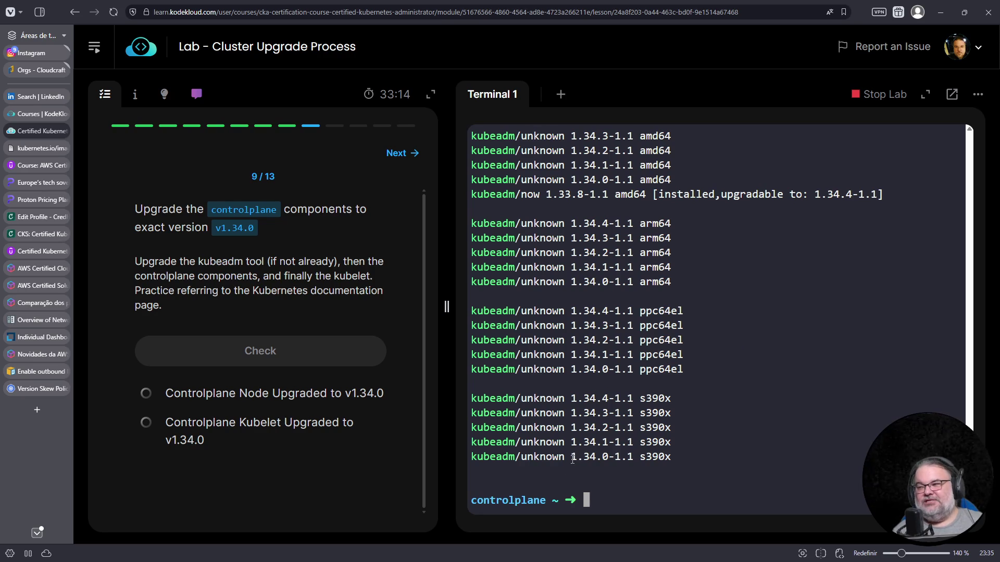
drag(573, 460, 633, 459)
Step: Run apt install kubeadm=1.34.0-1.1 on controlplane using the copied version
right_click(619, 454)
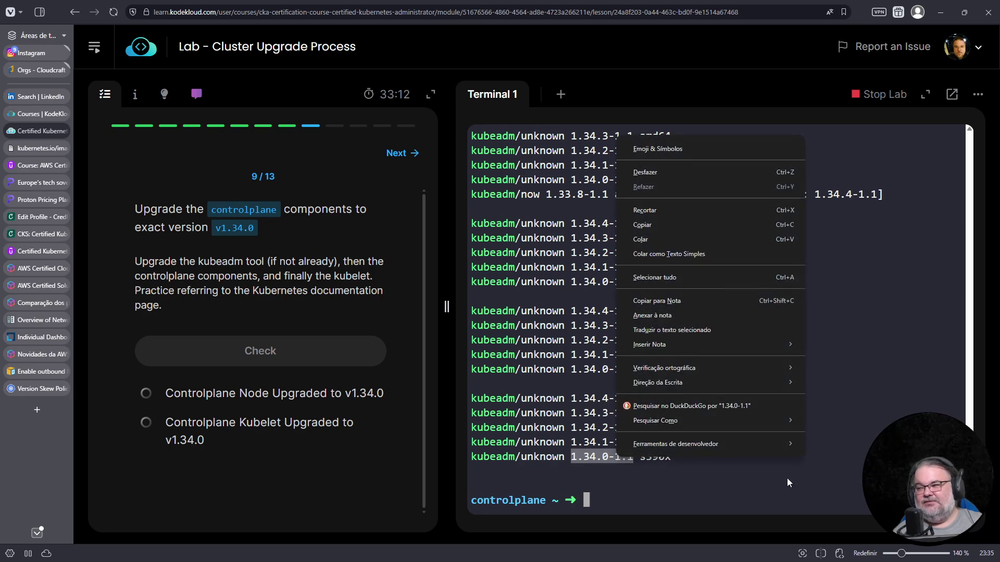
click(665, 226)
text(apt install)
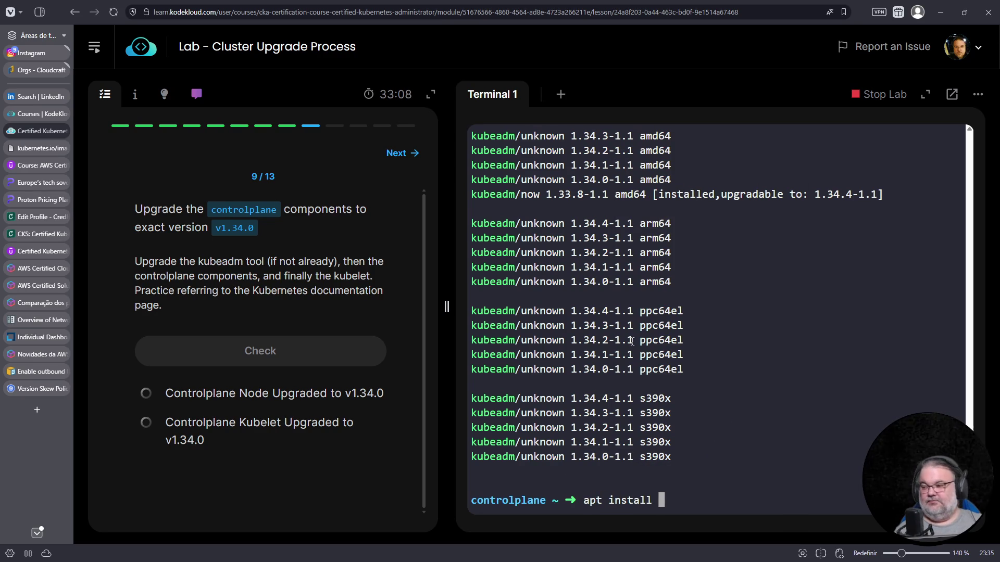
right_click(659, 343)
click(733, 195)
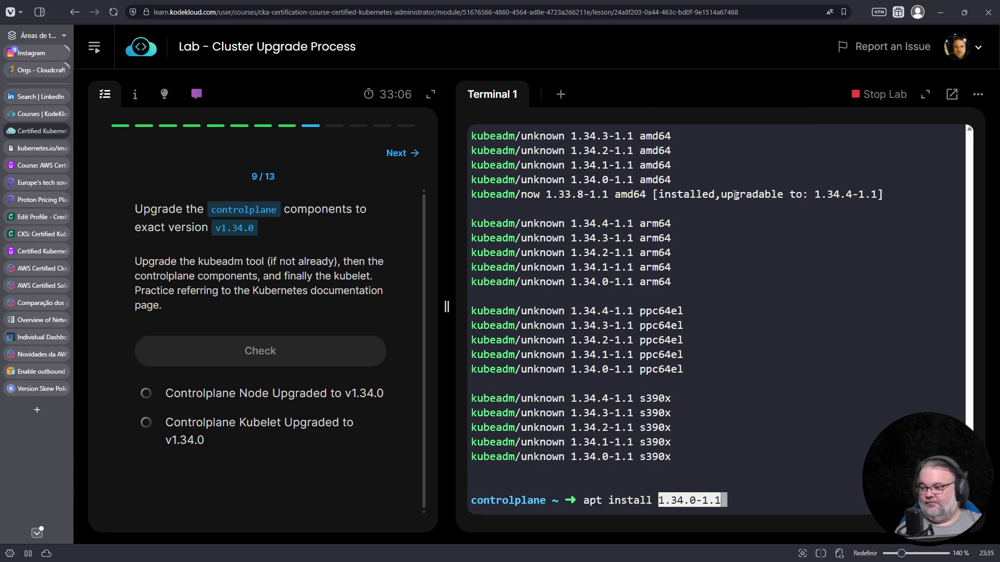
key(Left)
key(Left)
key(Left)
key(Left)
key(Left)
key(Left)
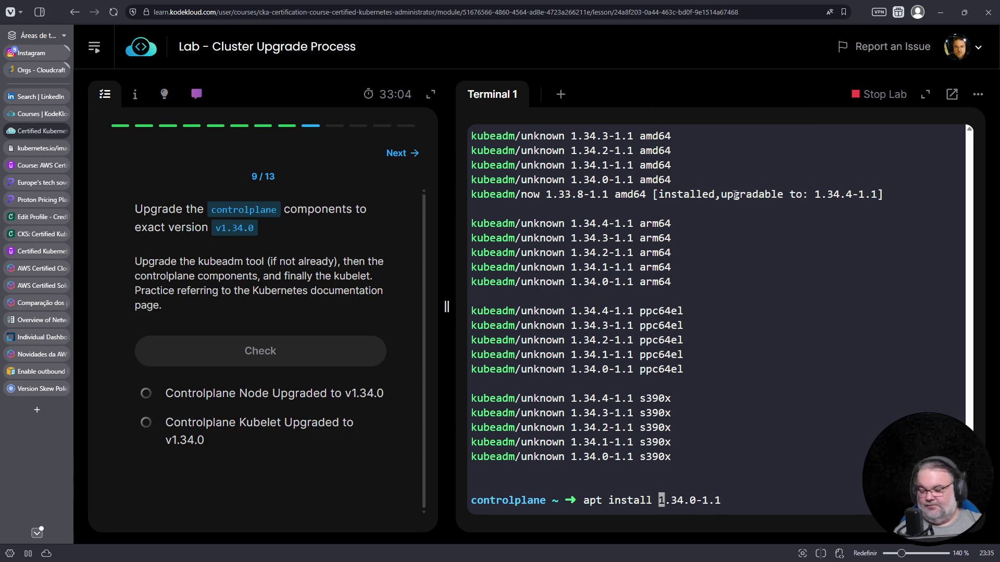
text(kubeadm=)
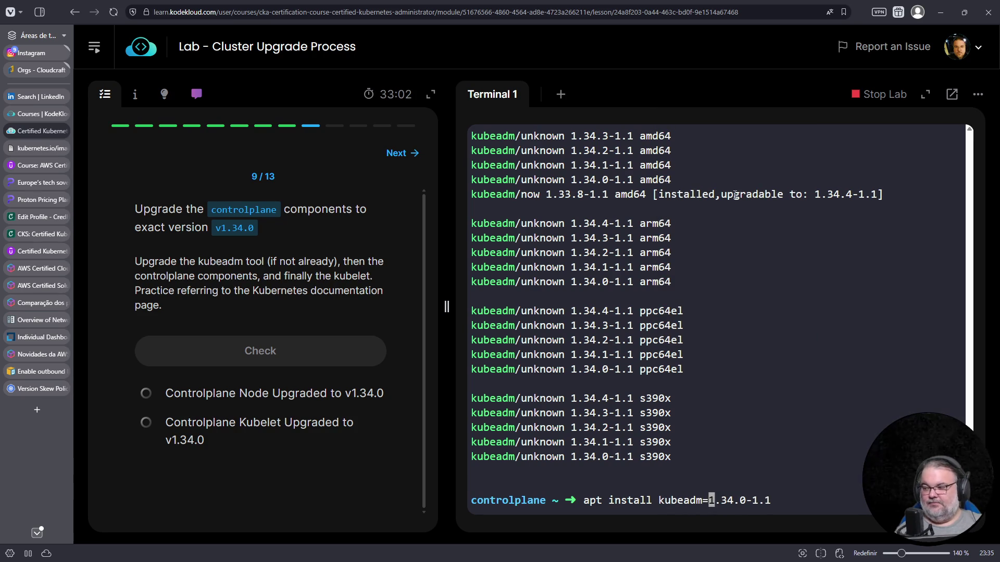
key(Return)
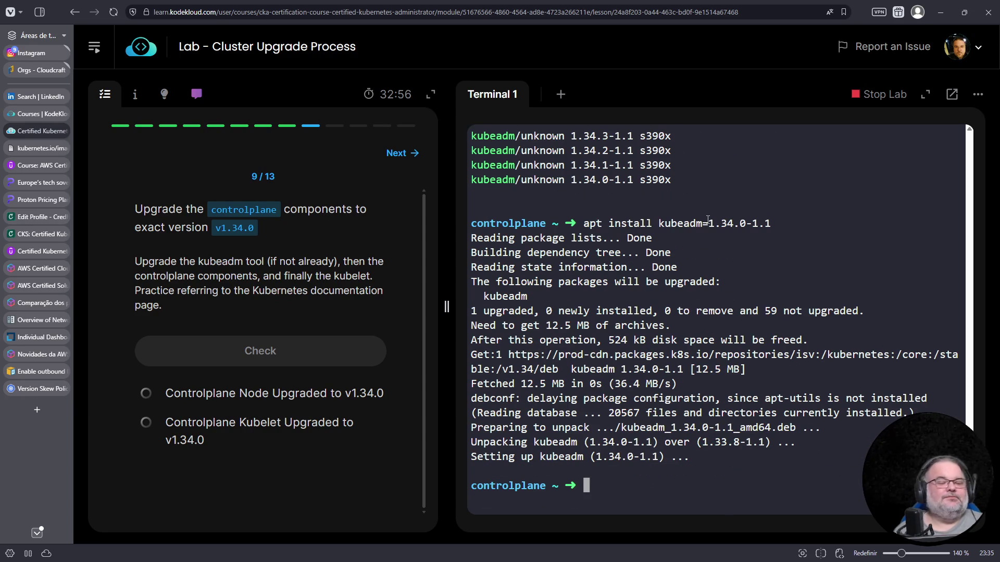
scroll(654, 234, up, 3)
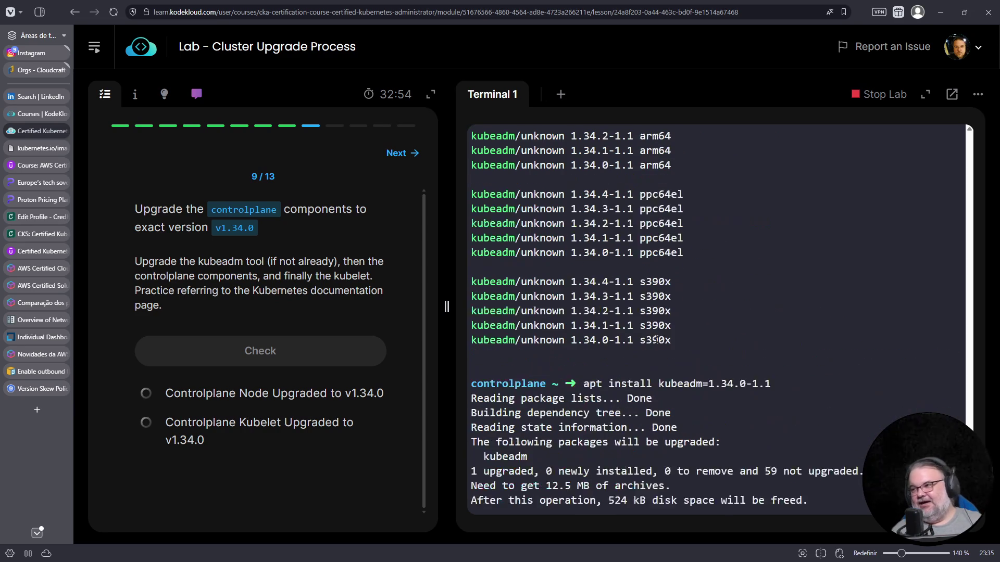
scroll(655, 297, up, 5)
scroll(656, 340, up, 2)
scroll(615, 239, down, 1)
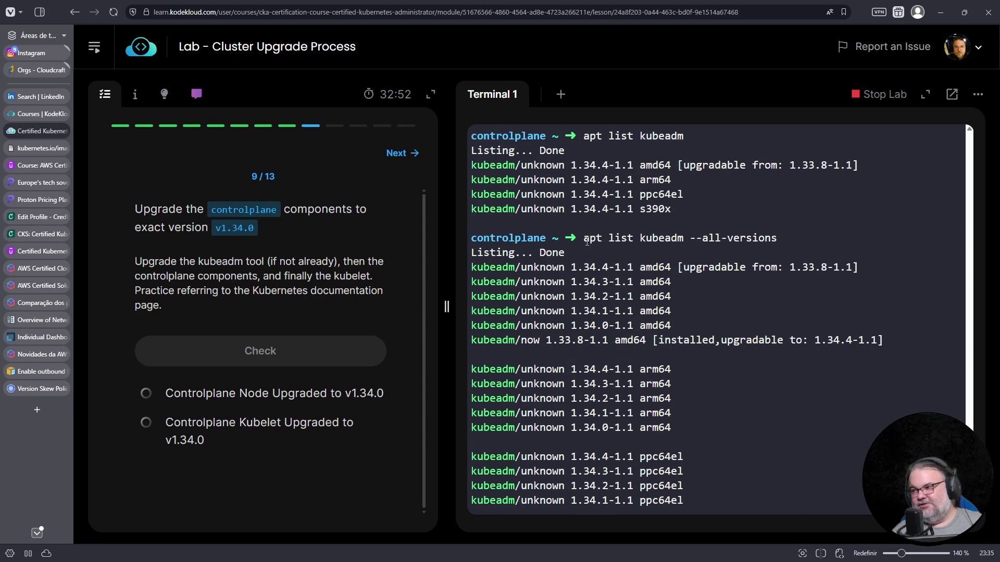
Step: Copy the version listing and start a README note that specific versions must be searched for
drag(583, 238, 671, 384)
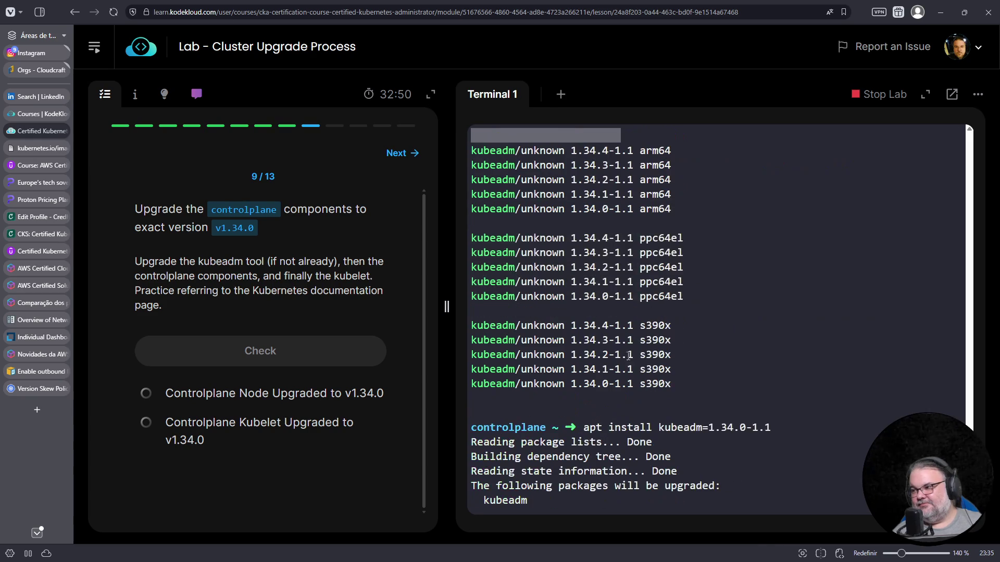
right_click(632, 337)
click(659, 104)
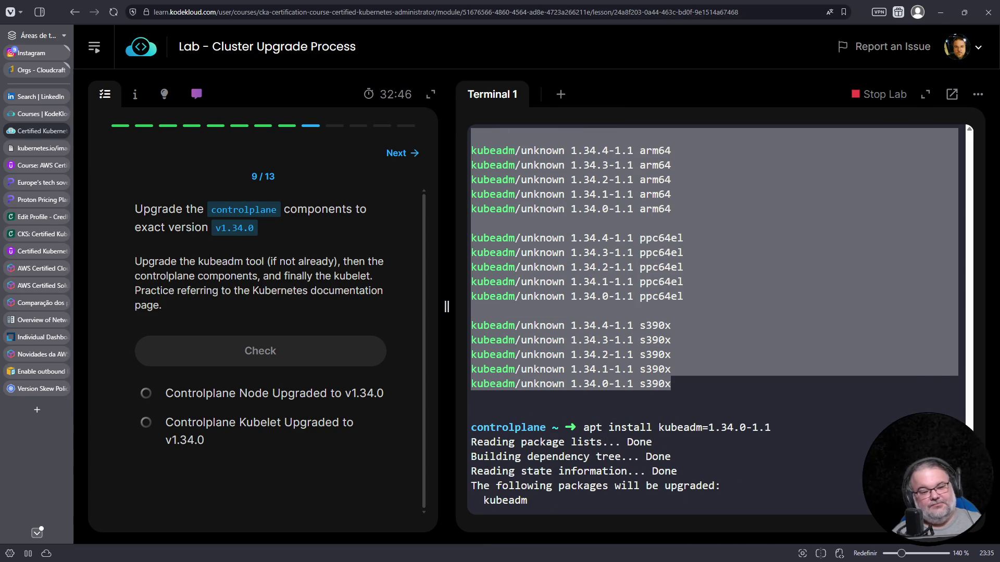
key(alt+Tab)
key(j)
key(o)
key(Return)
text(Lembrar quie)
key(BackSpace)
key(BackSpace)
key(BackSpace)
text(e o padrão é trazer apenas a última versão; caso o seu interesse seja em uma versão específica, se)
key(BackSpace)
key(BackSpace)
text(list)
Step: Finish the apt list kubeadm --all-versions line in the README and add a ``` fence
mouse_move(637, 143)
mouse_down()
mouse_move(617, 272)
mouse_move(637, 45)
mouse_up()
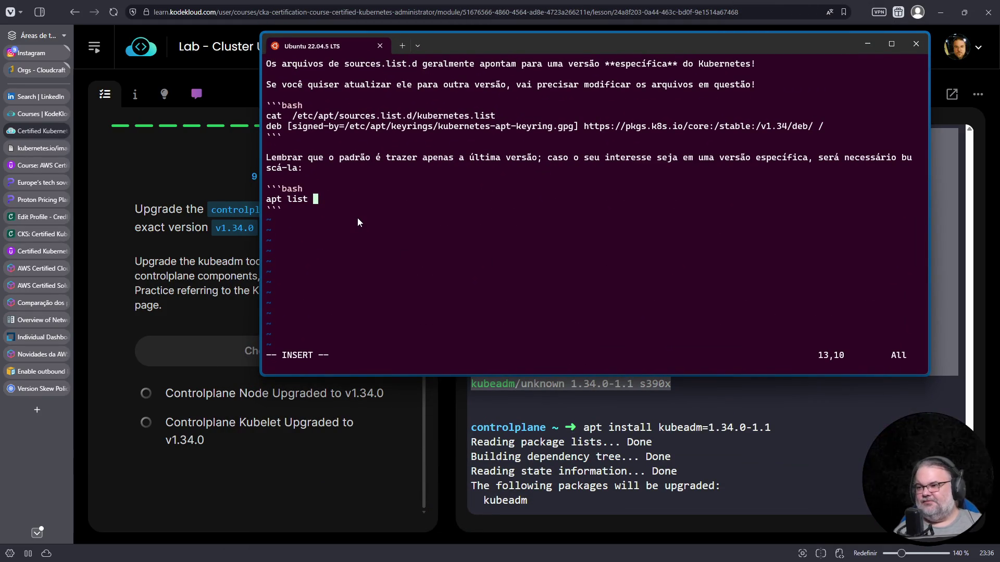
text(kubeadm --all-versions)
key(Return)
key(Return)
text(```)
key(Up)
key(End)
key(Return)
drag(617, 45, 651, 319)
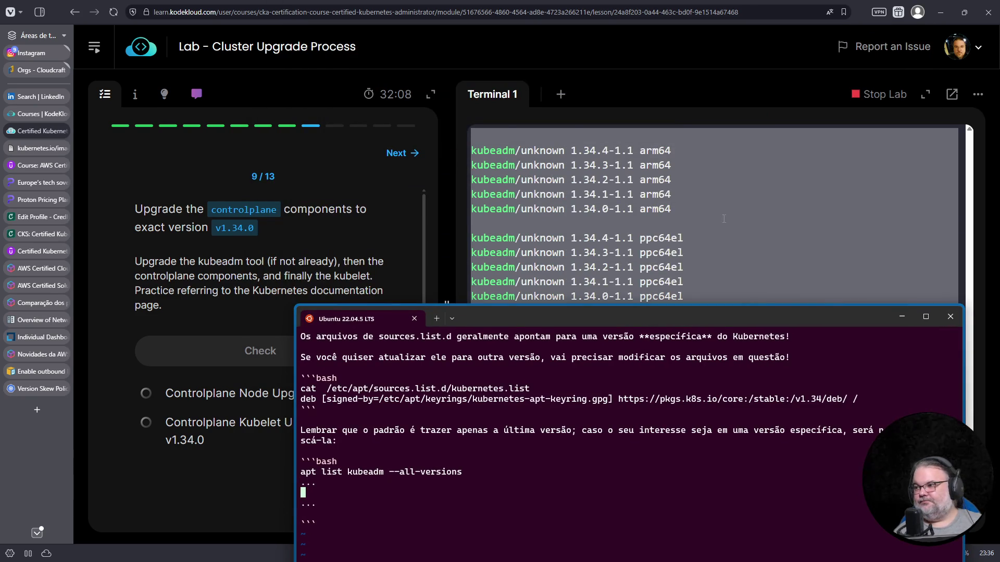
scroll(688, 238, up, 3)
scroll(689, 238, up, 1)
scroll(689, 239, up, 3)
scroll(688, 227, down, 3)
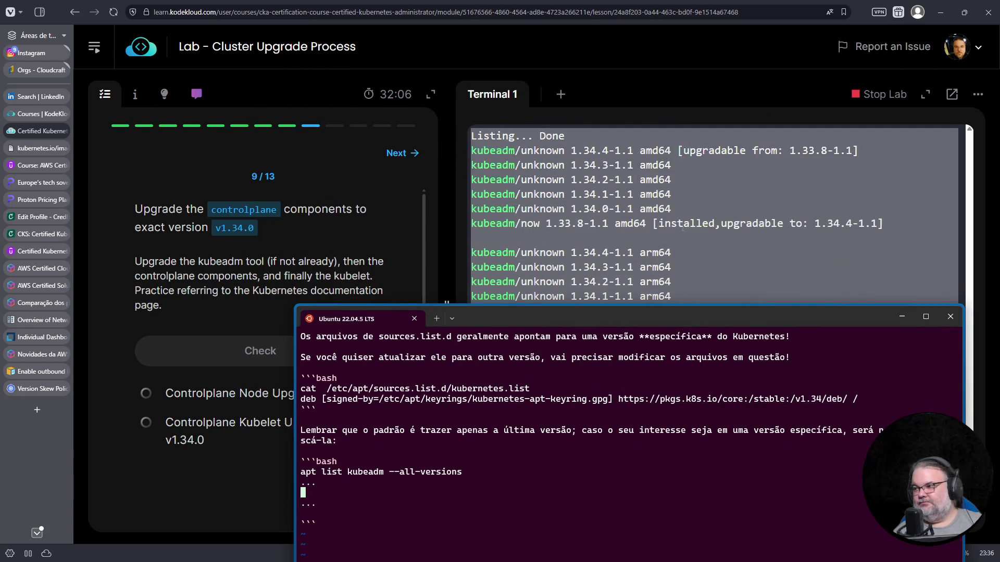
Step: Copy the amd64 kubeadm version lines from the lab and paste them into the README code block
click(686, 202)
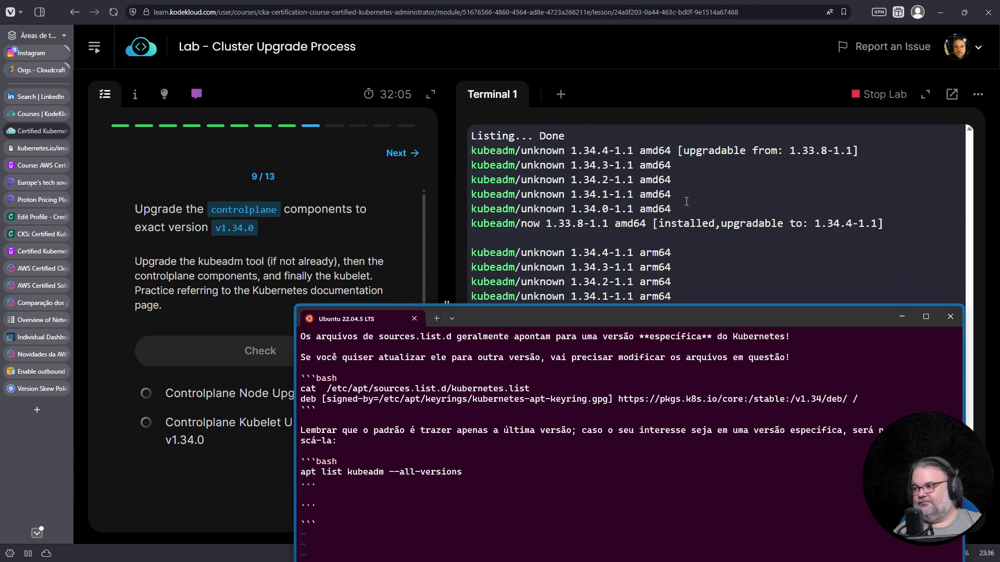
drag(899, 231, 471, 150)
right_click(516, 166)
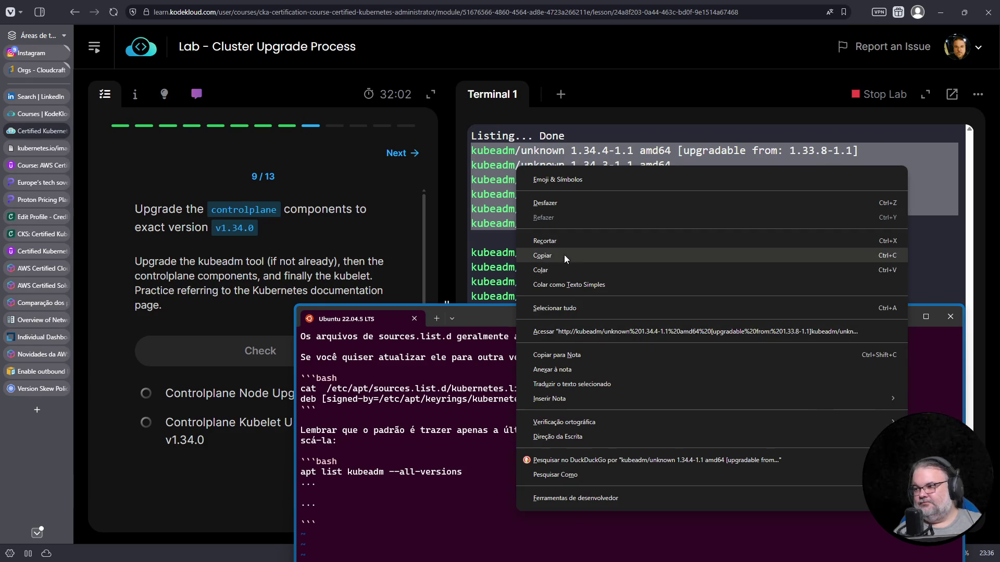
click(564, 255)
click(327, 492)
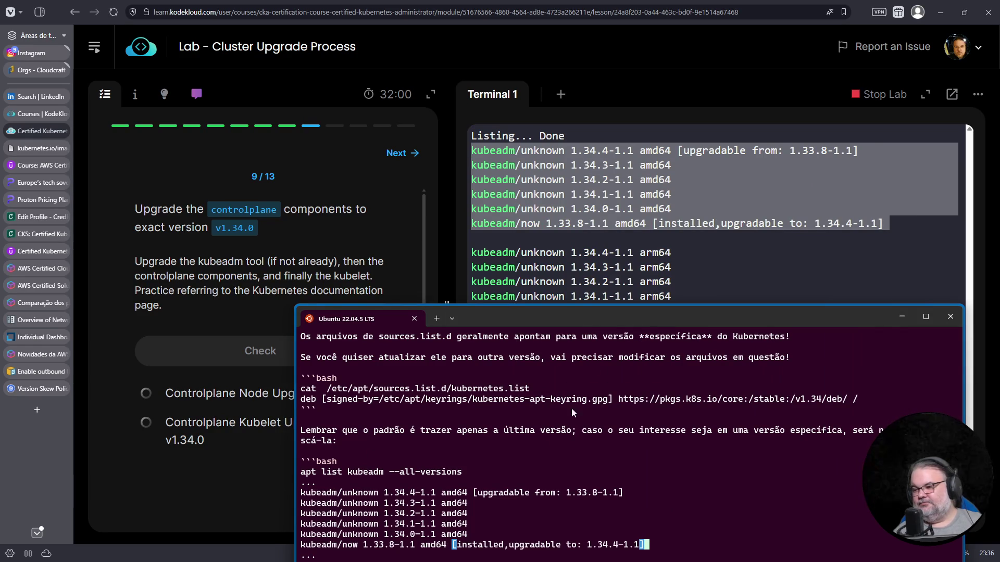
drag(578, 318, 551, 128)
key(Down)
key(Down)
key(Return)
key(Return)
key(Up)
drag(551, 127, 543, 70)
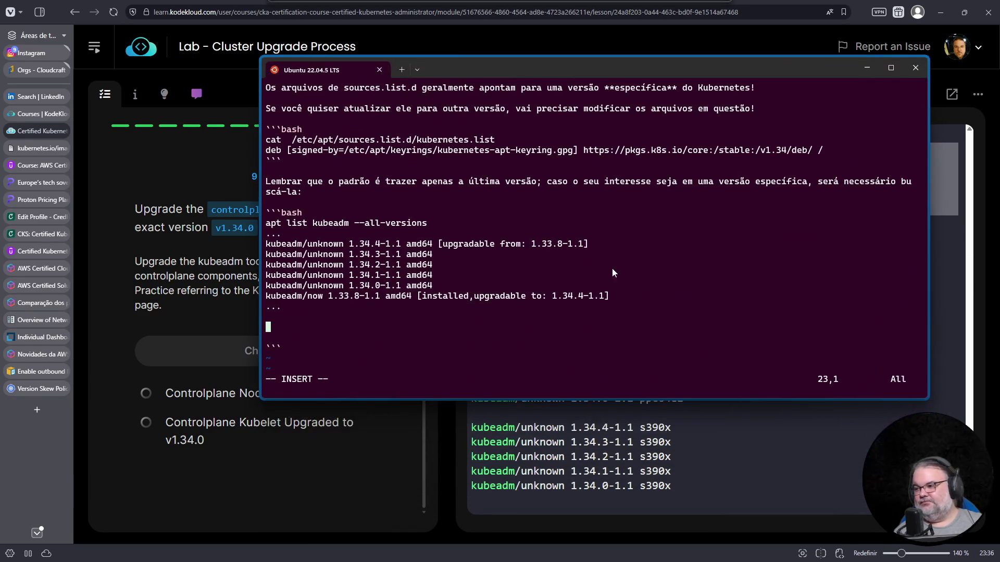
text(apt install kubeadm=1.34.0-1.1)
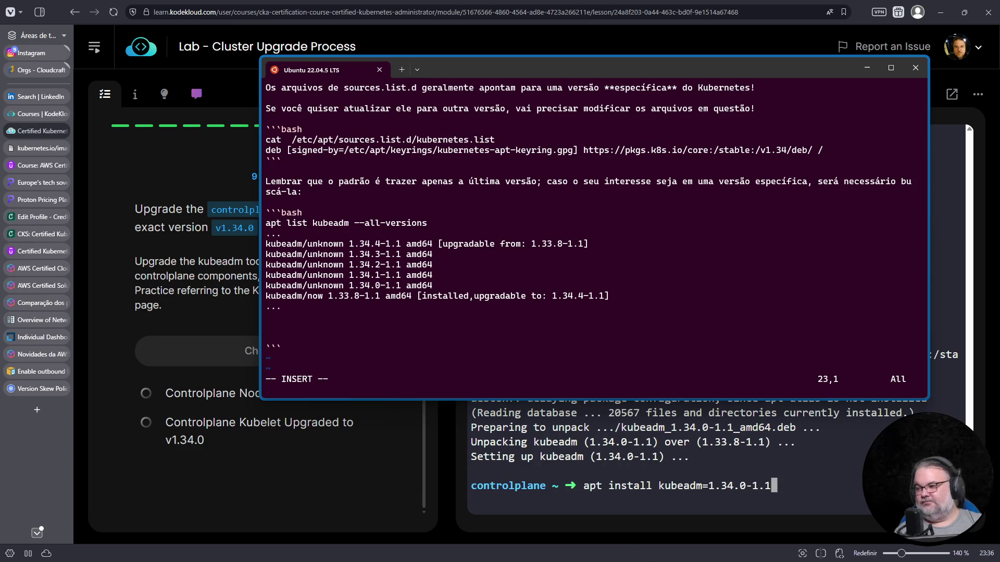
Step: Copy the apt install kubeadm=1.34.0-1.1 command from the lab into the README code block
drag(582, 486, 773, 488)
right_click(754, 490)
click(534, 255)
right_click(347, 336)
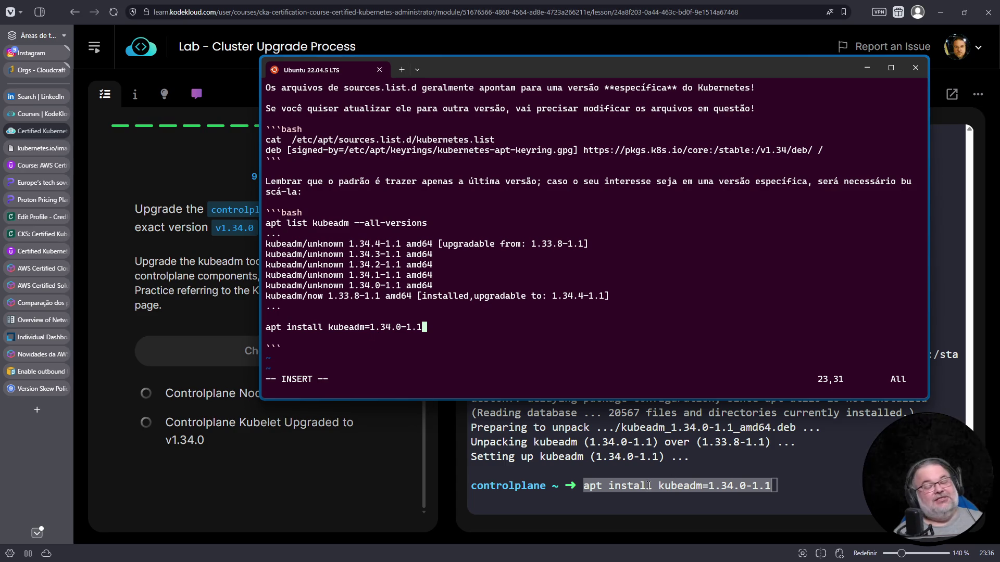
Step: Run the install with bare kubeadm=1.34.0 in the lab, which fails as not found
drag(411, 332, 422, 331)
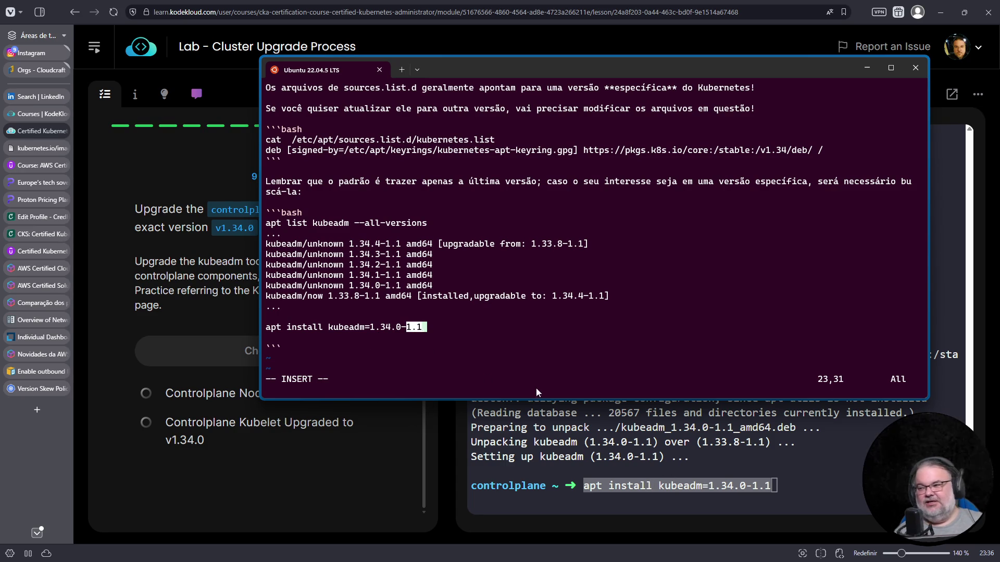
click(698, 486)
key(BackSpace)
key(BackSpace)
key(BackSpace)
key(BackSpace)
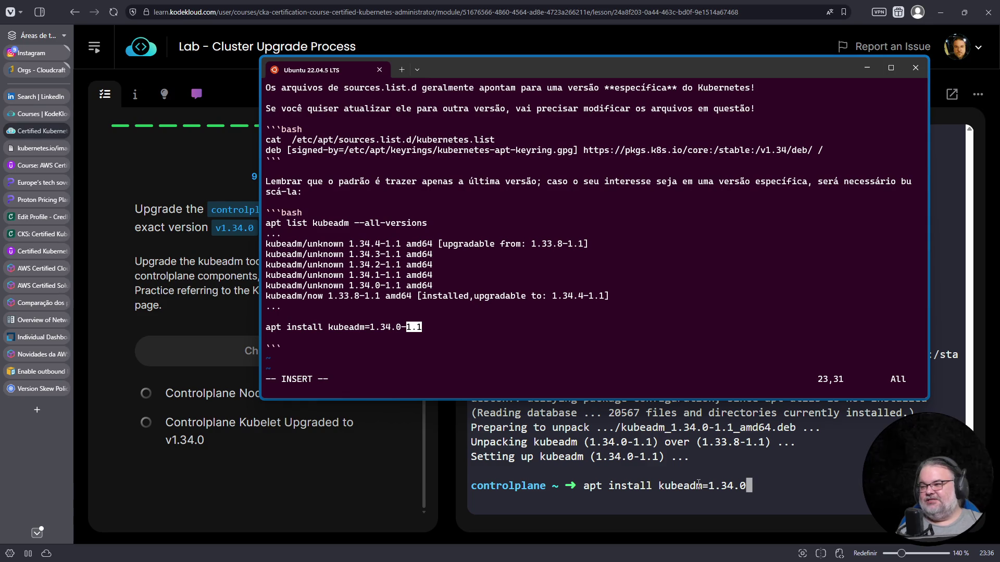
key(Return)
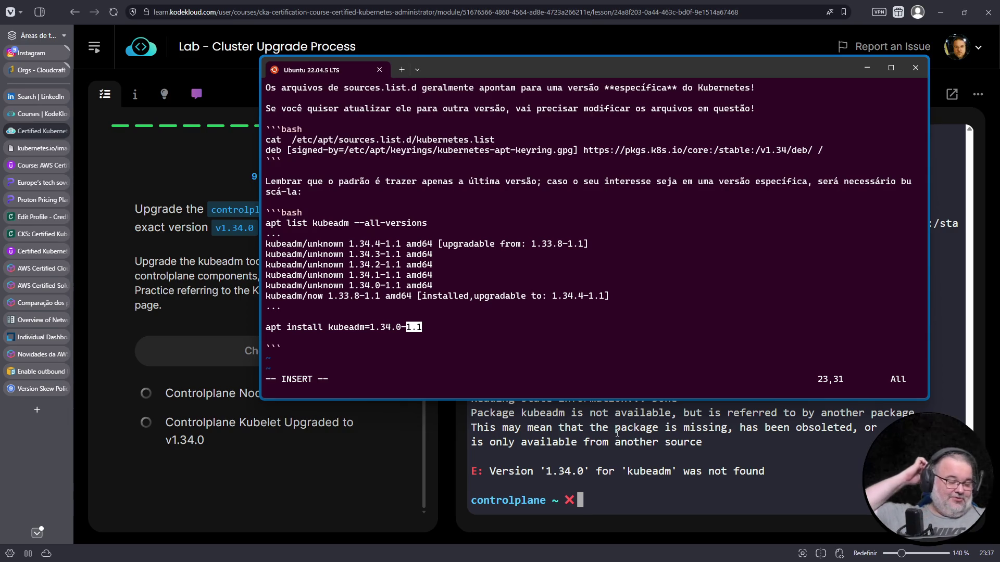
click(404, 332)
Step: Prefix the apt list command line with a $ prompt and save README.md
key(Up)
key(Up)
key(Down)
key(Up)
key(Left)
key(Left)
key(Left)
key(Up)
key(Up)
key(Up)
key(Up)
key(Up)
key(Up)
key(Up)
text($)
key(Down)
key(Down)
key(Down)
key(Down)
key(Down)
key(Down)
key(Down)
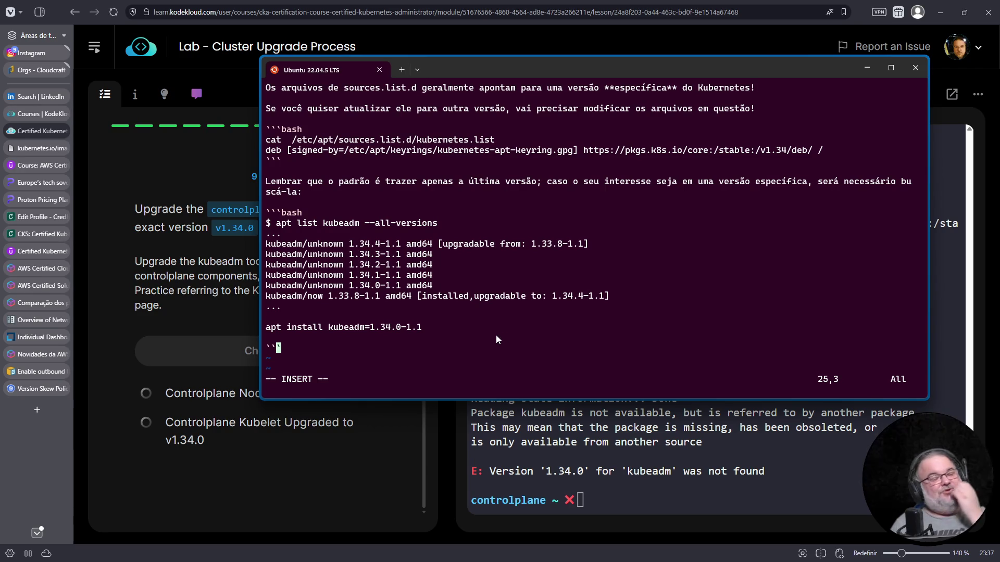
key(Escape)
text(:w)
key(Return)
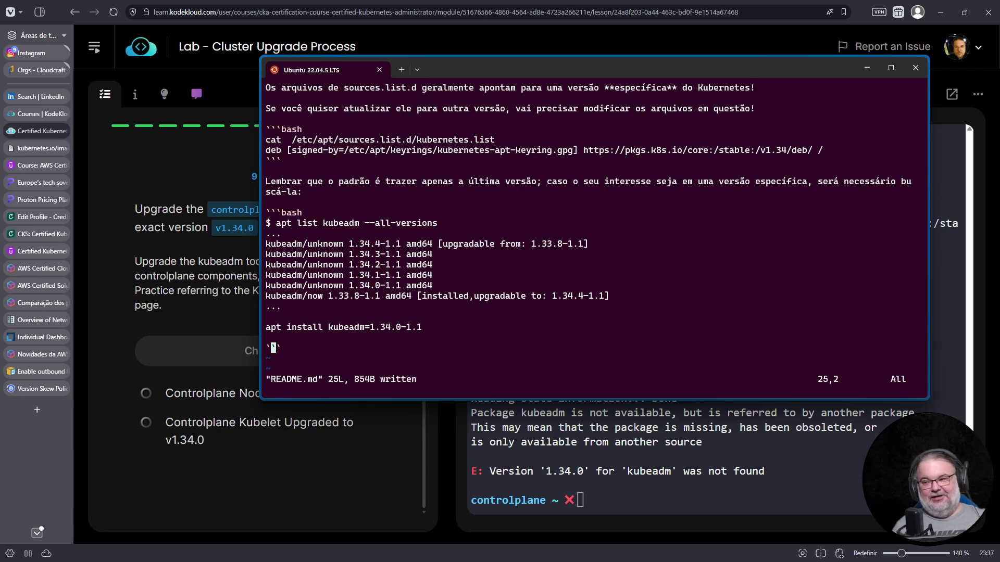
Step: Start a new line below the code block and adjust the terminal font size for viewing
key(o)
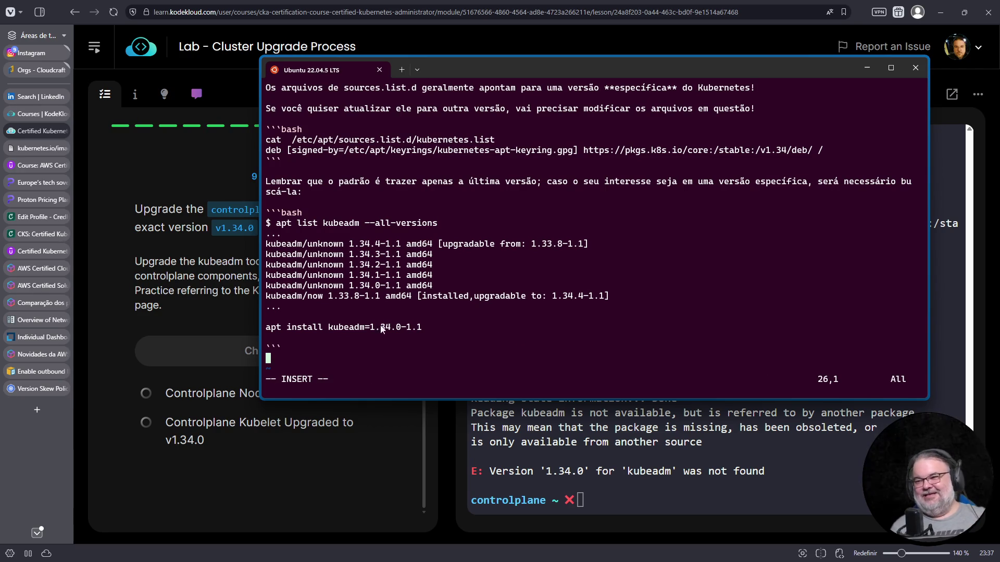
key(Up)
key(Up)
key(Up)
key(Up)
key(Up)
key(Up)
key(ctrl+plus)
key(ctrl+plus)
key(ctrl+plus)
key(ctrl+plus)
key(Down)
key(Down)
key(Down)
key(Down)
key(Down)
key(Down)
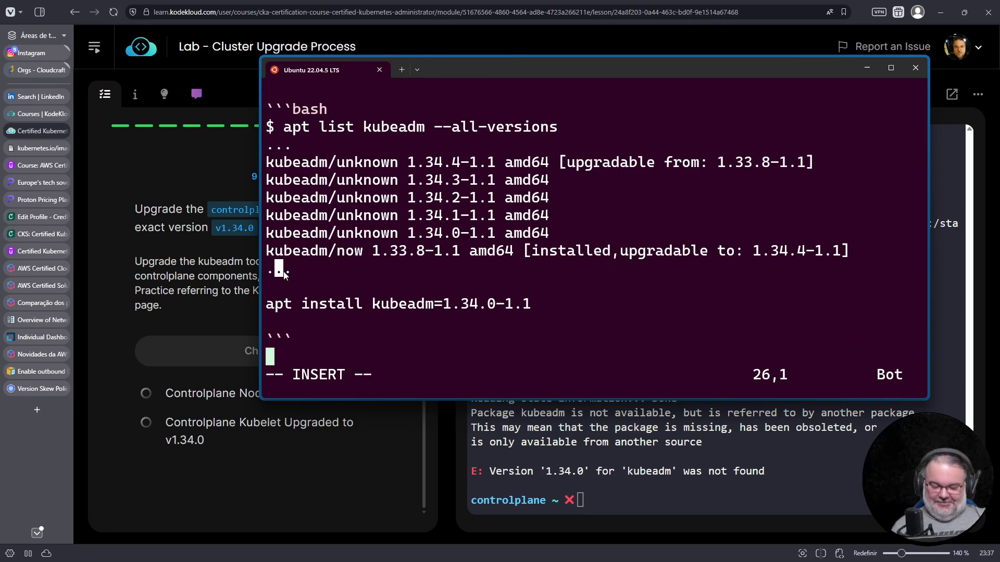
key(ctrl+plus)
key(ctrl+plus)
key(ctrl+plus)
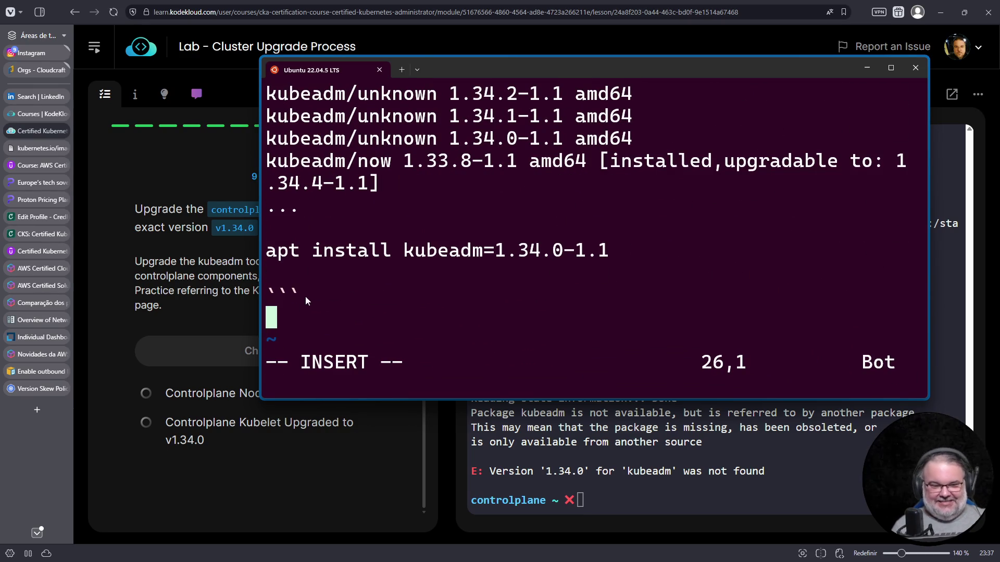
key(ctrl+minus)
key(ctrl+minus)
key(ctrl+minus)
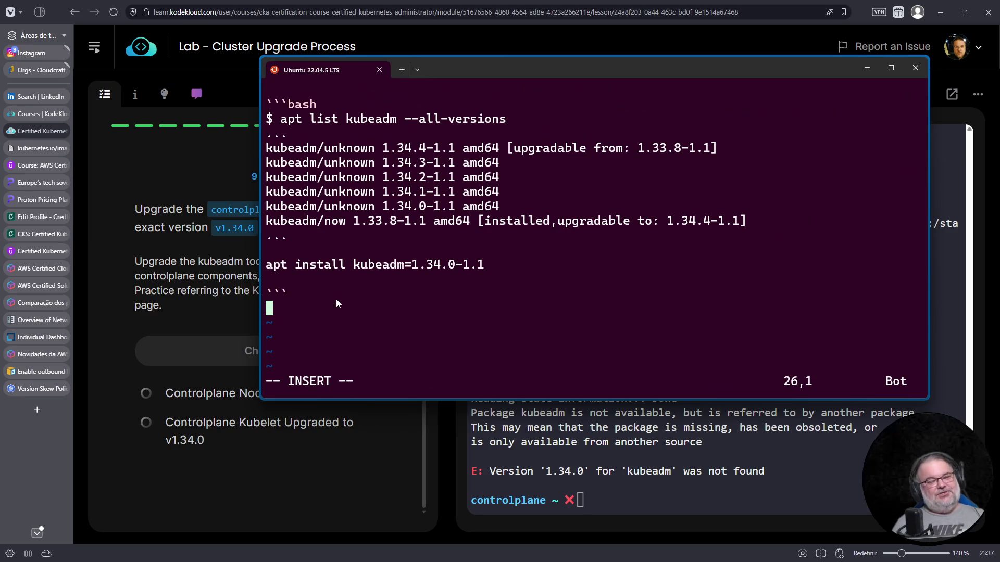
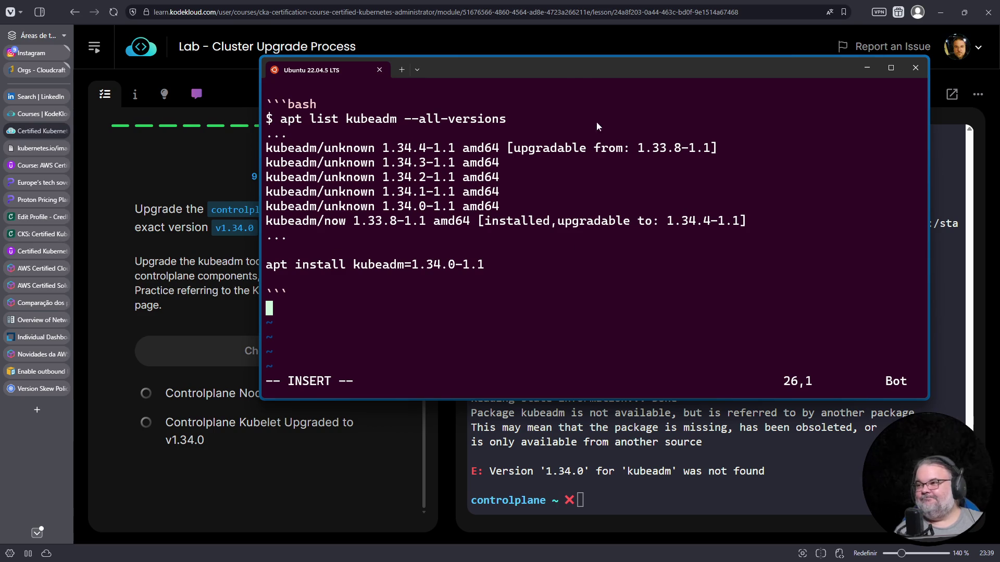
Step: Leave insert mode and write README.md with the kubeadm version list and 1.34.0-1.1 install command
drag(587, 74, 600, 90)
key(Escape)
text(:w)
key(Return)
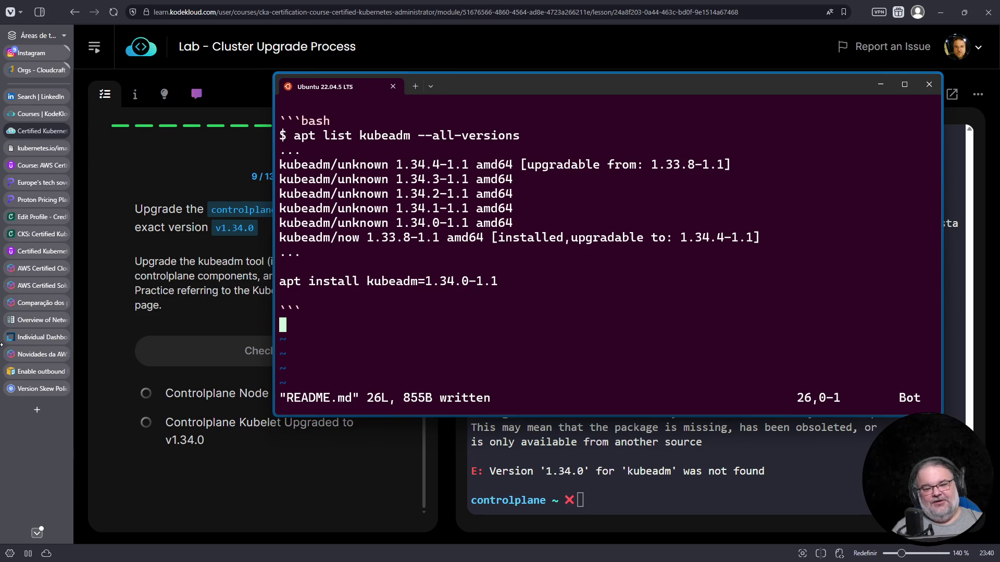
click(39, 410)
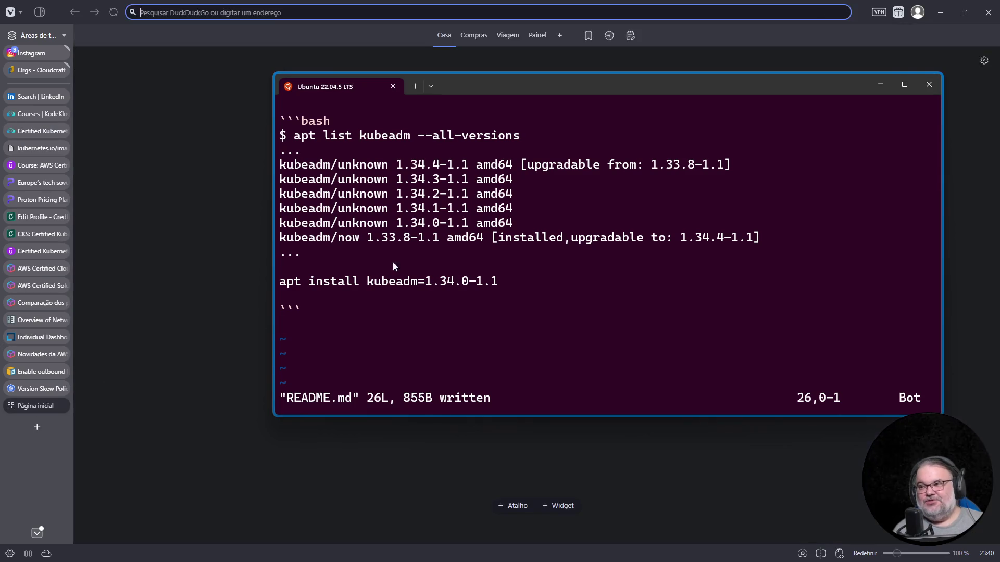
Step: Search 'the greatest technician that ever lived' and open the YouTube compilation video result
drag(548, 88, 581, 191)
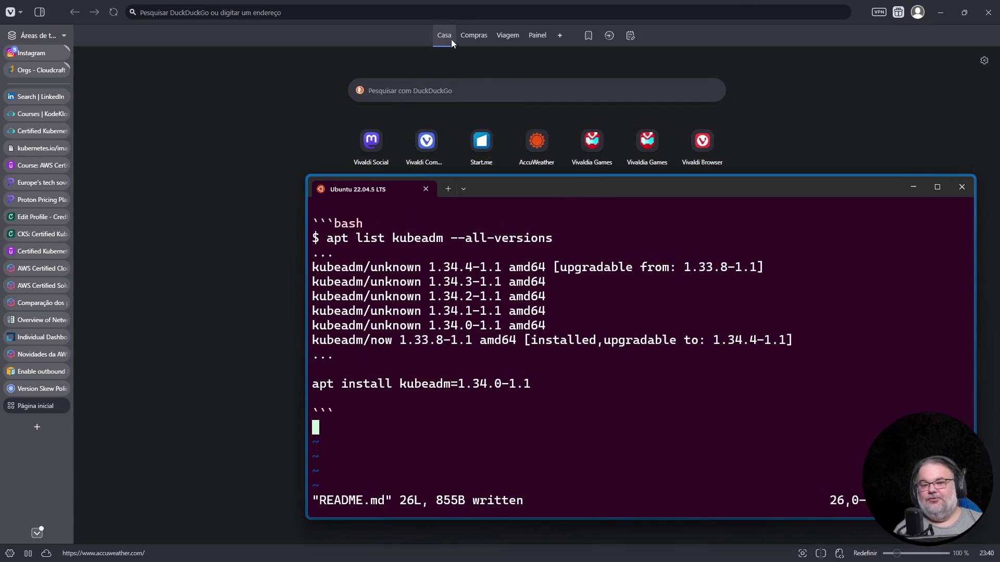
click(460, 15)
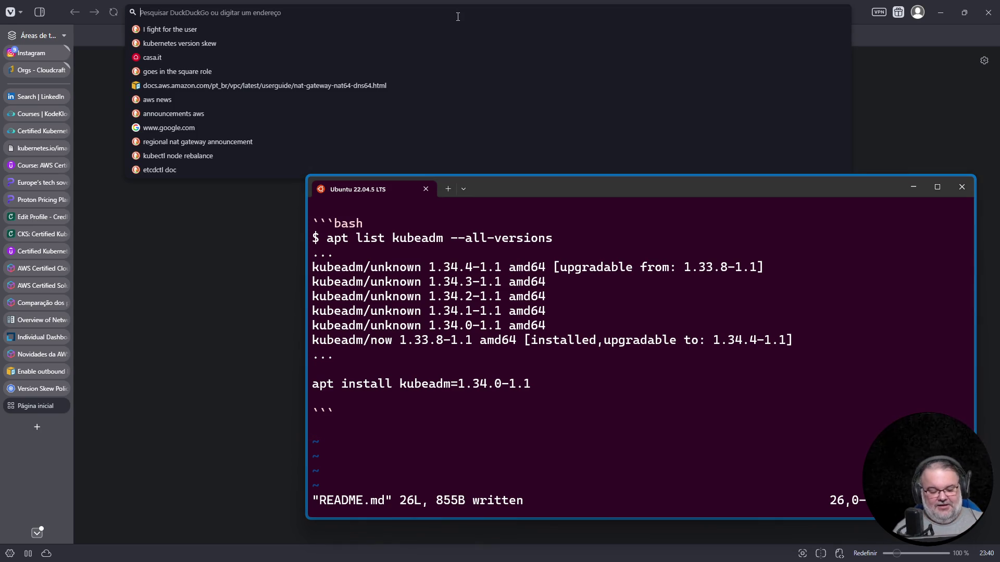
text(the greatest technician that's ever been)
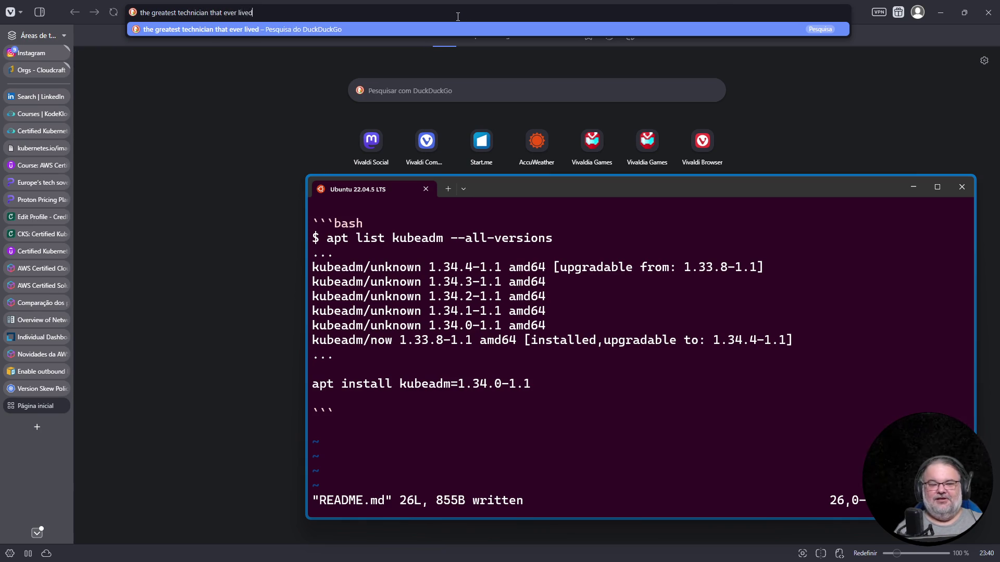
key(Return)
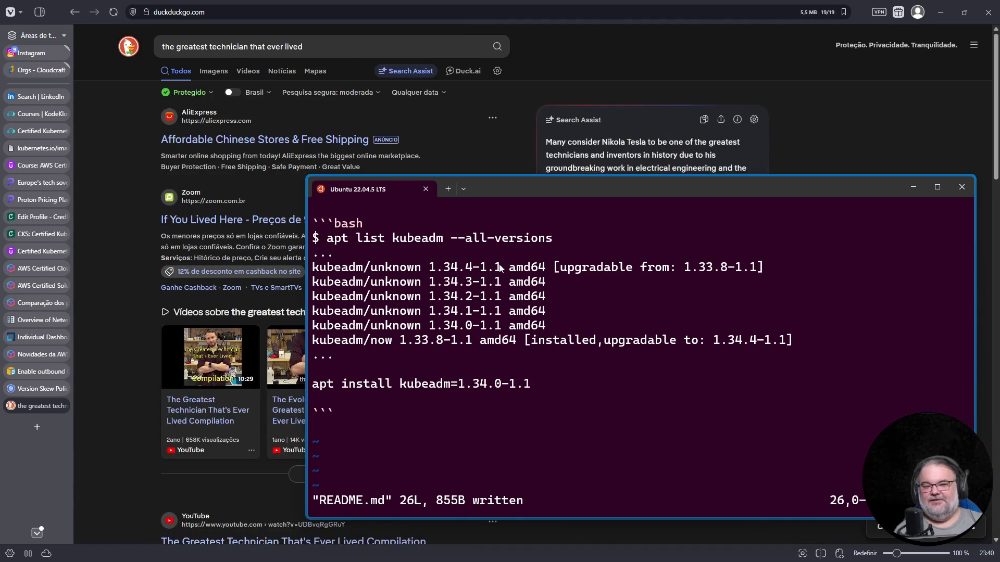
drag(559, 188, 574, 299)
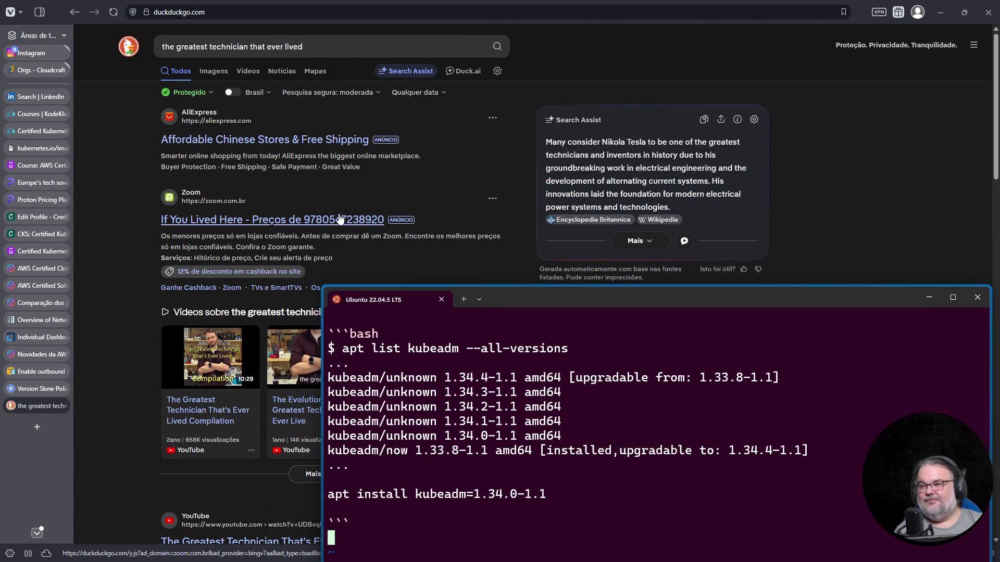
scroll(367, 199, down, 3)
scroll(367, 199, down, 2)
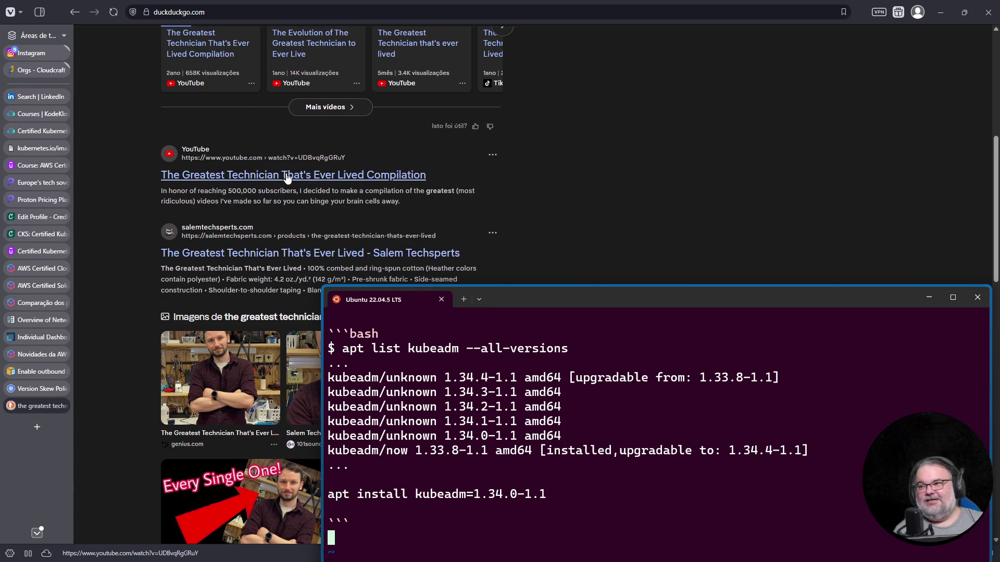
scroll(286, 179, down, 1)
scroll(265, 219, up, 1)
scroll(265, 219, up, 3)
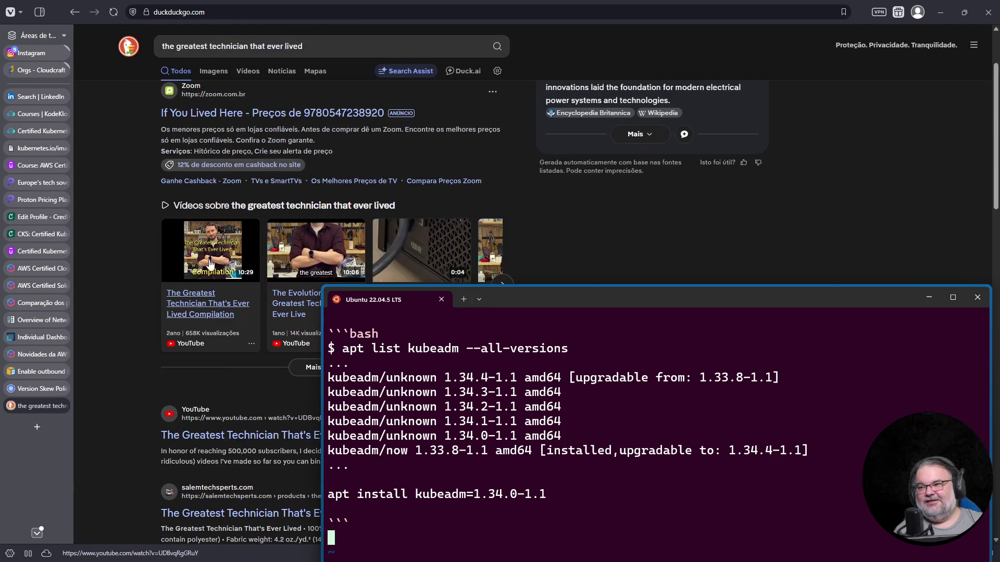
click(205, 302)
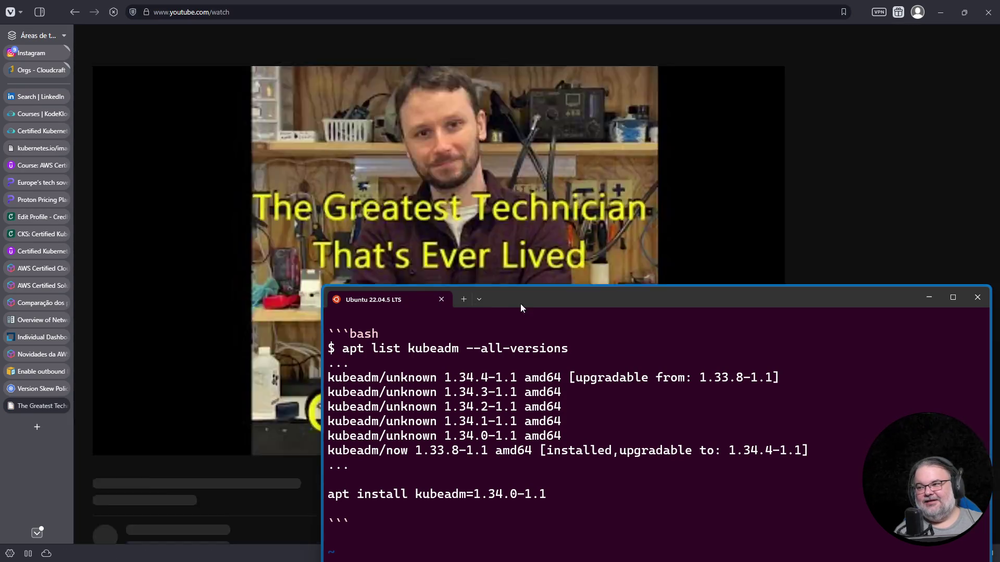
Step: Pause the video, browse the Salem Techsperts channel's Videos grid, then close the YouTube tab
drag(520, 305, 677, 367)
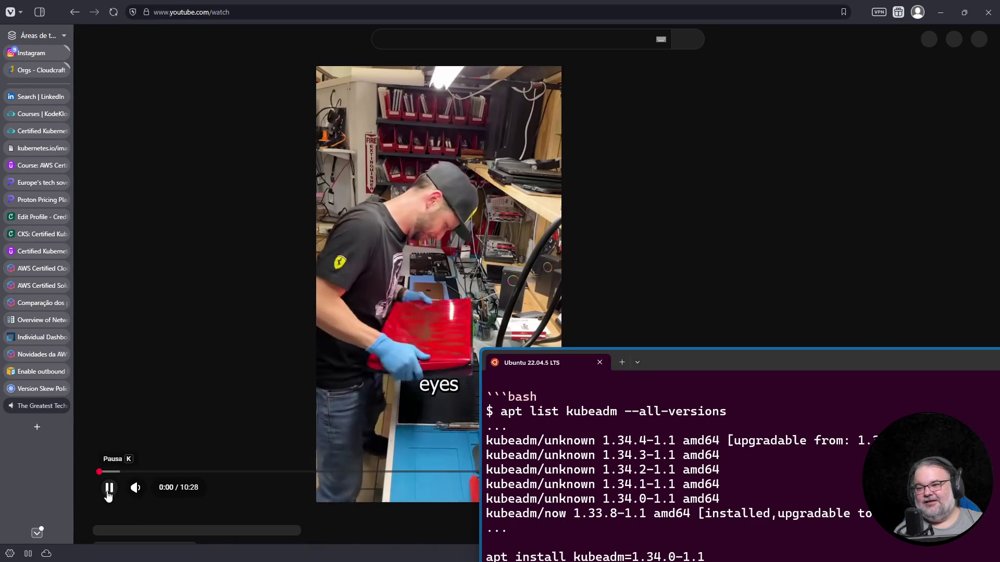
click(99, 474)
scroll(334, 373, down, 2)
click(161, 369)
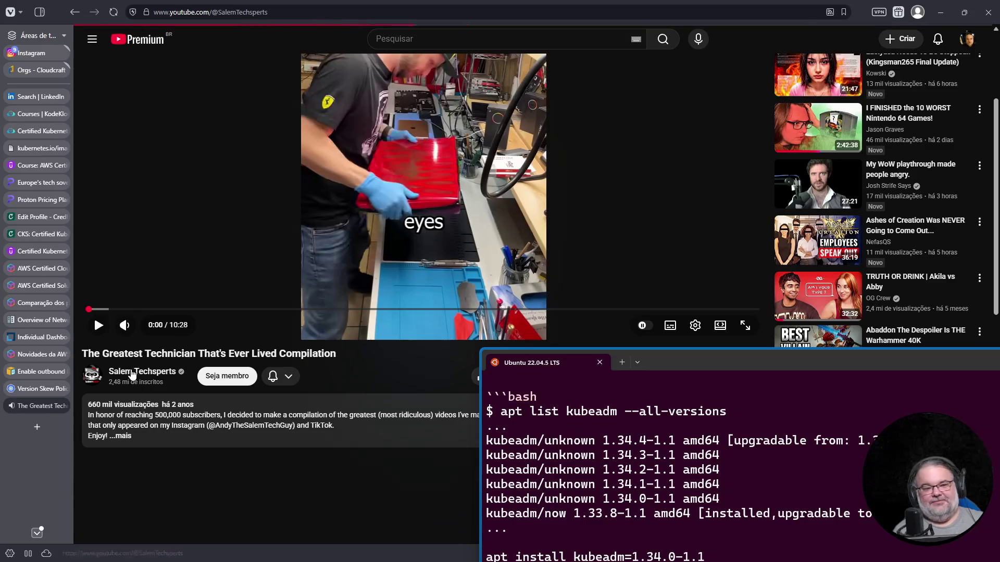
scroll(335, 258, down, 2)
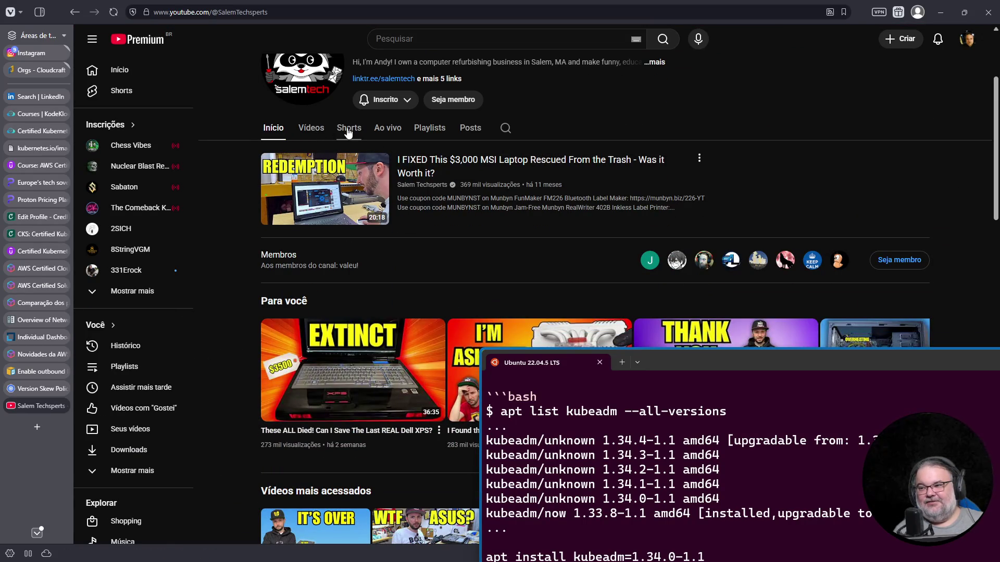
click(311, 127)
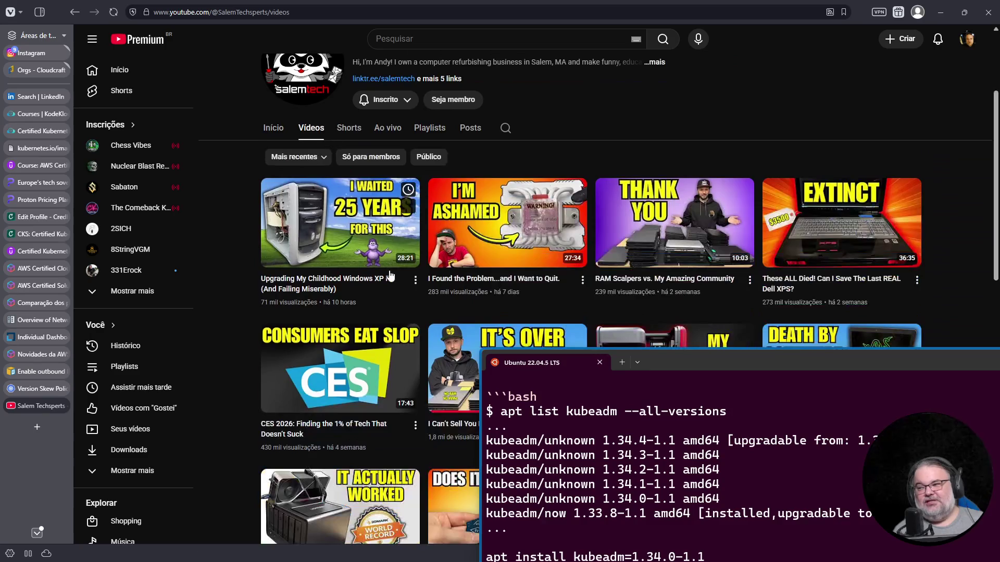
scroll(390, 277, down, 3)
scroll(391, 303, down, 2)
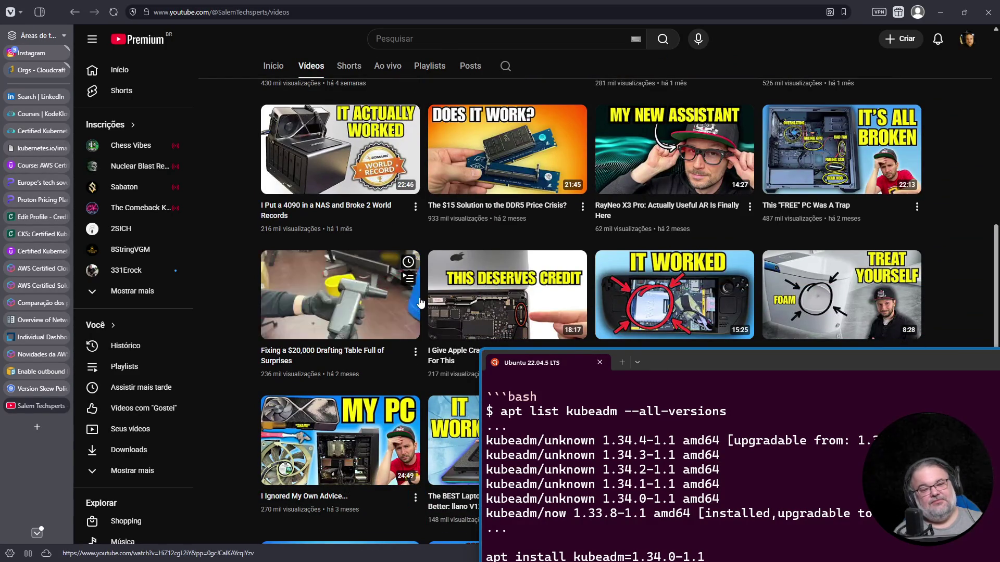
mouse_move(507, 294)
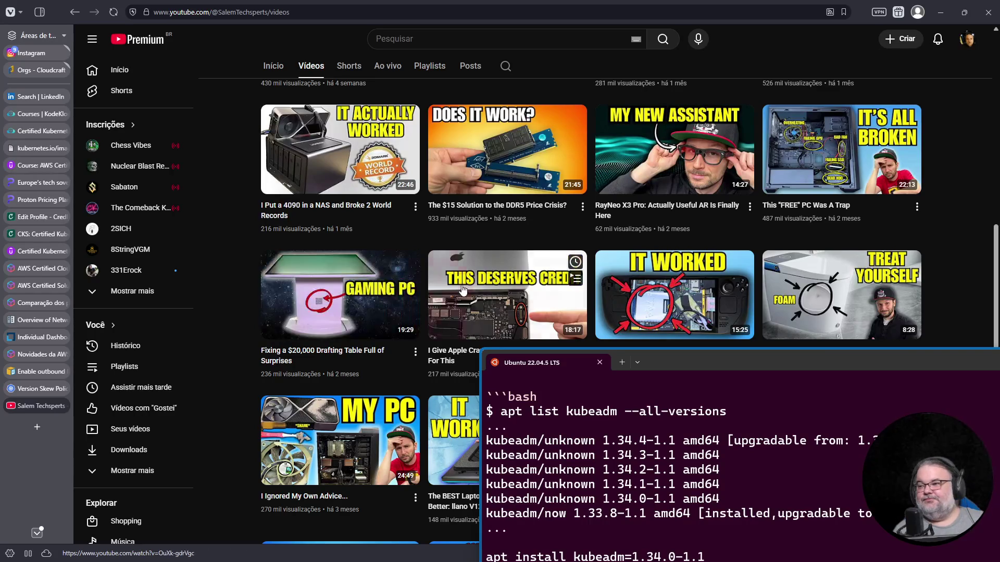
scroll(462, 290, up, 2)
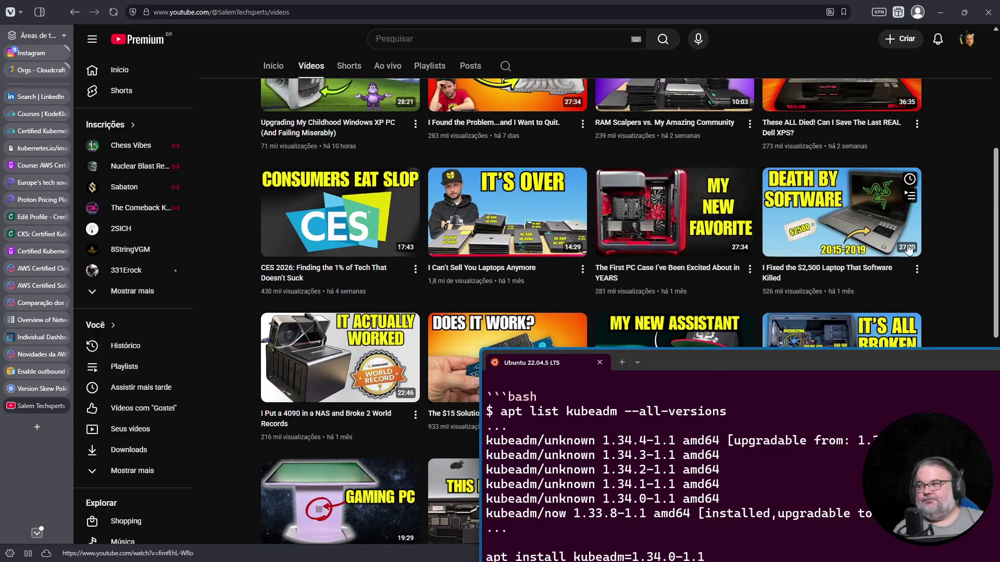
scroll(823, 232, up, 2)
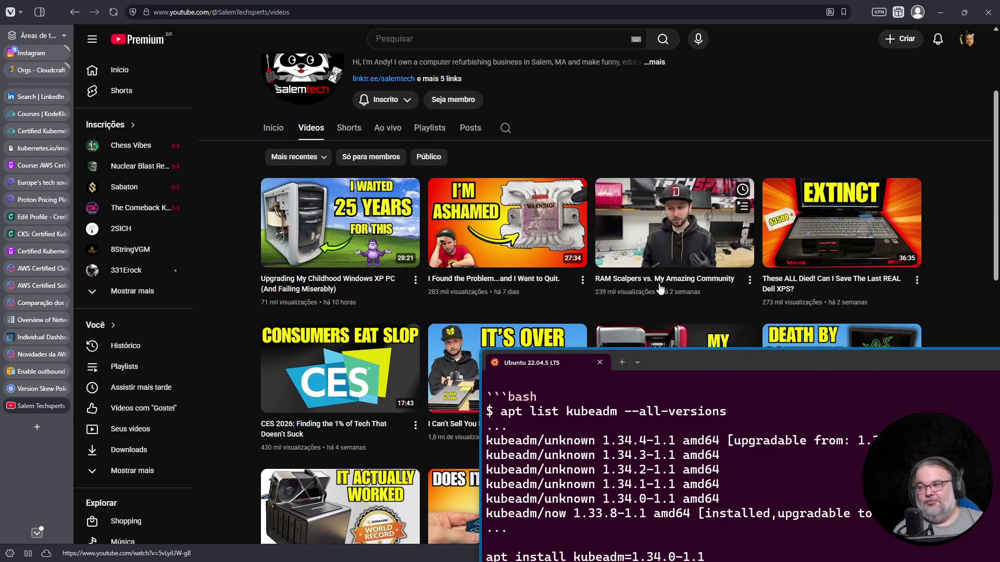
mouse_move(36, 405)
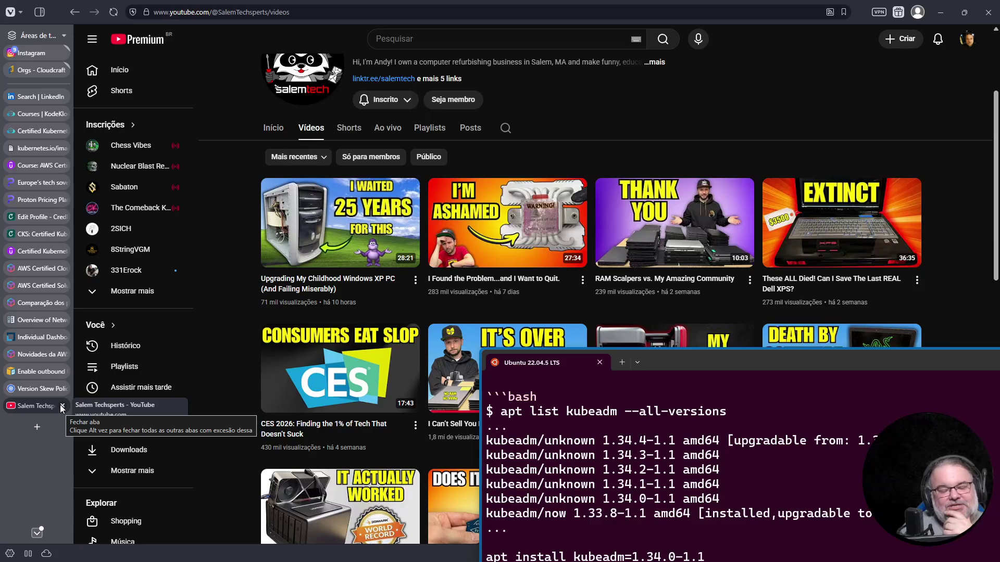
click(63, 406)
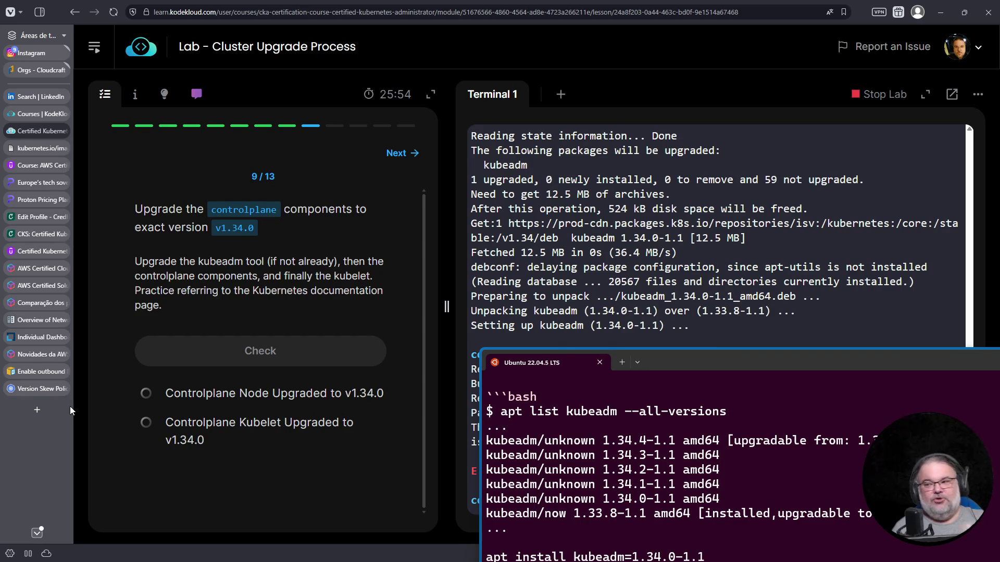
Step: Save the Vim notes again, minimize the notes terminal and select the lab page address bar
drag(663, 371, 538, 214)
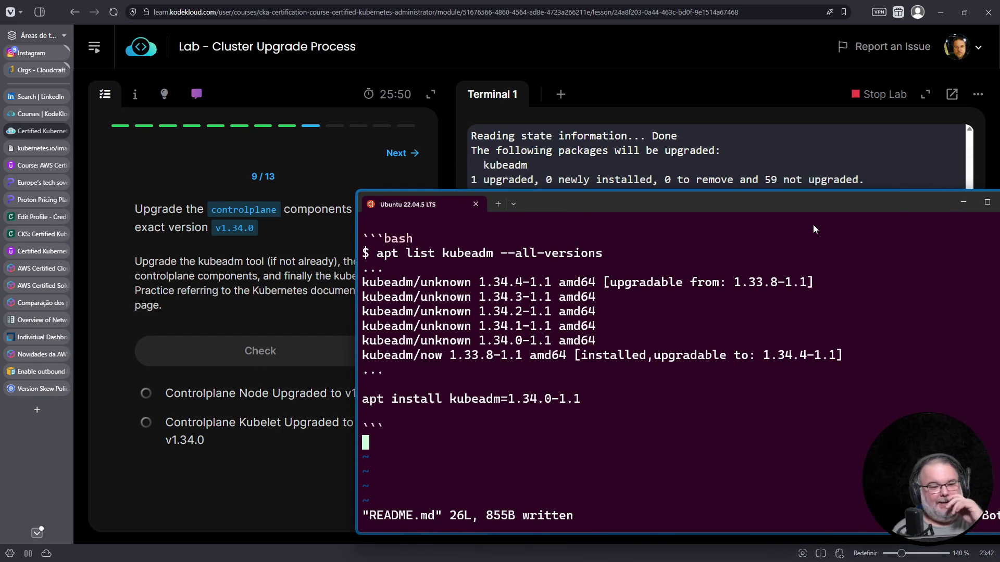
key(Escape)
text(:w)
key(Return)
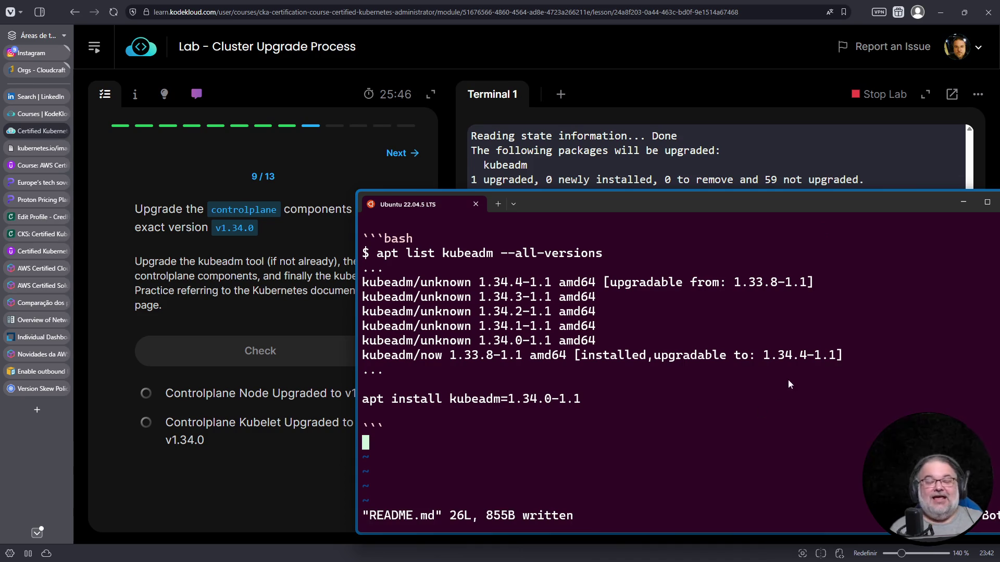
drag(910, 203, 828, 174)
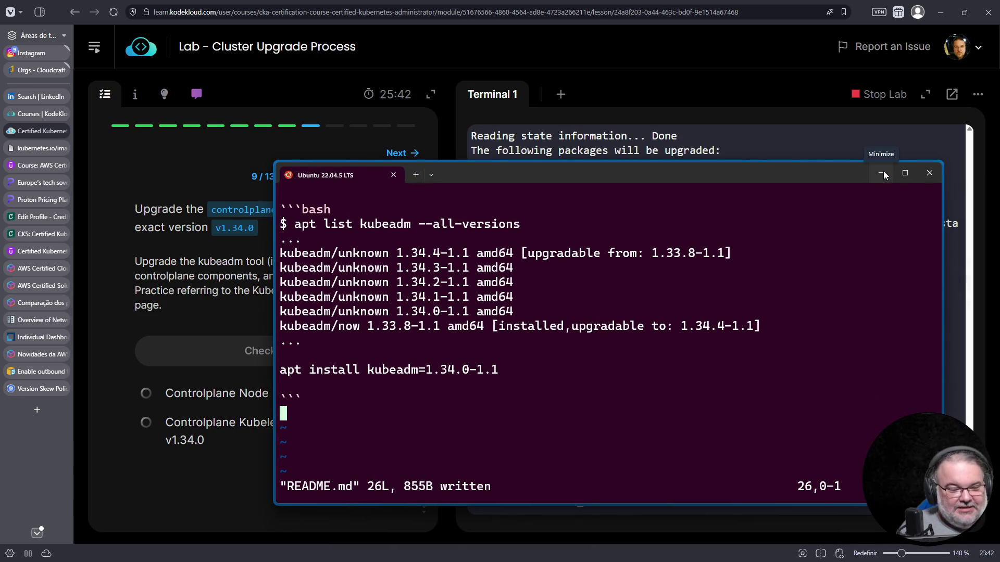
click(883, 172)
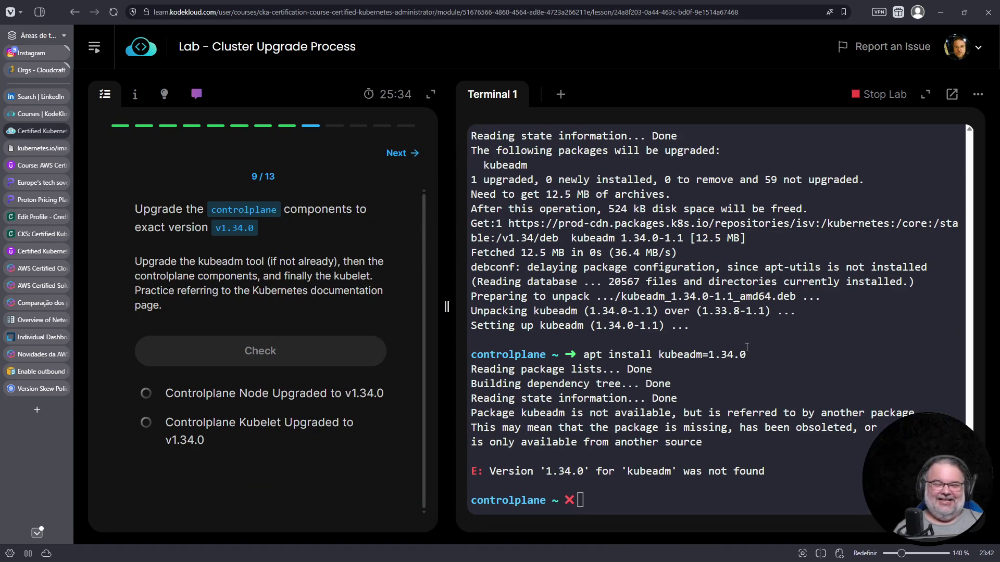
click(616, 20)
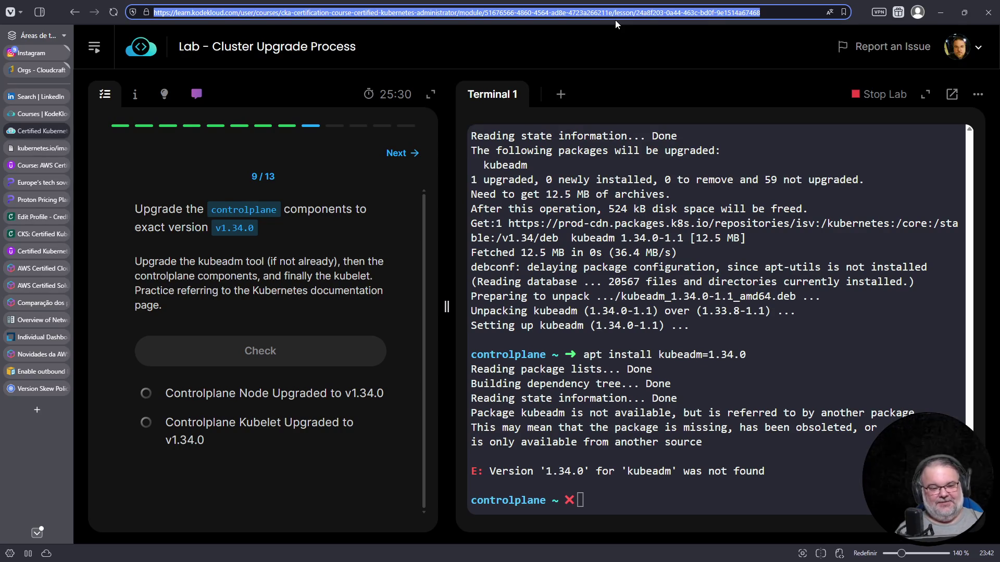
Step: Search 'macos psi', refine to 'macos psi certification' and open PSI's IT certification page
key(ctrl+t)
text(mac)
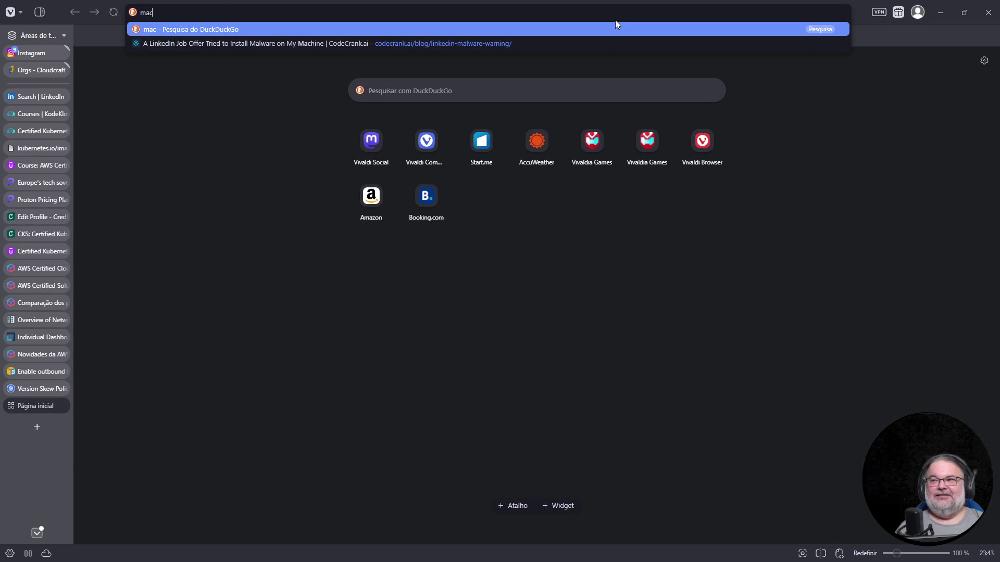
text(os ps)
key(Return)
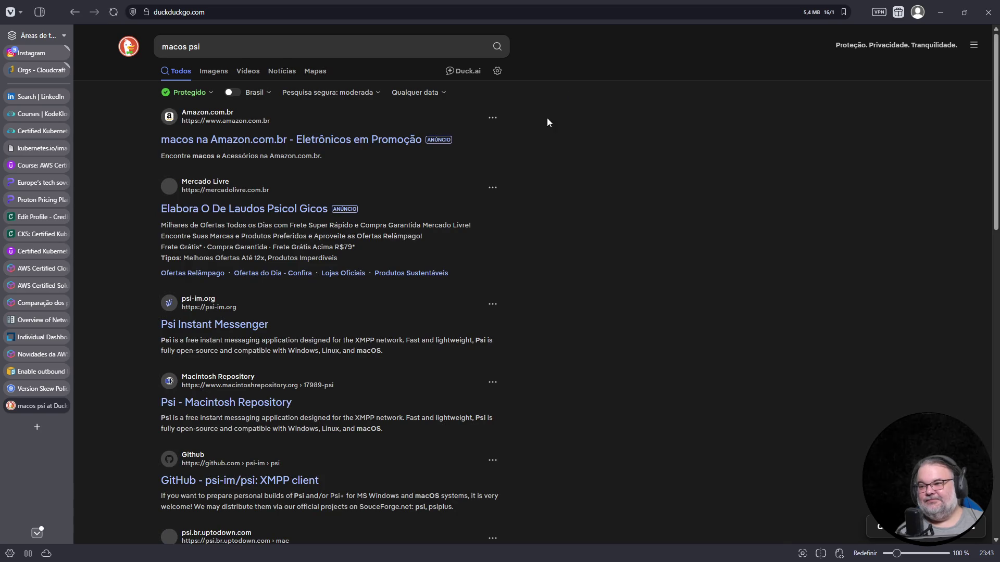
click(278, 48)
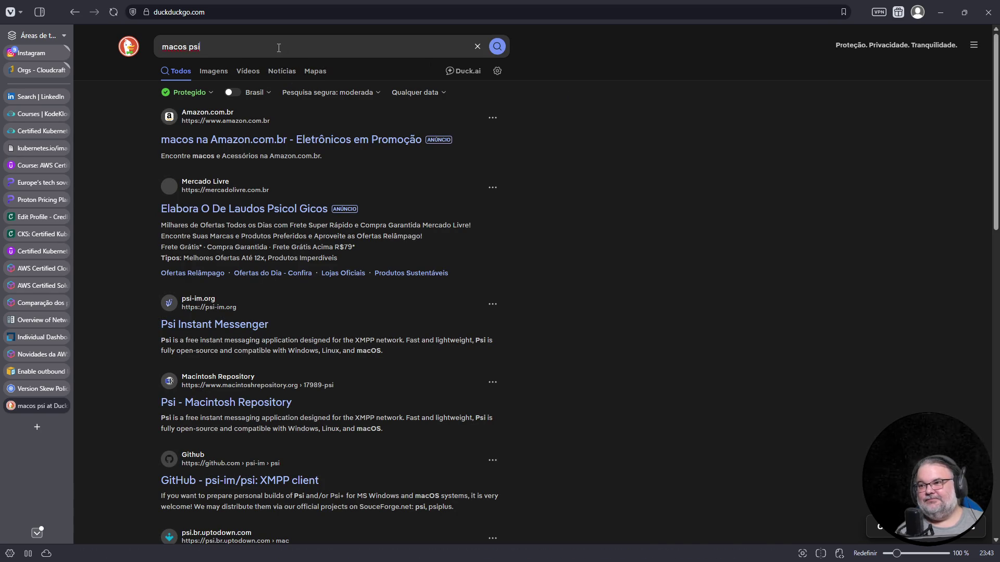
text( certification)
key(Return)
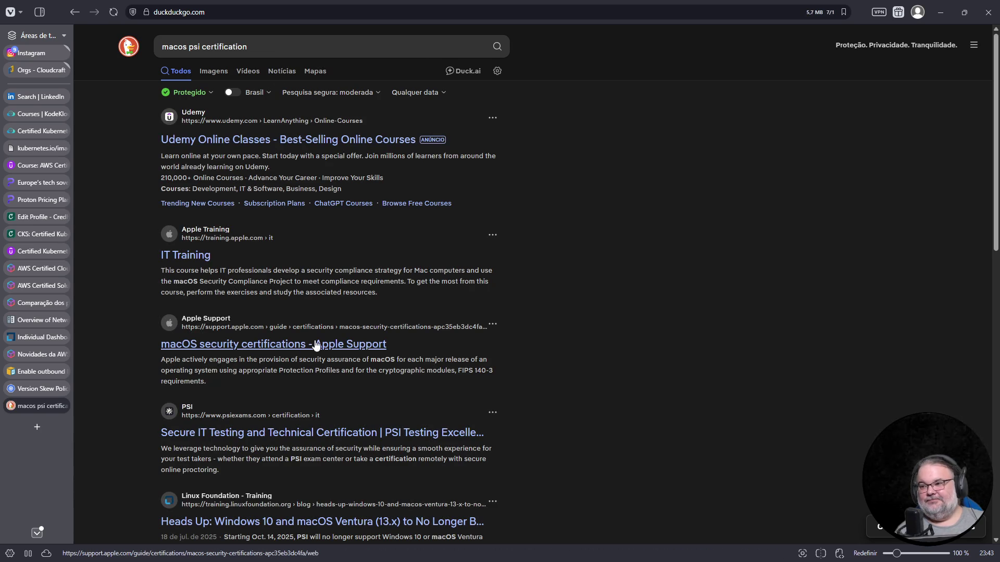
scroll(501, 277, down, 1)
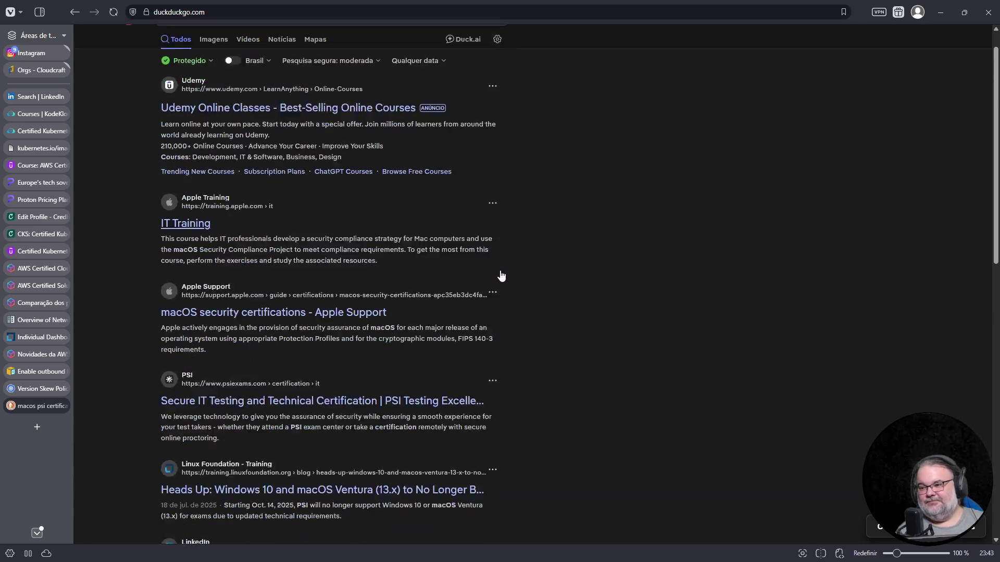
scroll(501, 277, down, 2)
click(403, 281)
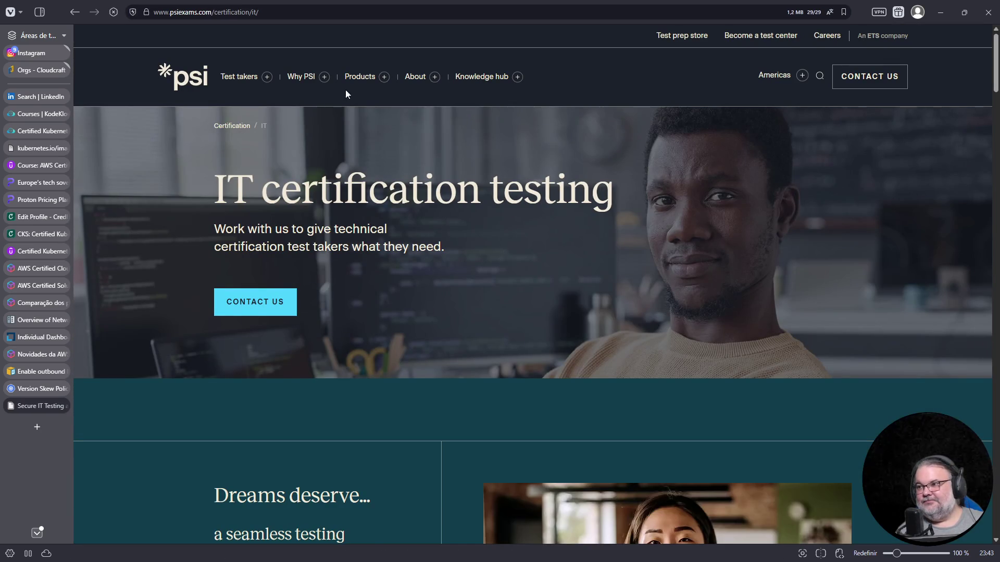
scroll(413, 300, down, 10)
scroll(412, 300, down, 4)
scroll(413, 300, down, 4)
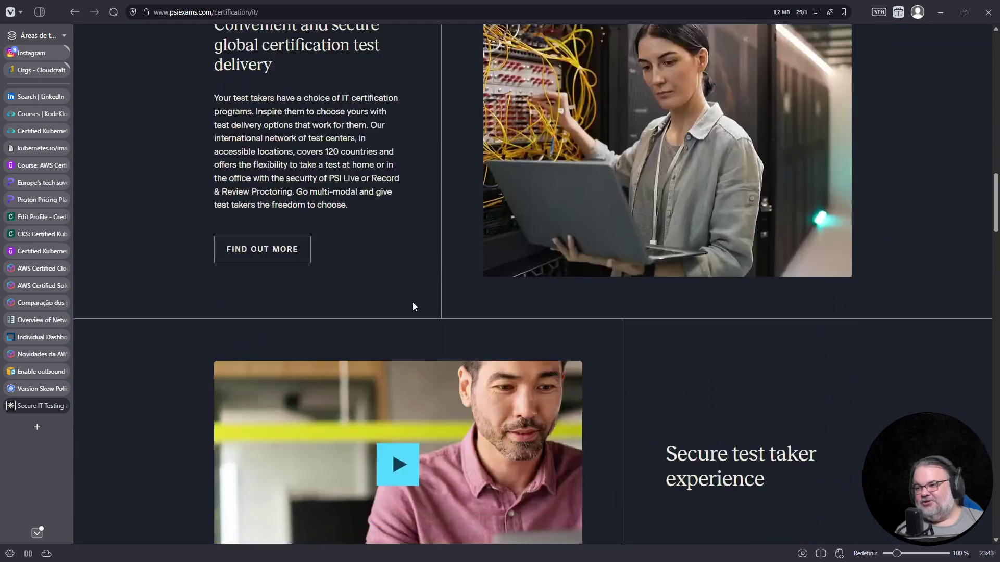
scroll(413, 303, down, 5)
scroll(410, 308, down, 5)
scroll(409, 312, down, 5)
scroll(407, 316, down, 1)
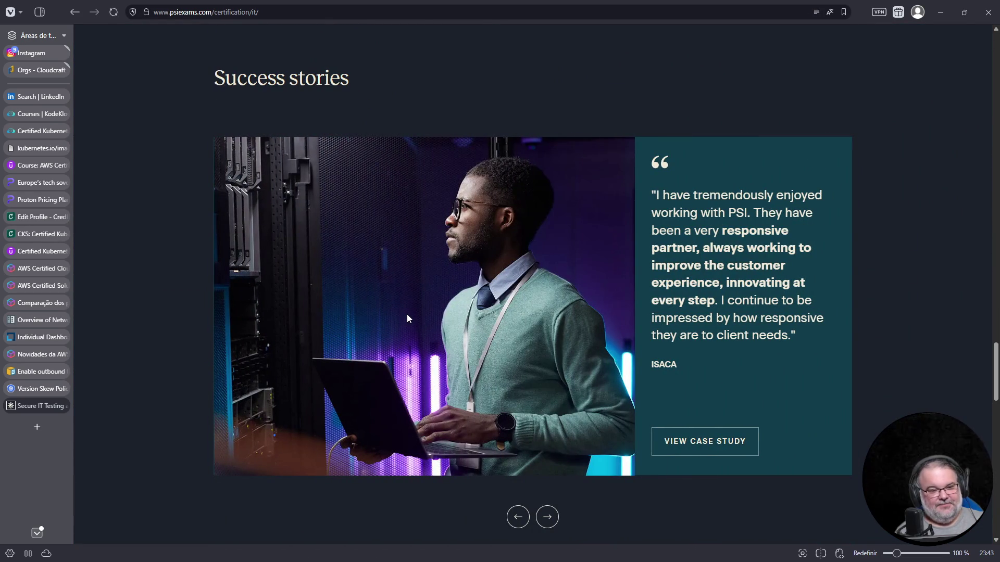
Step: Search the web for 'pearson supported operating system certification aws'
click(349, 11)
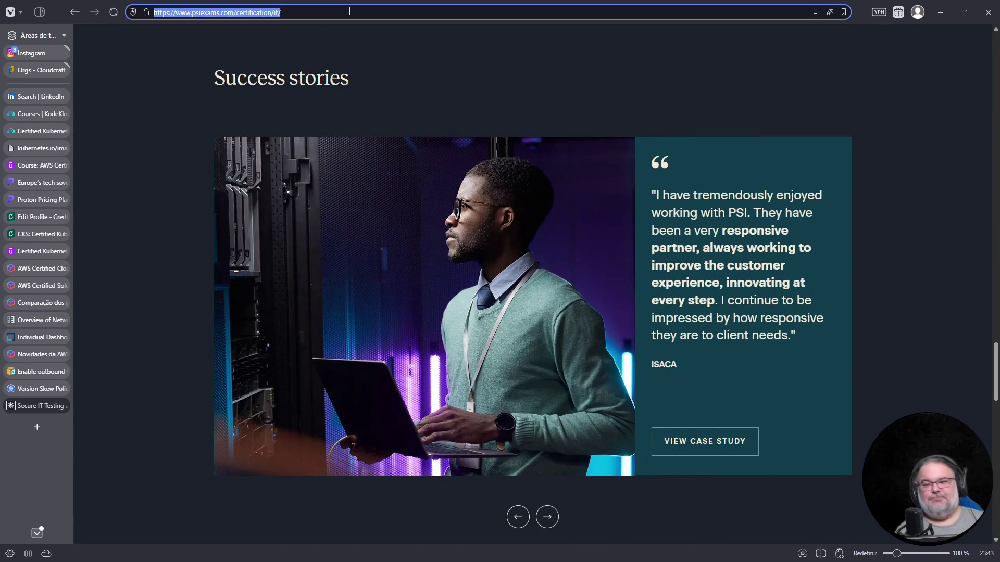
text(p)
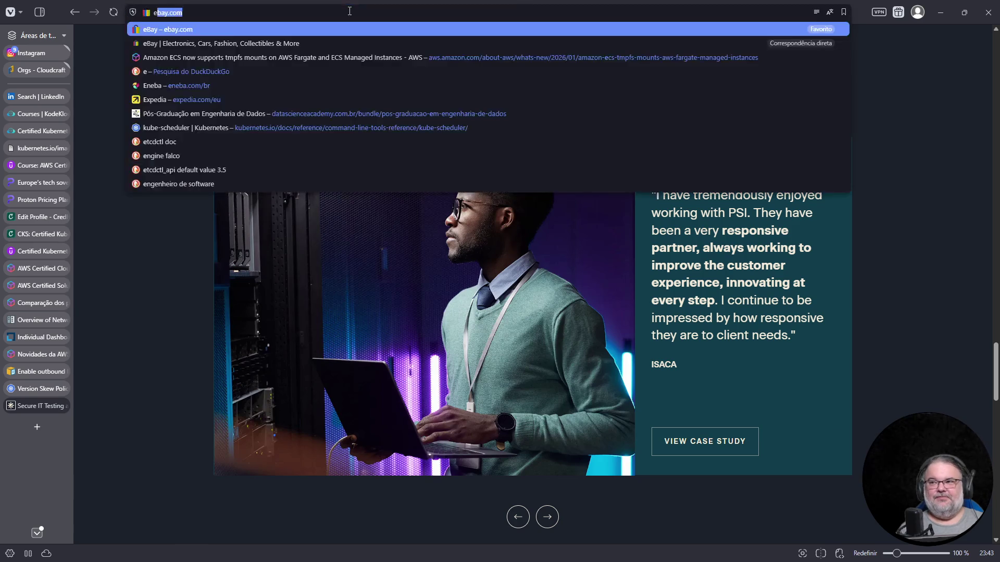
text(earson su)
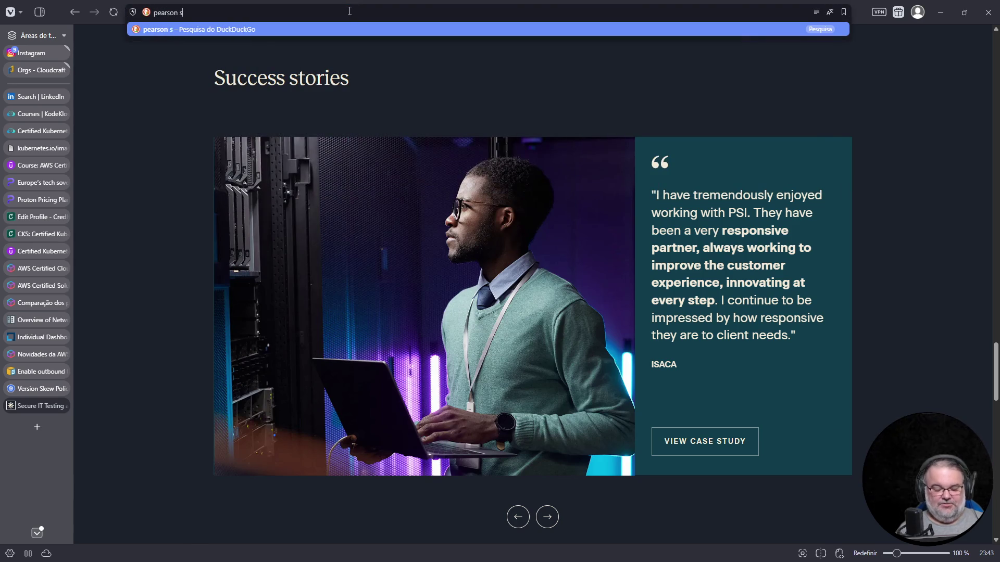
text(pported operating system certification aws)
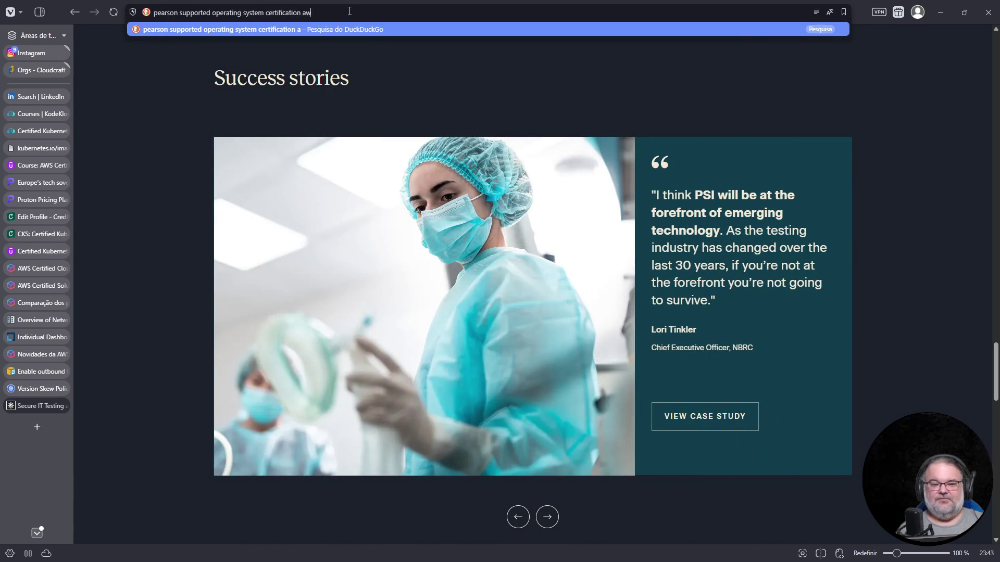
key(Return)
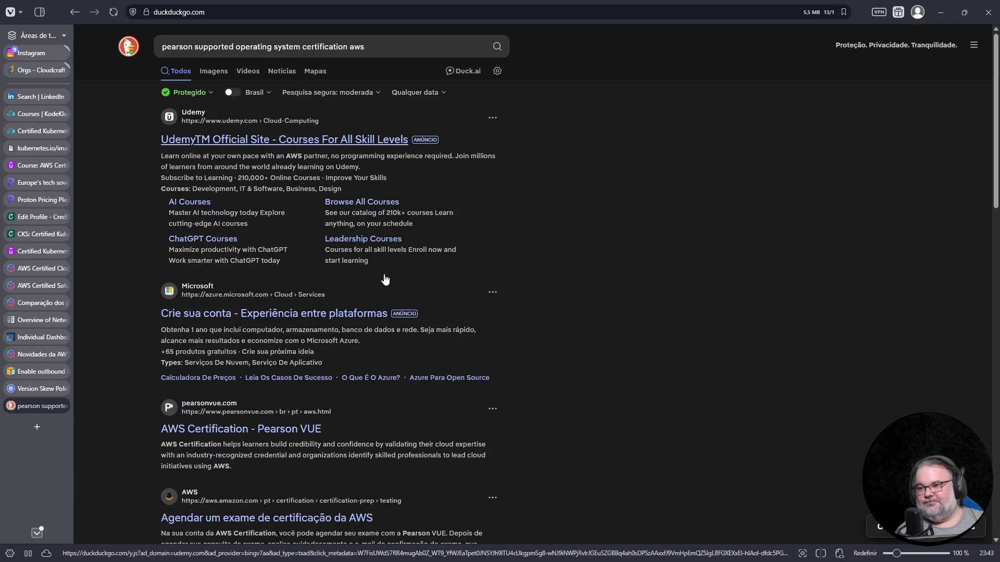
scroll(386, 301, down, 3)
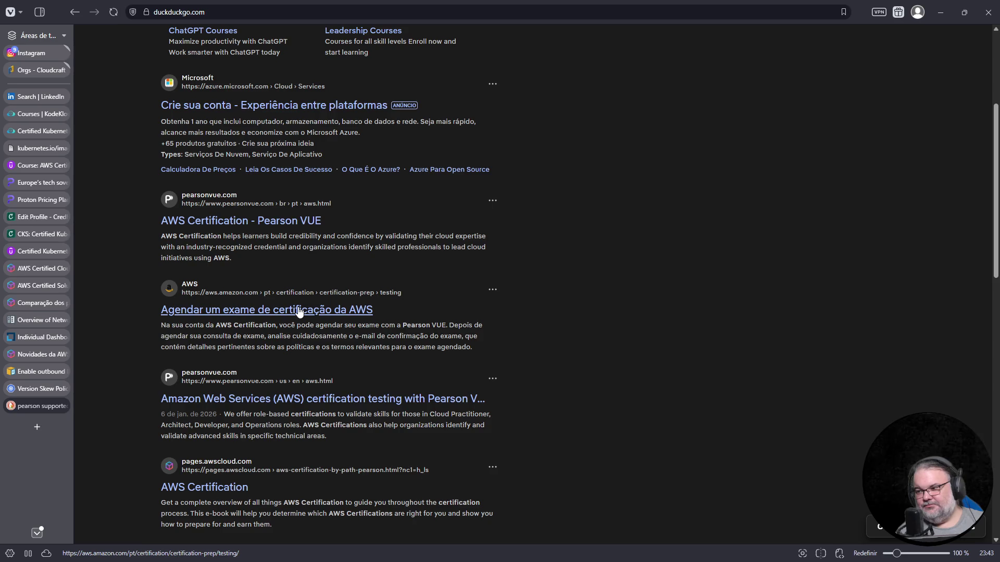
Step: Read AWS's Pearson VUE exam scheduling page, then close it to return to the lab
click(298, 310)
scroll(382, 299, down, 3)
scroll(382, 305, down, 2)
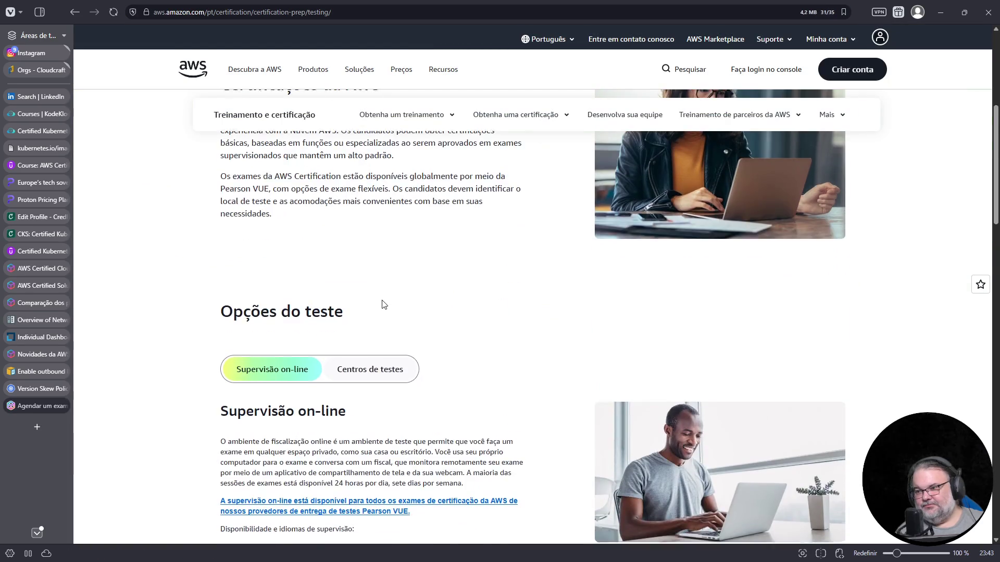
scroll(381, 305, down, 3)
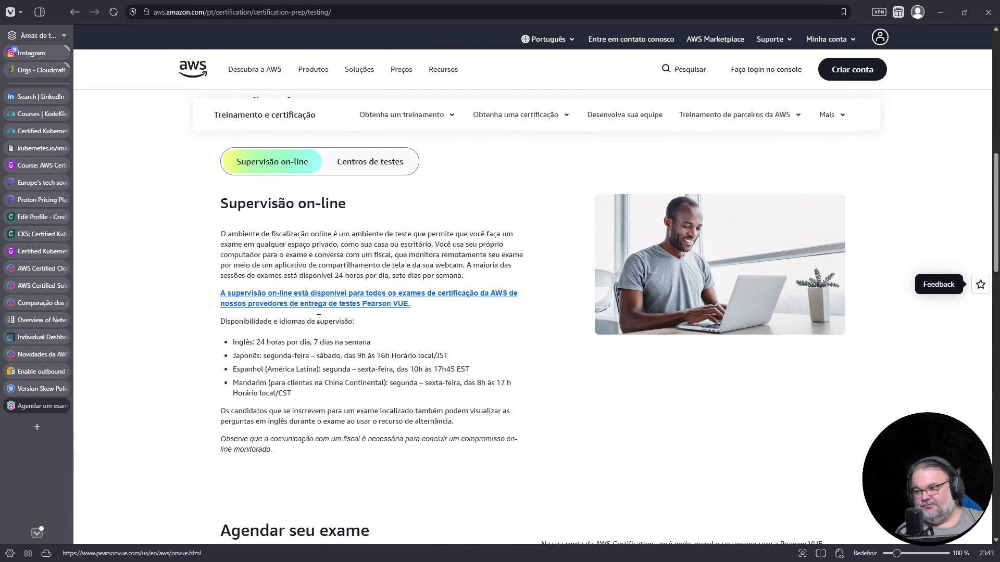
scroll(317, 319, down, 1)
scroll(371, 292, up, 1)
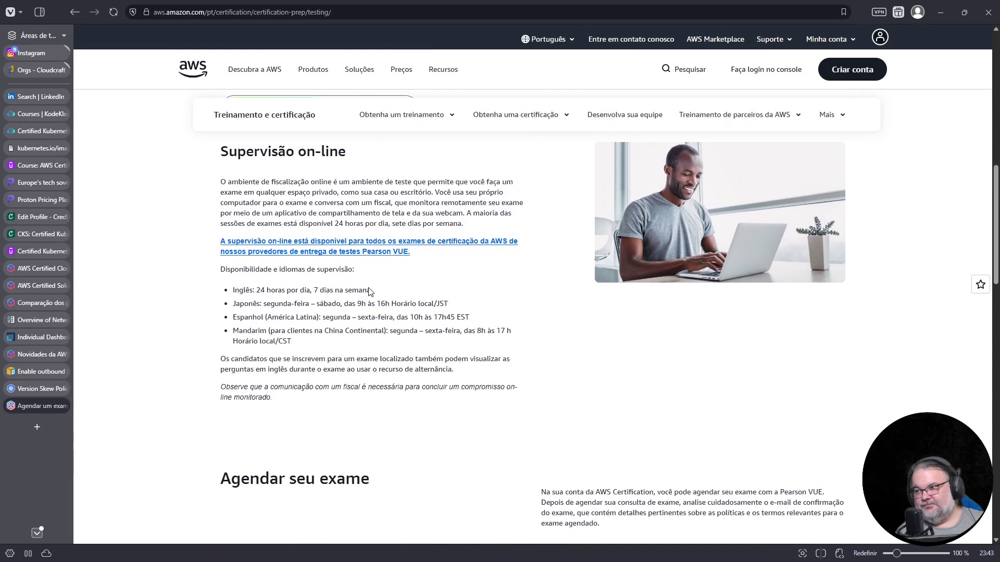
scroll(369, 289, down, 3)
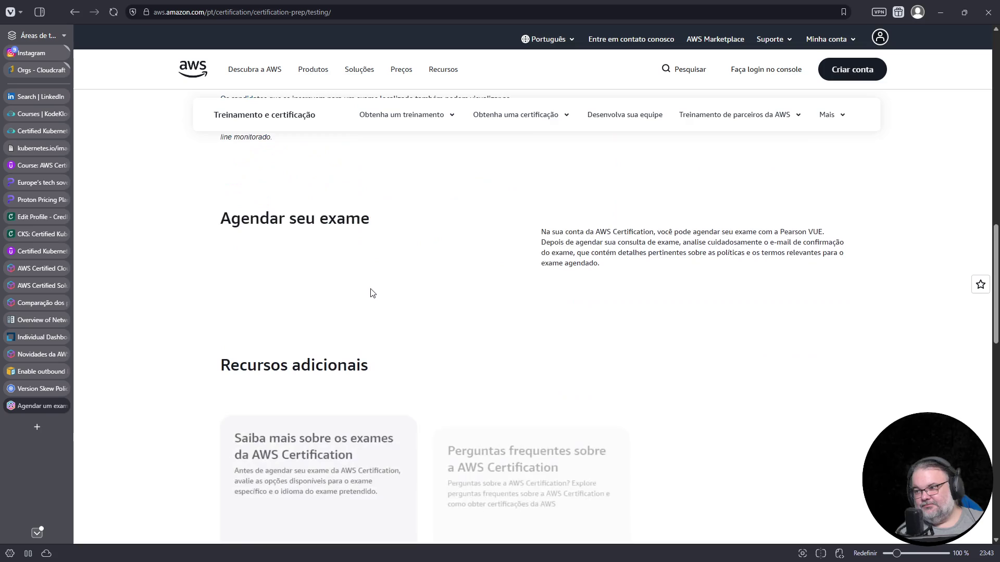
scroll(373, 293, down, 3)
scroll(370, 290, down, 4)
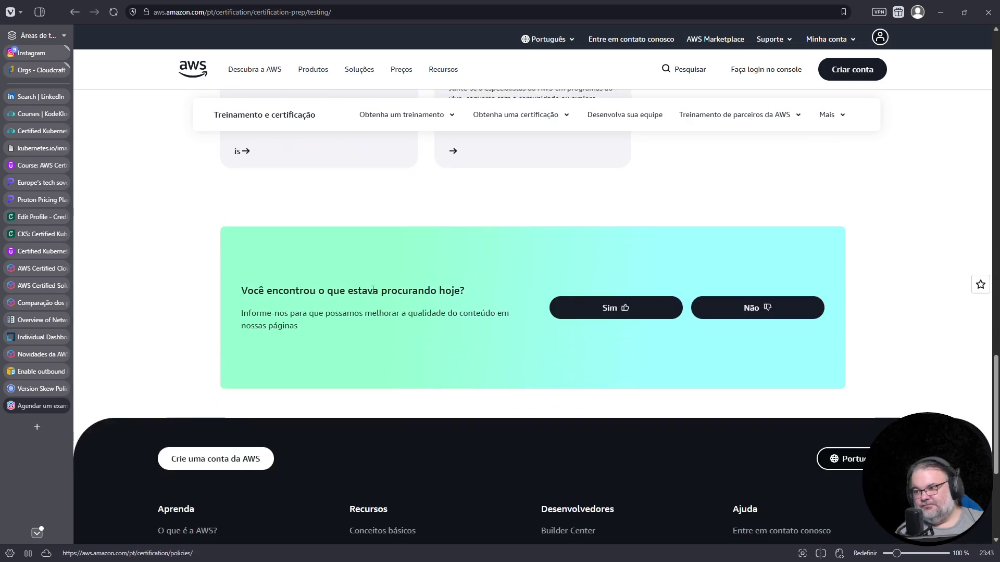
key(ctrl+w)
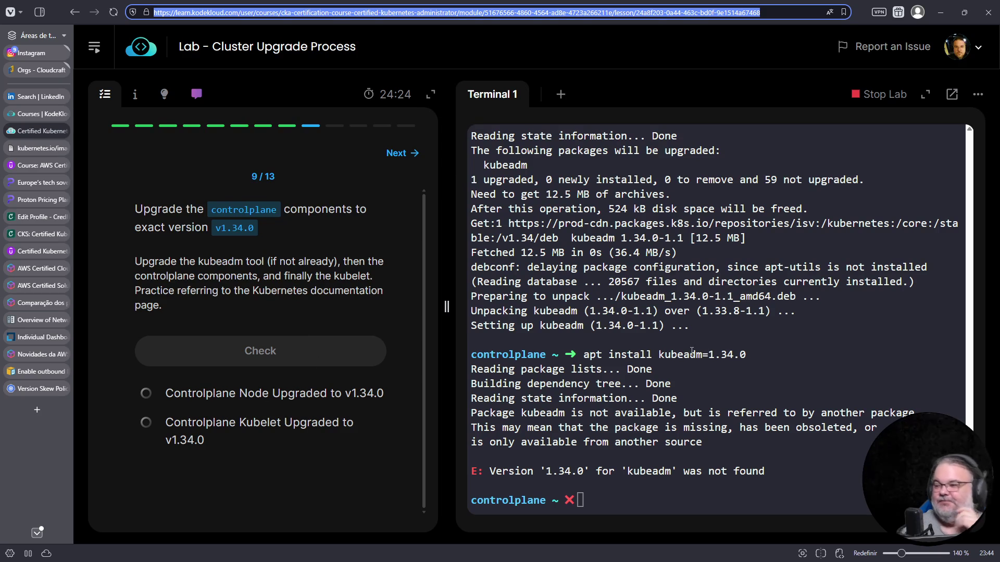
Step: Run 'kubeadm upgrade' in the lab terminal to list its subcommands
click(673, 340)
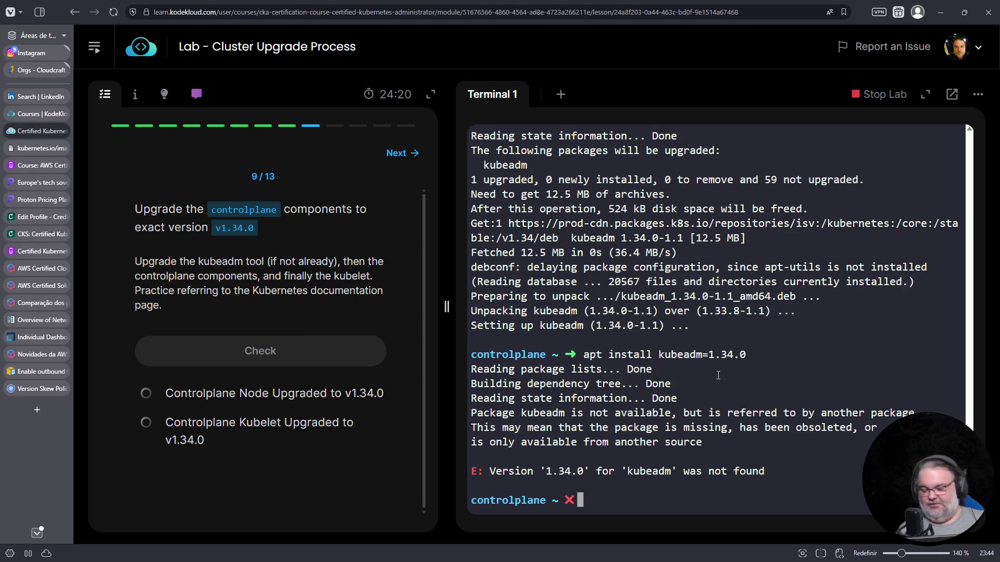
text(kubeadm )
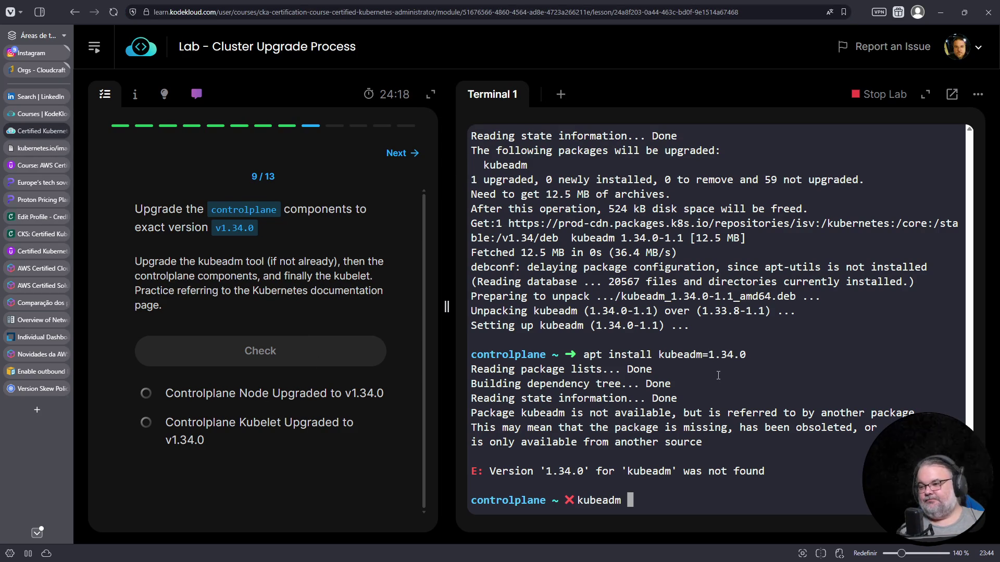
text(upgrade)
key(Return)
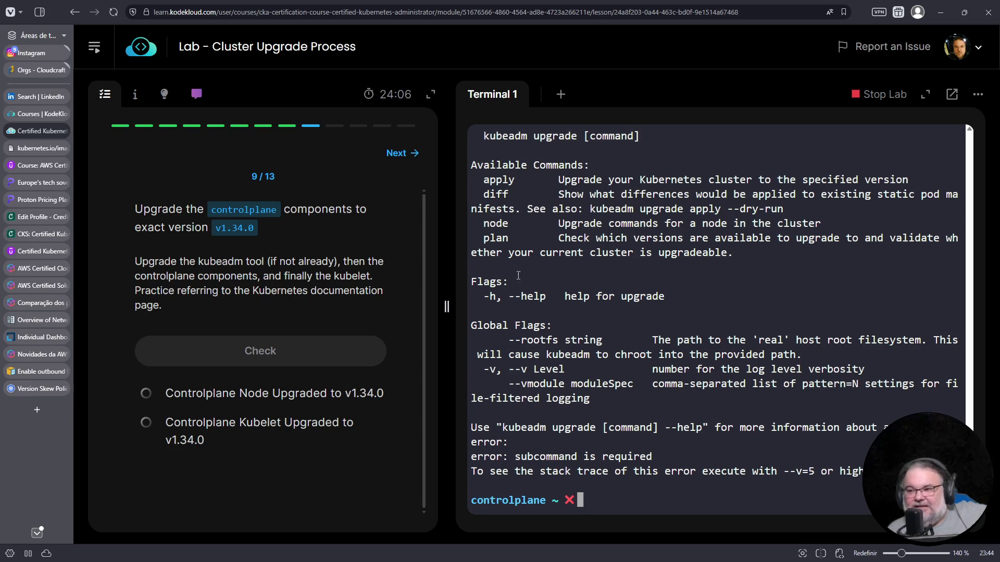
drag(170, 261, 243, 264)
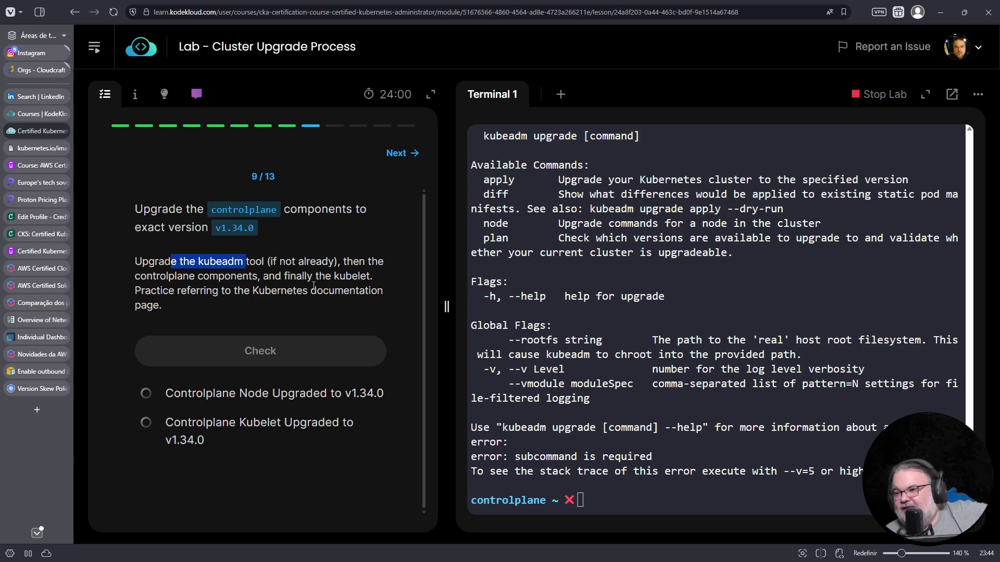
click(673, 293)
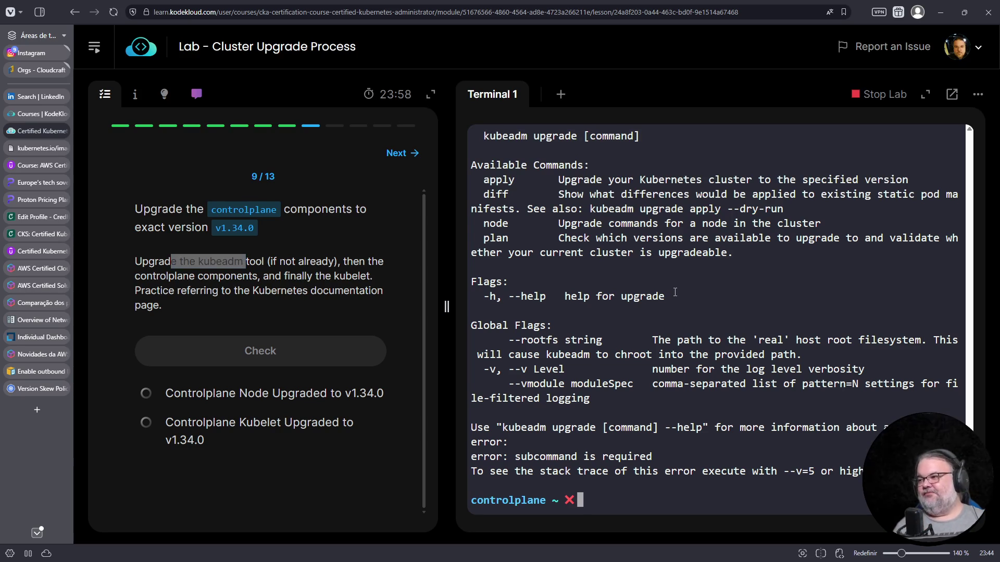
text(kubeadm upgrade apply)
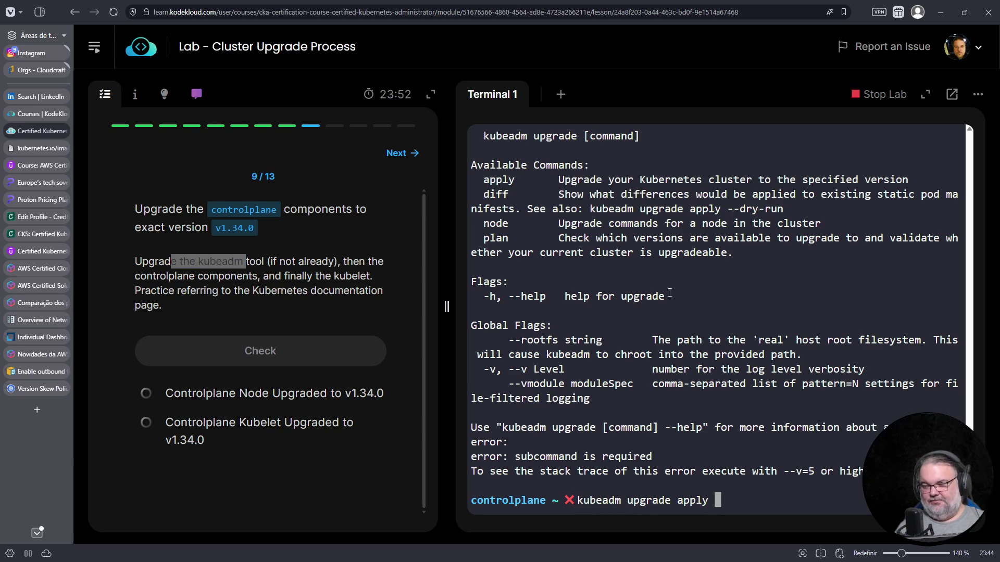
Step: Fix the mistyped command and run 'kubeadm upgrade plan', which recommends v1.34.4
key(BackSpace)
key(BackSpace)
key(BackSpace)
key(BackSpace)
key(BackSpace)
key(BackSpace)
text(plan)
key(Return)
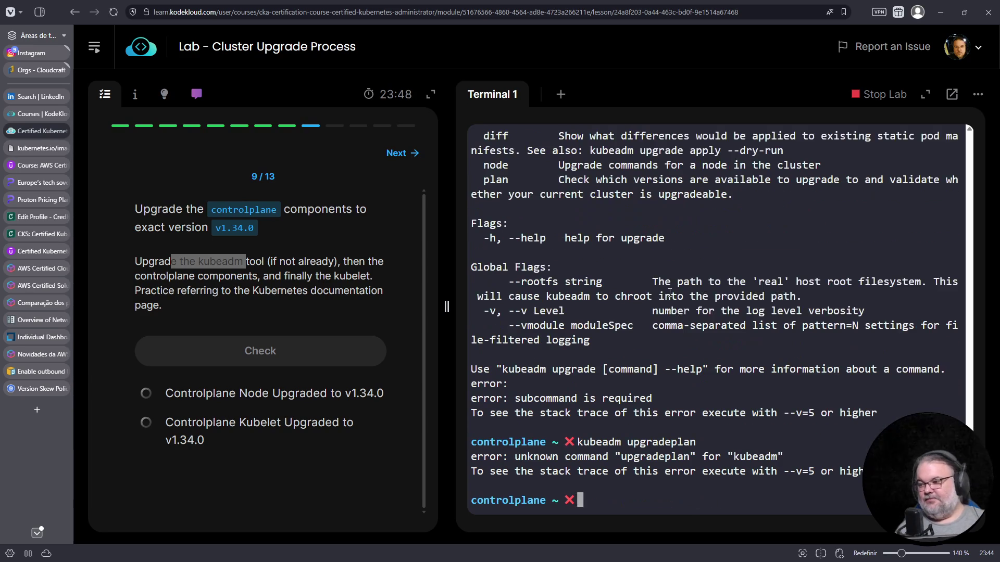
key(Up)
key(Left)
key(Left)
key(Left)
key(Left)
key(Left)
key(Left)
key(Right)
key(Right)
key(Right)
key(Return)
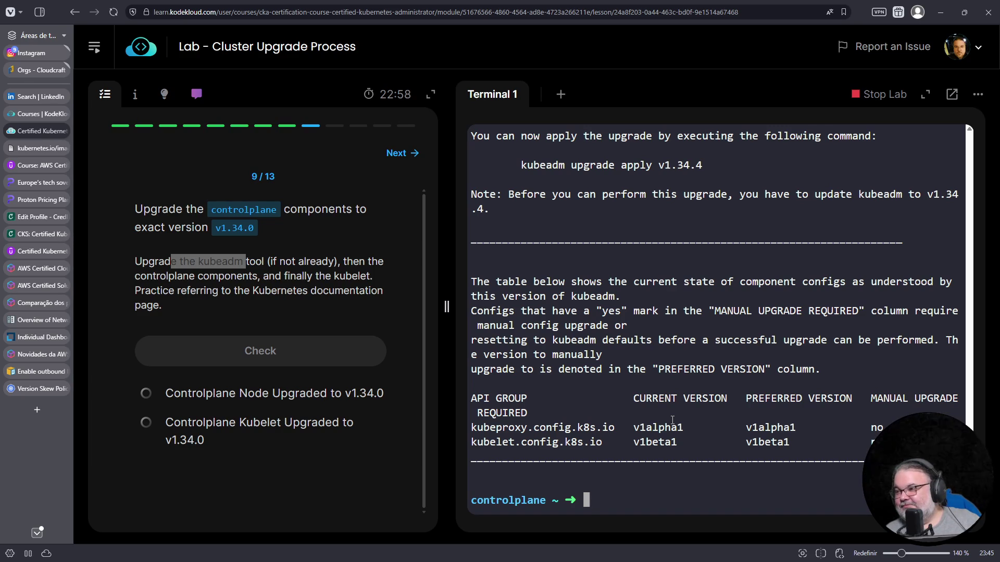
scroll(672, 421, up, 2)
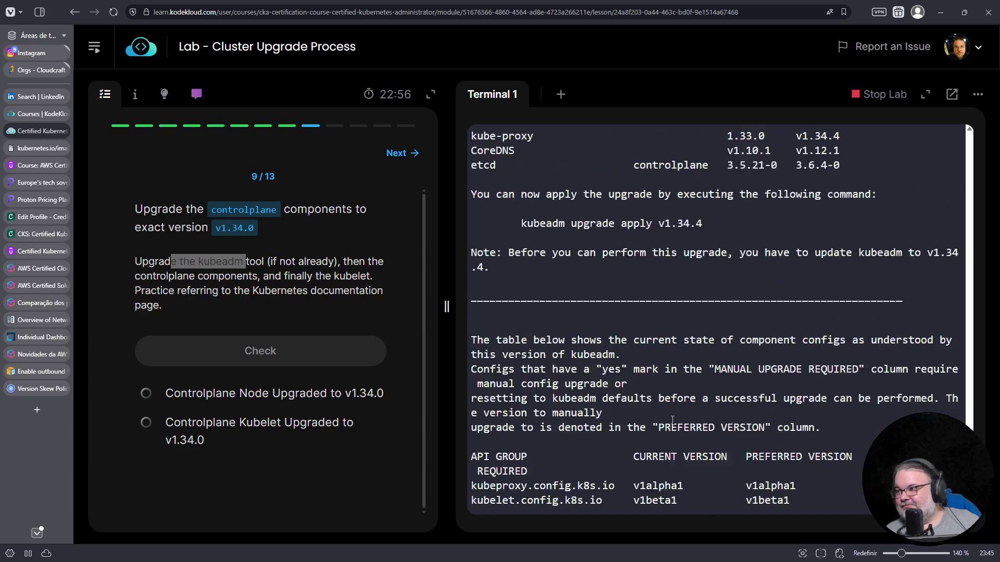
scroll(594, 367, up, 2)
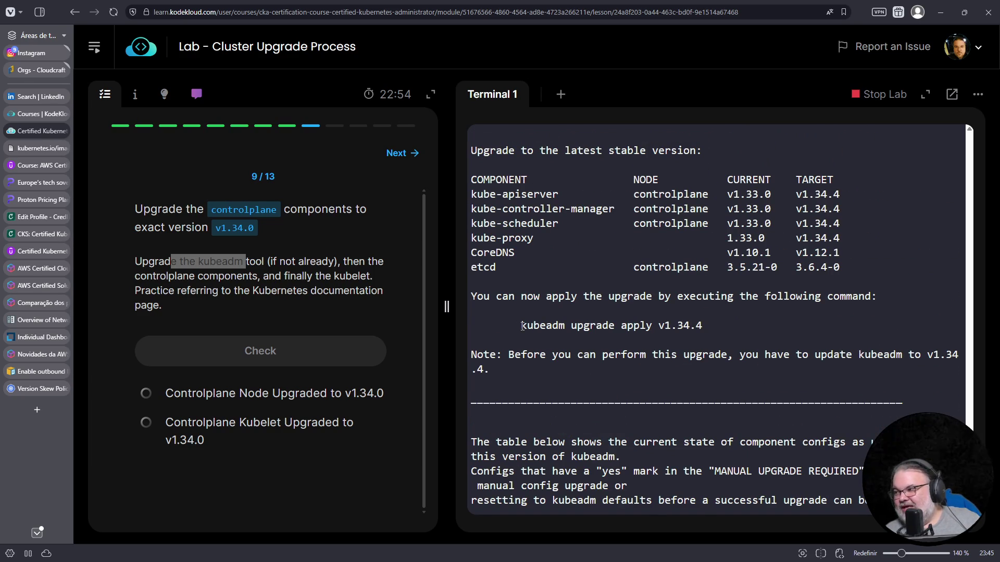
Step: Copy the suggested 'kubeadm upgrade apply v1.34.4' command and paste it at the prompt
drag(519, 325, 692, 327)
right_click(690, 329)
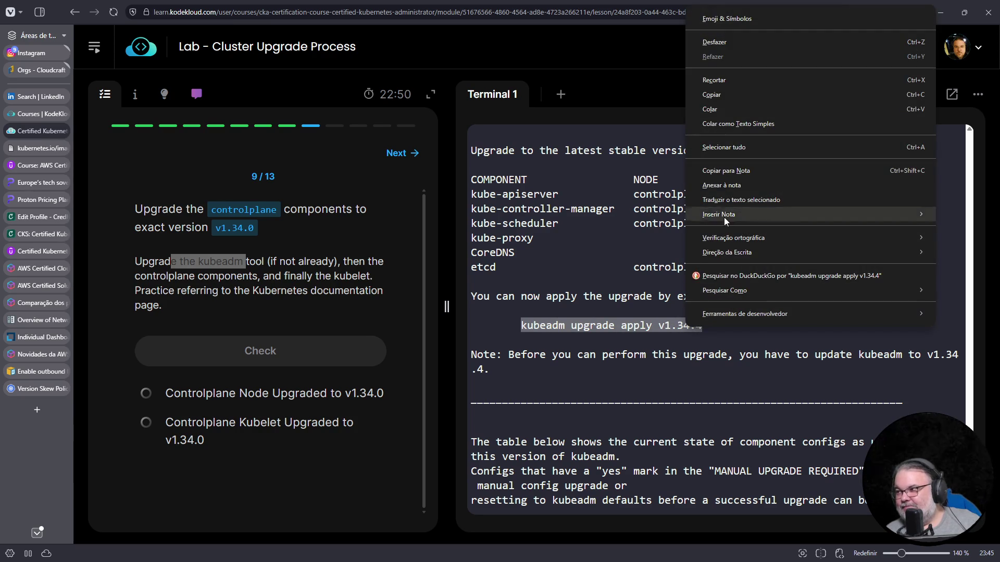
click(748, 94)
key(ctrl+c)
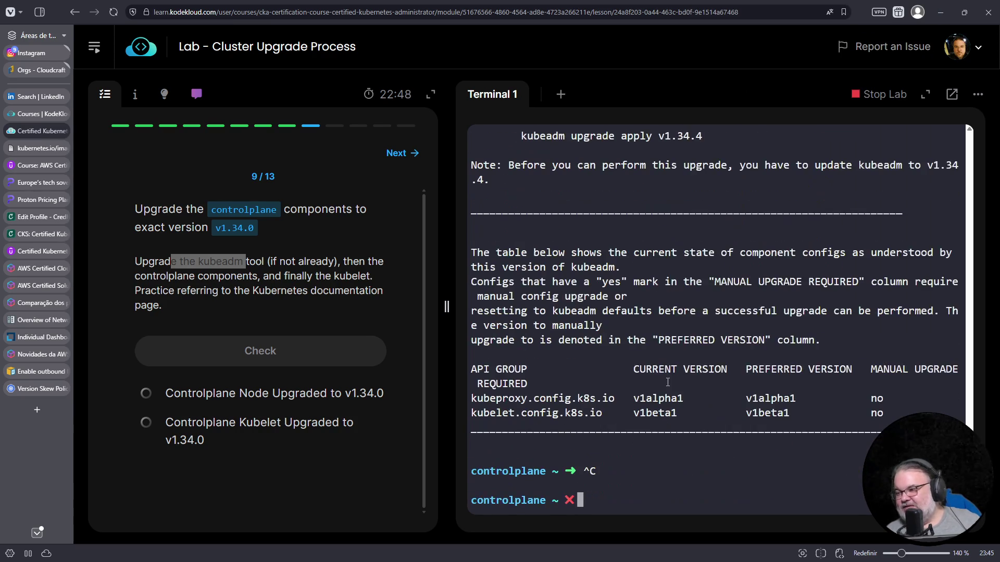
right_click(666, 382)
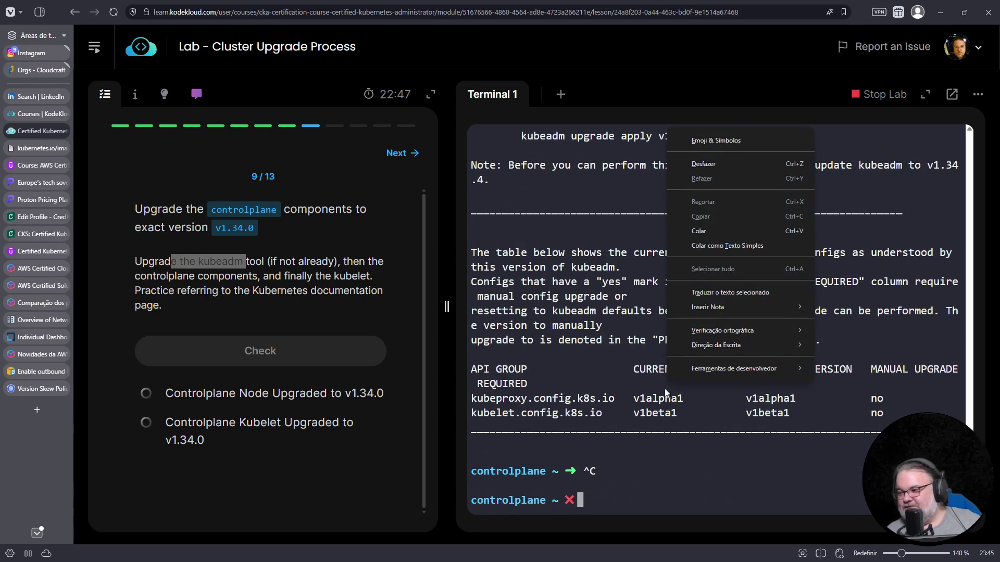
click(713, 244)
text(#)
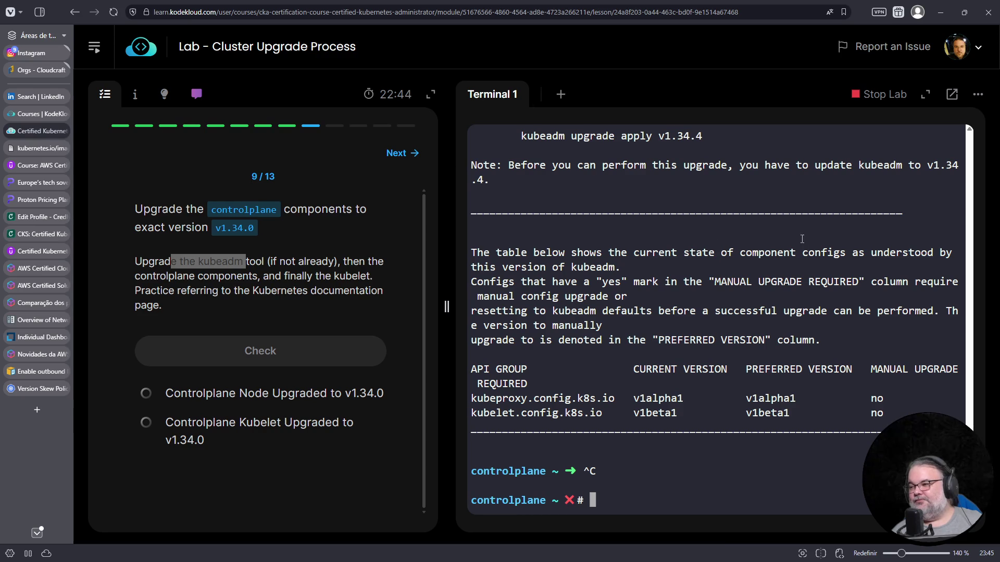
right_click(803, 238)
click(829, 343)
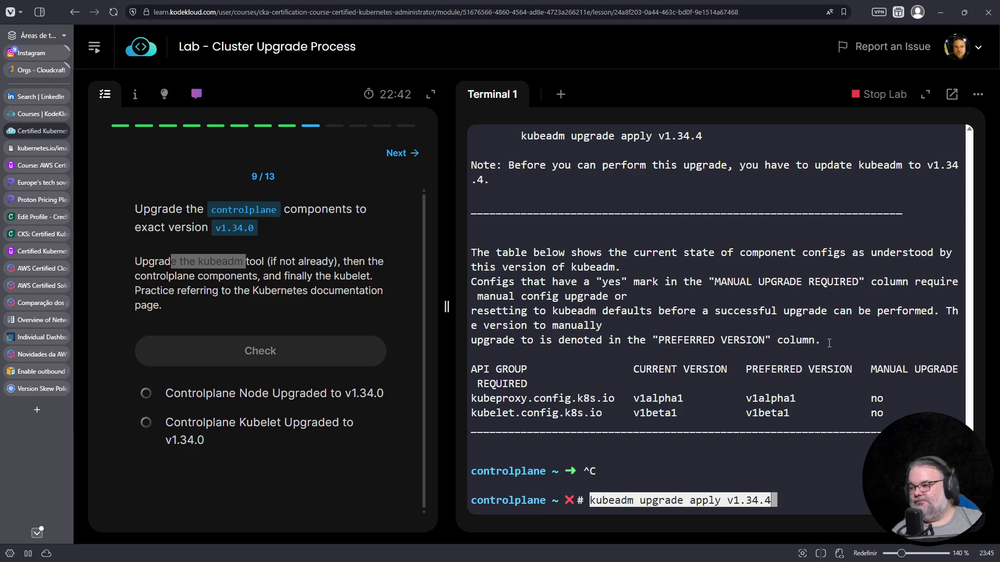
Step: Edit the version to v1.34.0, remove stray prompt characters and run the controlplane upgrade
key(BackSpace)
text(0)
key(Home)
key(Delete)
key(Delete)
key(Return)
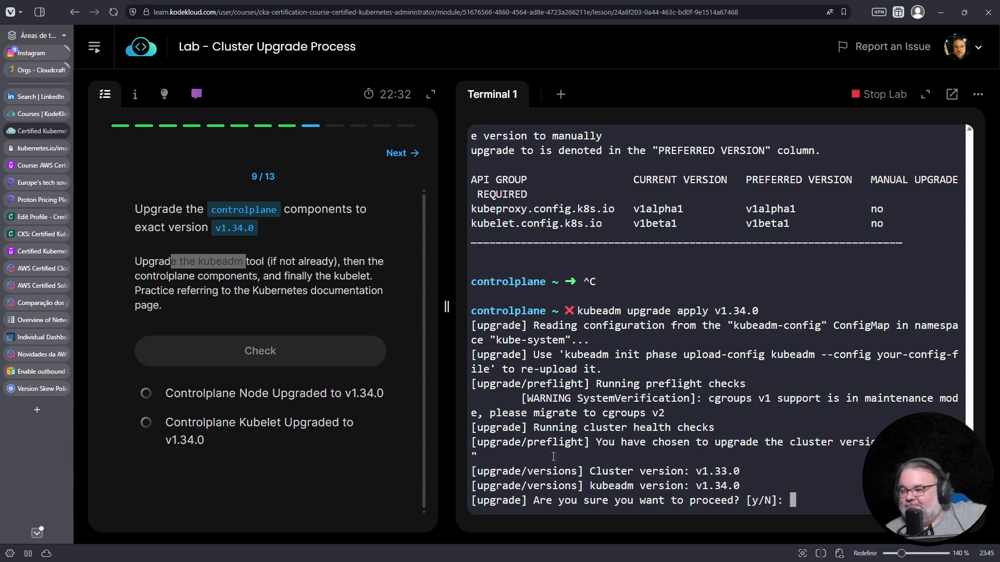
Step: Answer y at the [y/N] prompt so the upgrade proceeds through etcd and kube-apiserver
triple_click(560, 442)
text(y)
key(Return)
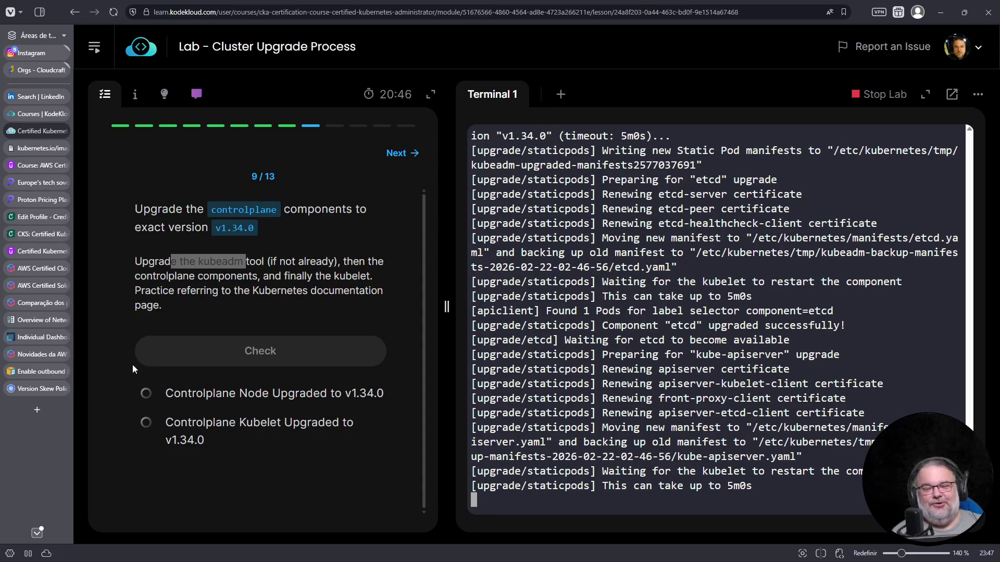
Step: Search the web for 'macbook pro' from a new Vivaldi tab
click(39, 412)
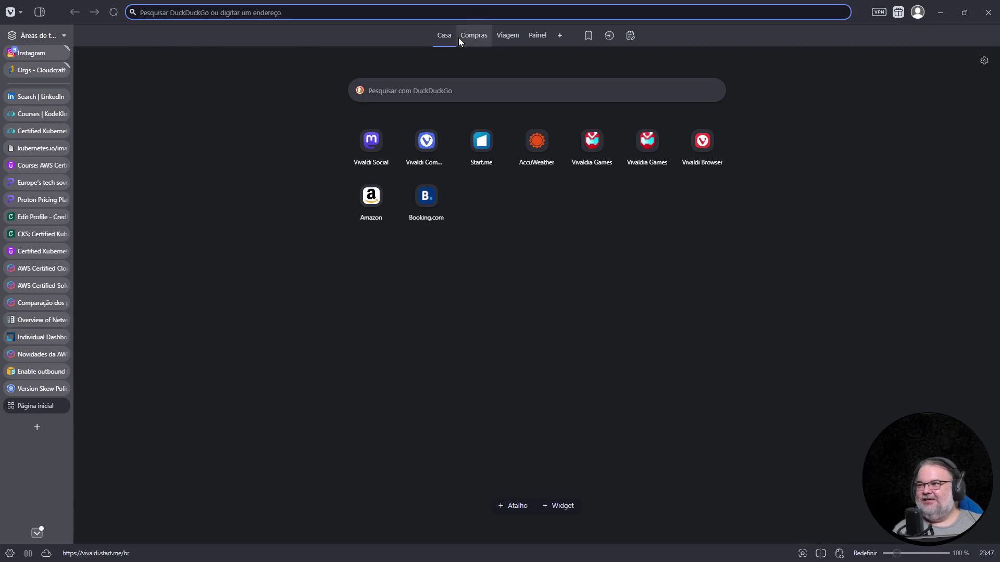
click(442, 14)
text(macos)
key(Return)
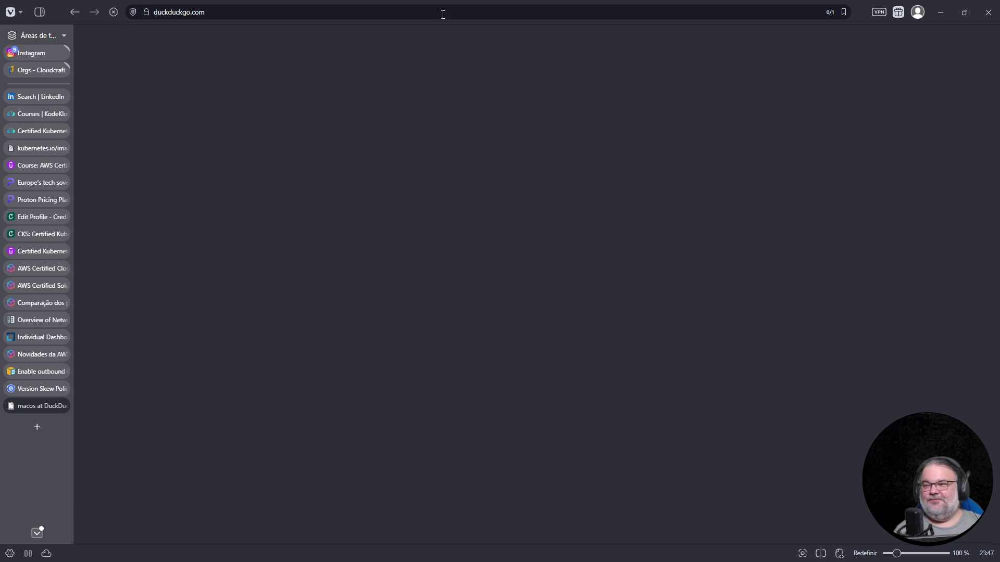
key(BackSpace)
key(BackSpace)
text(book)
key(BackSpace)
key(BackSpace)
text(ok pro)
key(Return)
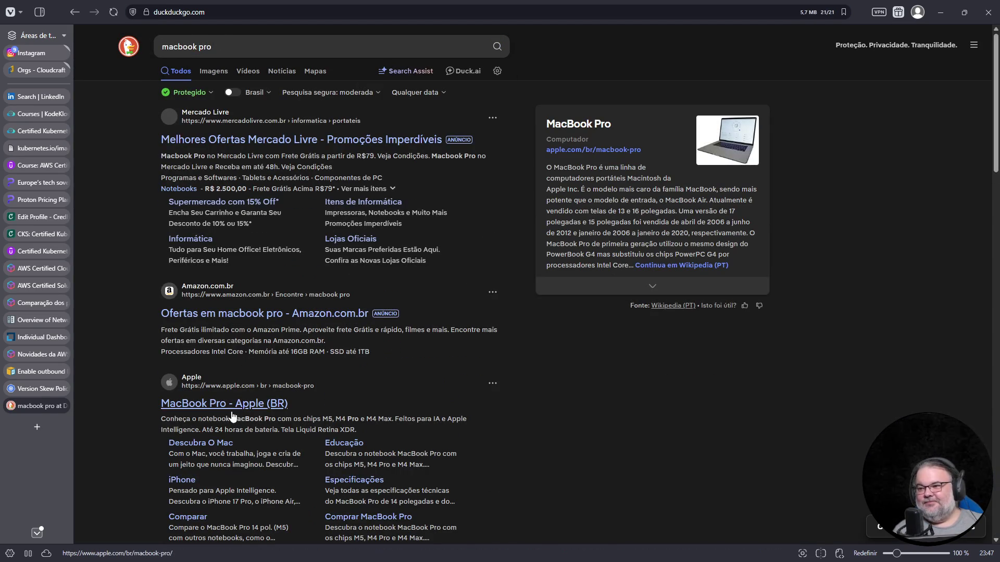
Step: Open Apple's Brazilian MacBook Pro page and go to its buy page
click(234, 409)
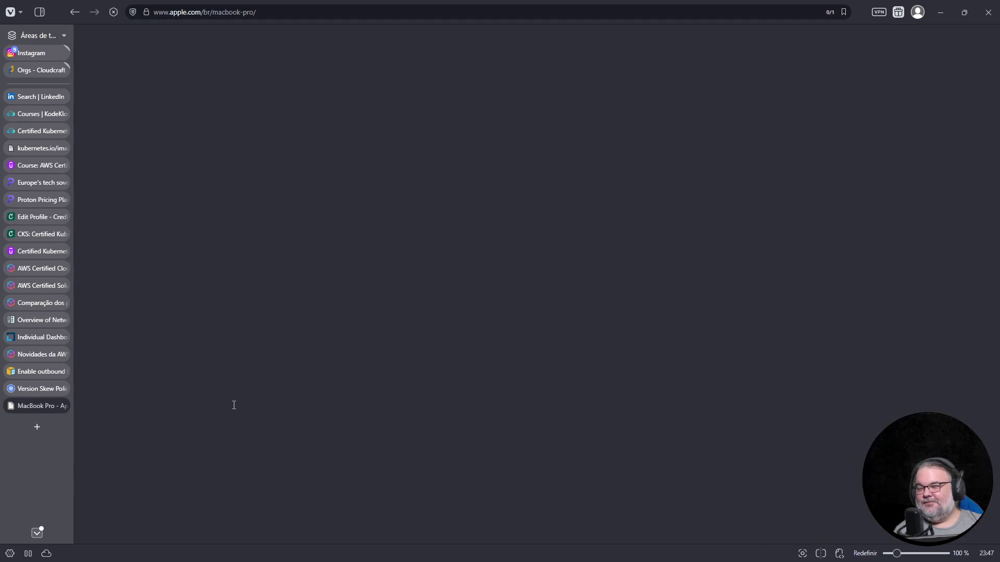
scroll(473, 368, down, 5)
scroll(476, 363, down, 5)
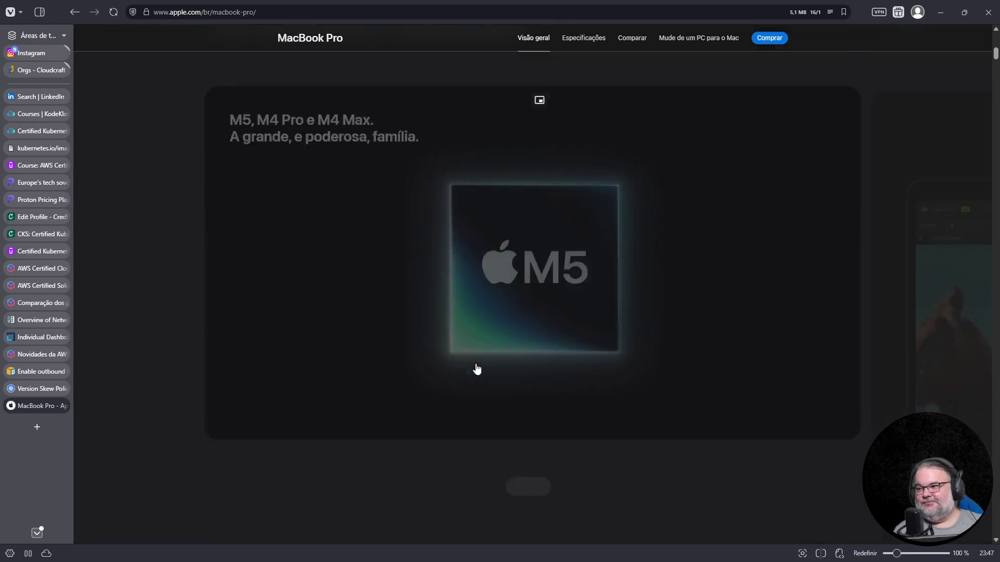
scroll(476, 363, down, 5)
scroll(482, 365, down, 5)
scroll(483, 369, down, 5)
scroll(490, 368, down, 5)
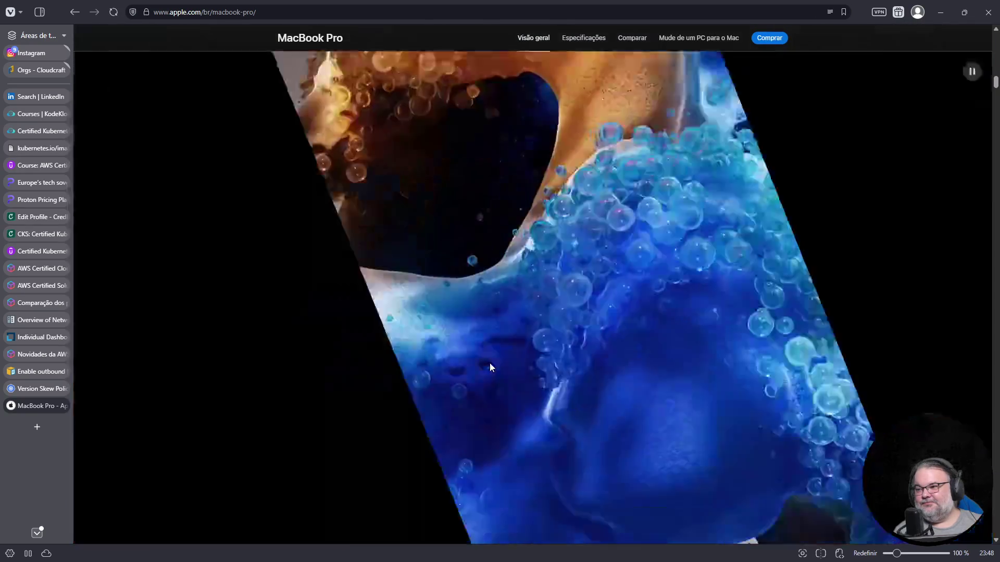
scroll(490, 367, down, 5)
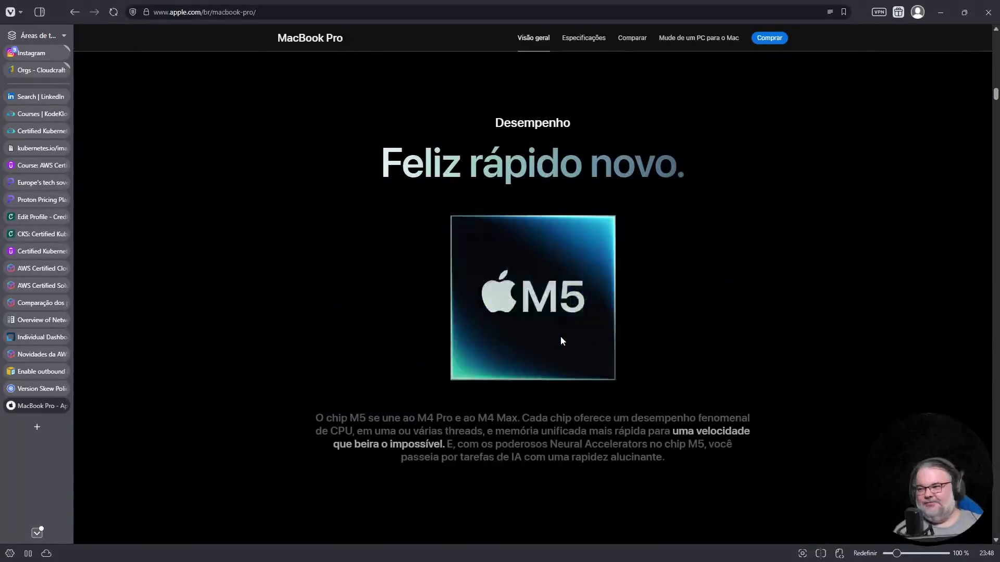
scroll(849, 391, down, 5)
scroll(848, 394, down, 5)
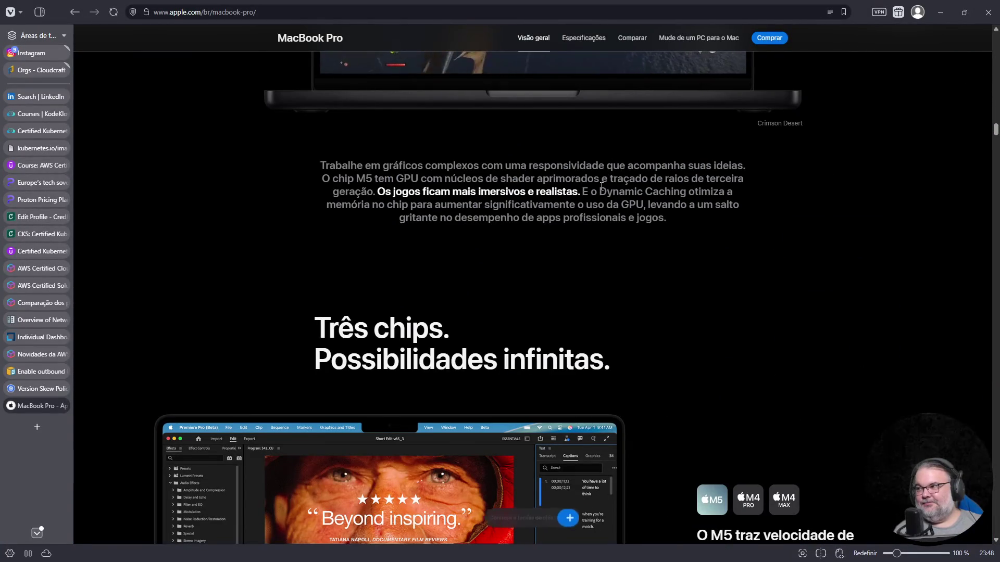
scroll(566, 422, down, 3)
scroll(579, 421, down, 2)
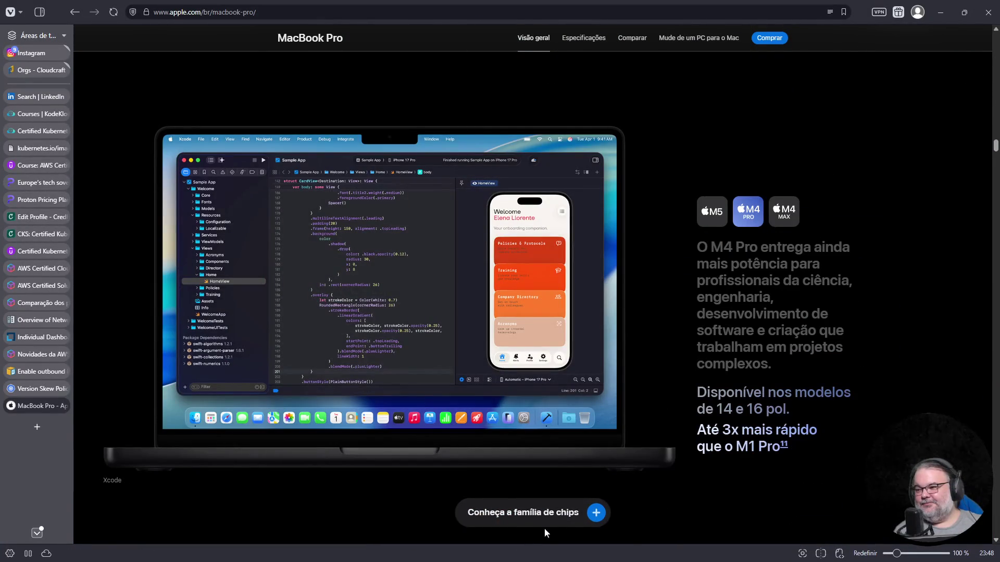
scroll(759, 457, down, 2)
scroll(757, 439, down, 5)
key(Home)
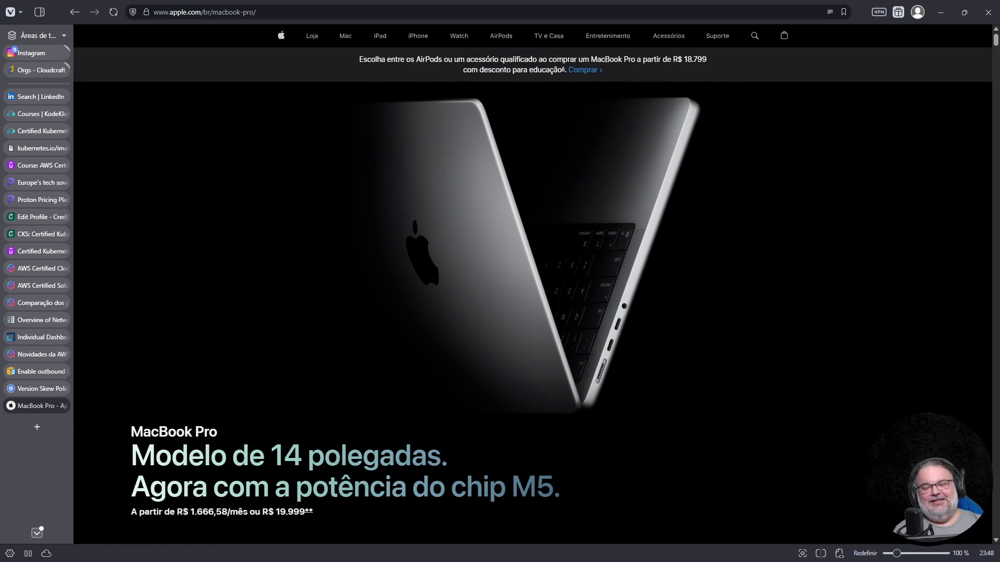
key(F5)
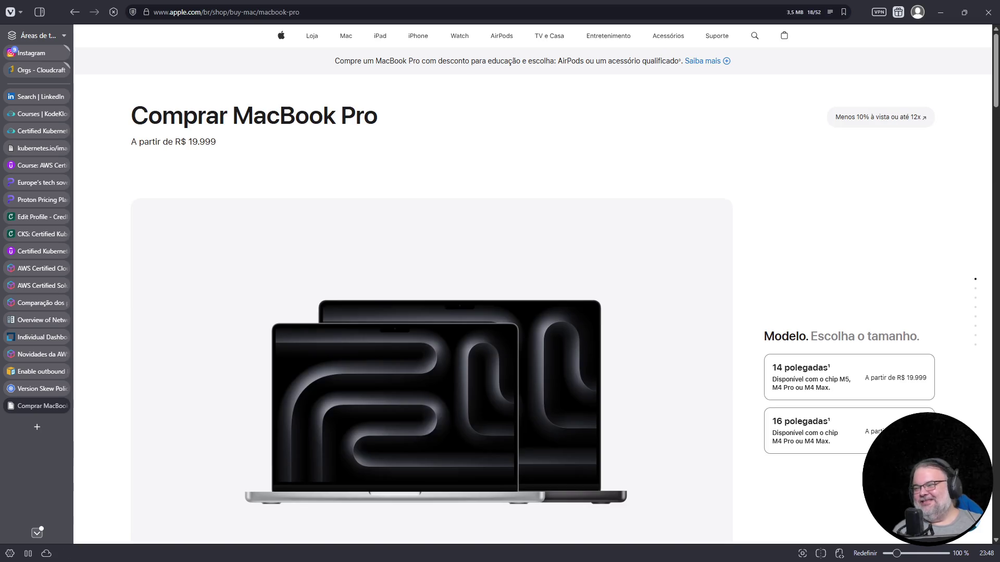
scroll(902, 310, down, 2)
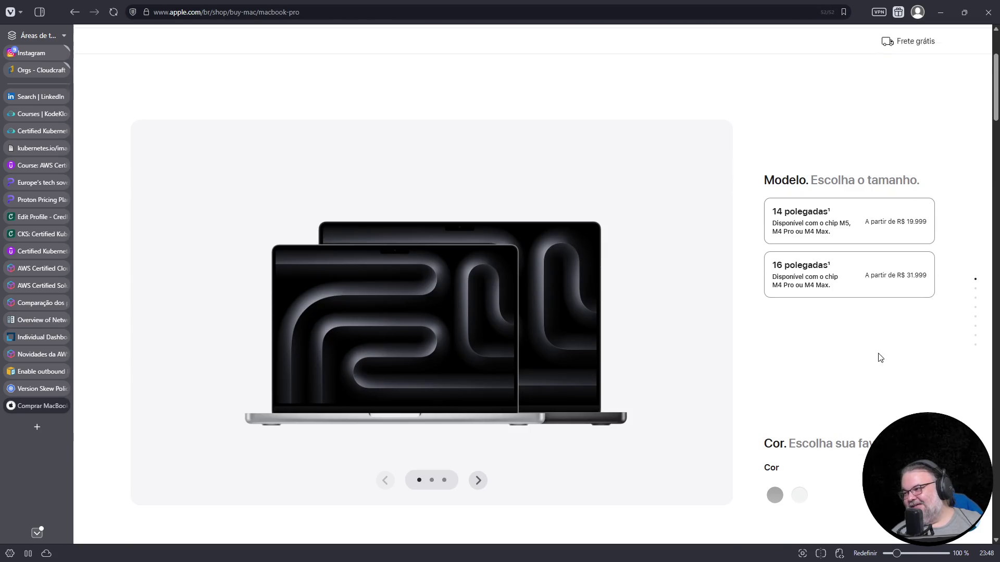
Step: Choose the 16-inch MacBook Pro model and browse its product images
click(816, 285)
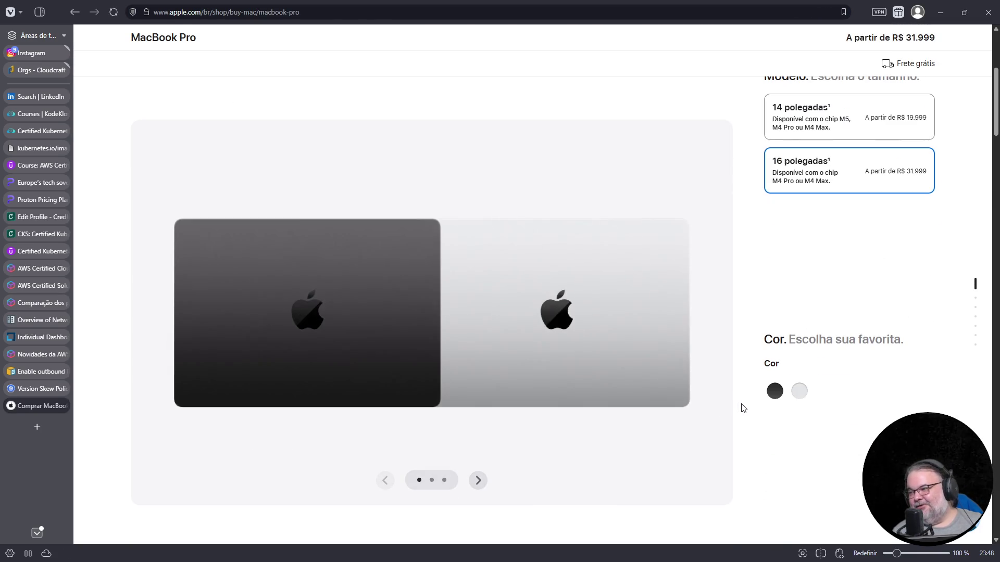
scroll(866, 413, down, 3)
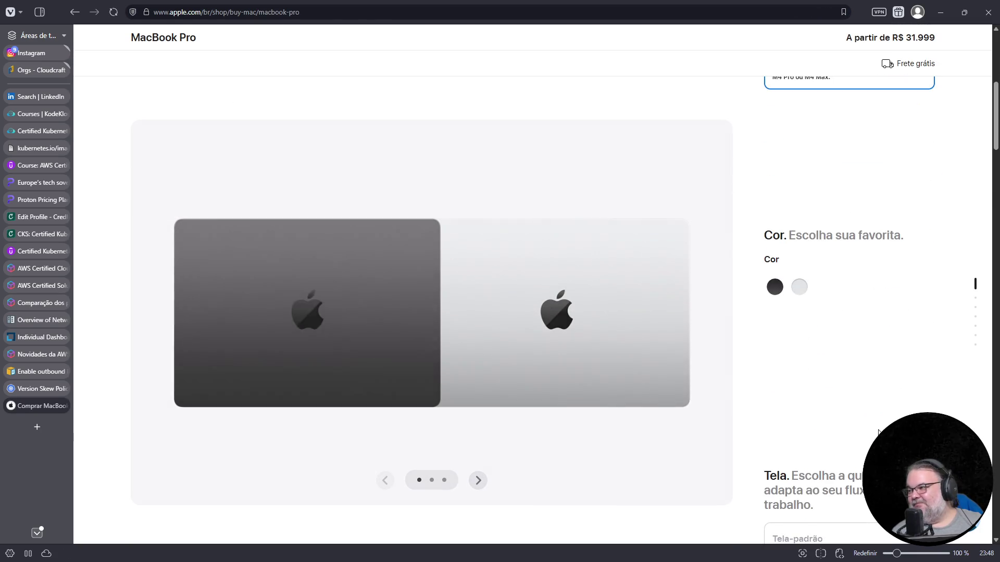
scroll(871, 416, down, 3)
scroll(882, 424, down, 3)
scroll(881, 424, up, 3)
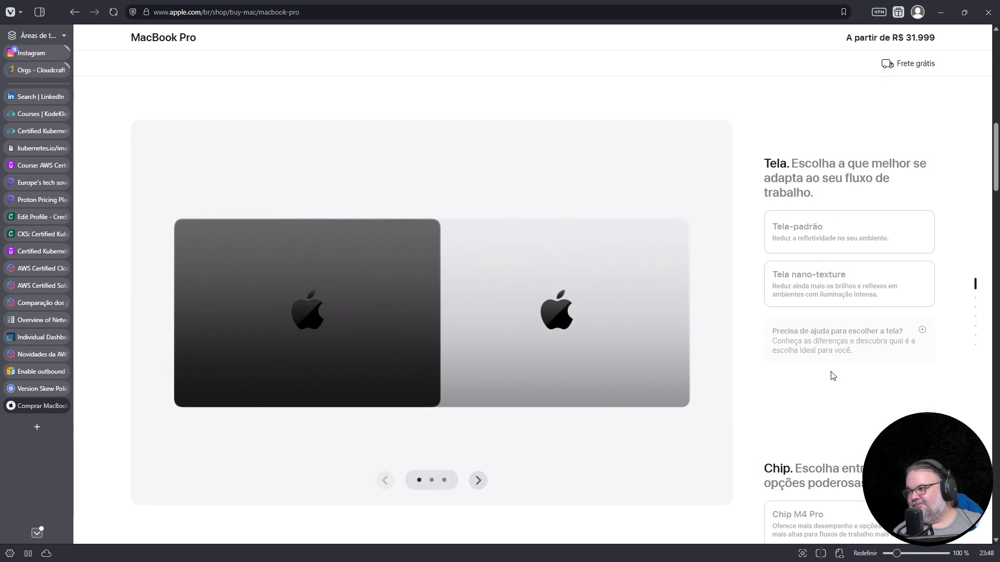
scroll(830, 372, down, 1)
scroll(822, 397, down, 3)
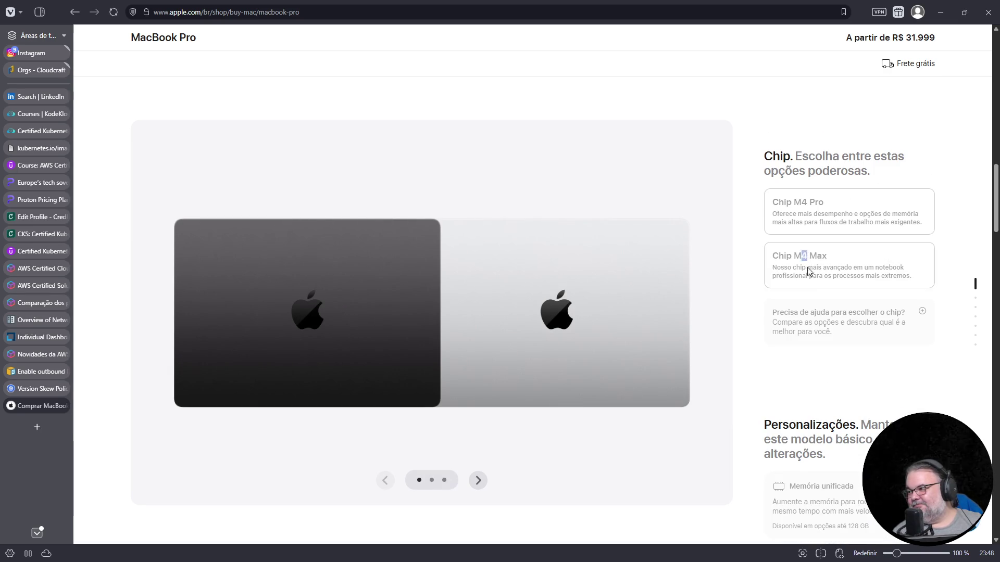
scroll(805, 313, down, 3)
drag(801, 270, 829, 334)
click(827, 350)
scroll(819, 404, down, 3)
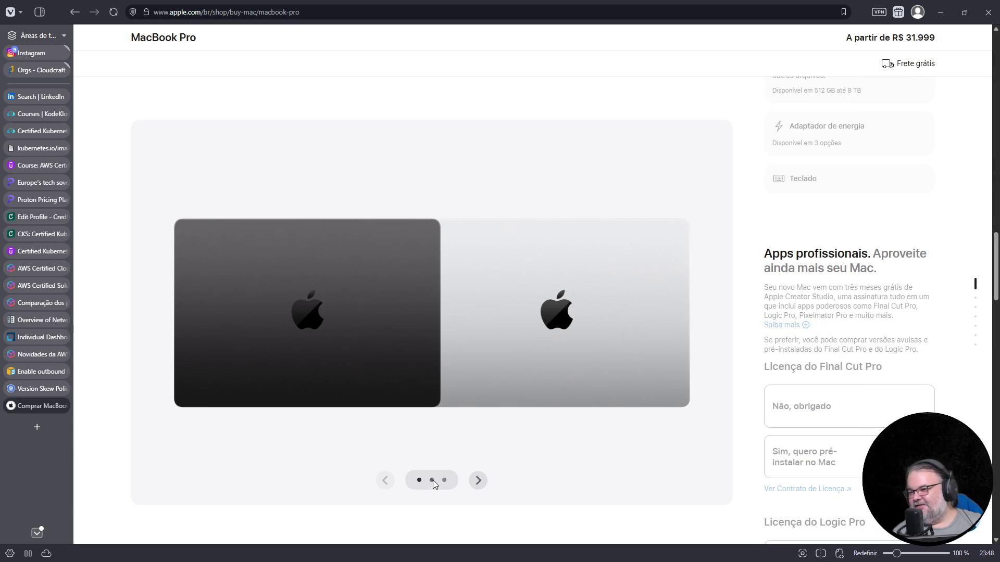
click(478, 480)
click(479, 481)
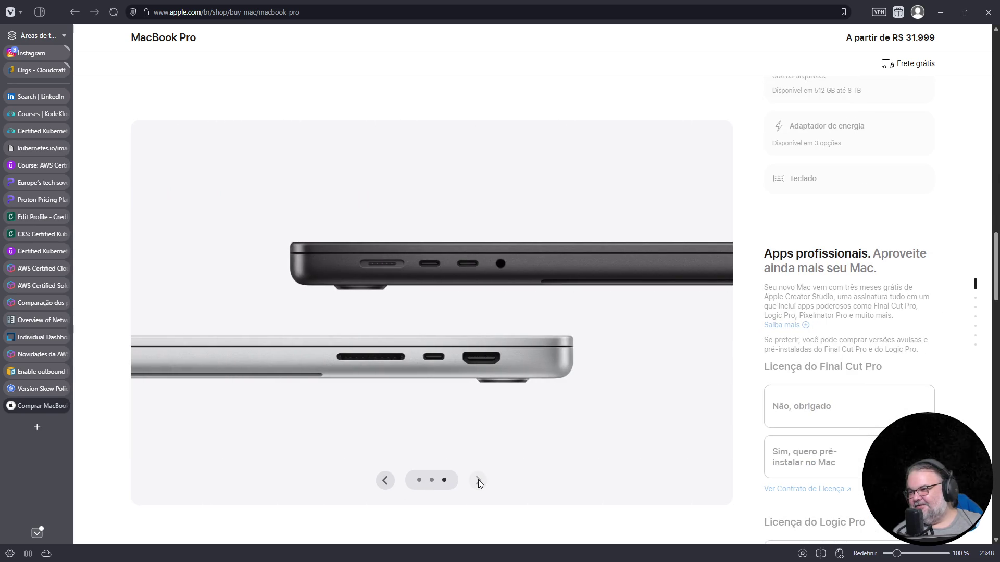
scroll(819, 469, down, 5)
scroll(819, 469, down, 3)
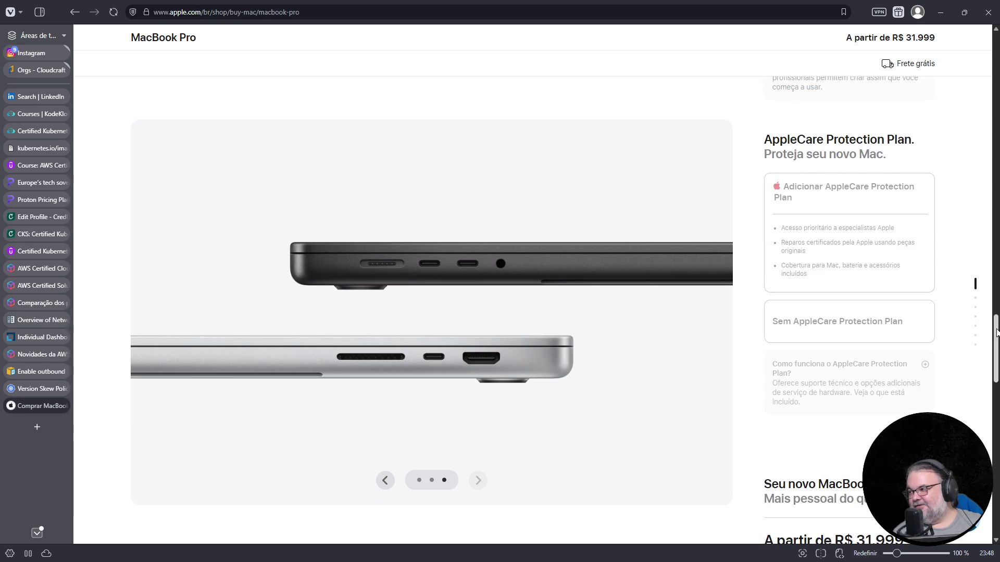
drag(996, 344, 996, 218)
scroll(997, 217, up, 10)
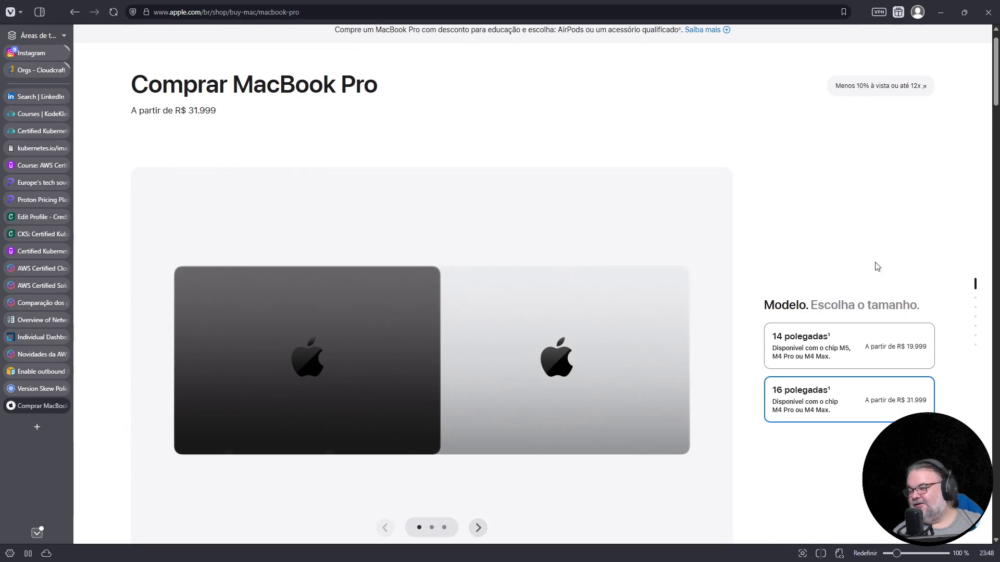
scroll(890, 250, down, 5)
Step: Pick the silver colour and the Chip M4 Max configuration
click(800, 359)
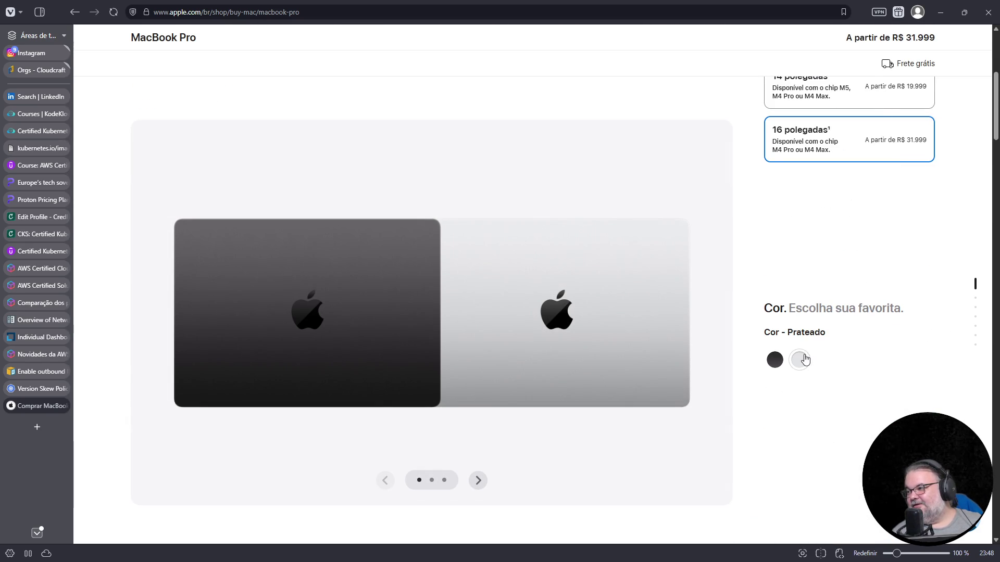
scroll(922, 334, down, 3)
scroll(877, 320, down, 2)
drag(810, 359, 812, 374)
drag(843, 405, 833, 414)
scroll(904, 305, down, 2)
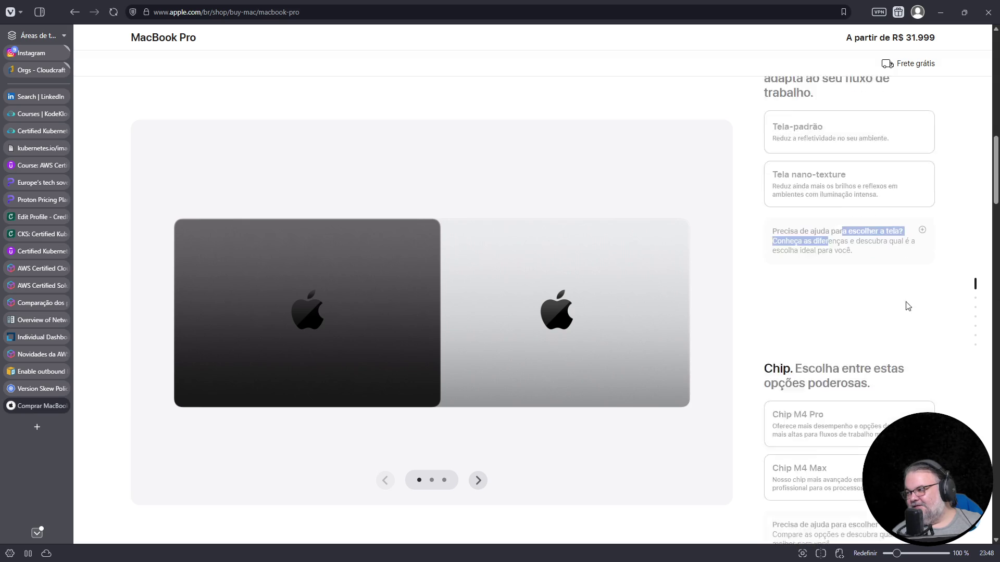
scroll(878, 314, down, 3)
drag(829, 172, 812, 187)
click(826, 270)
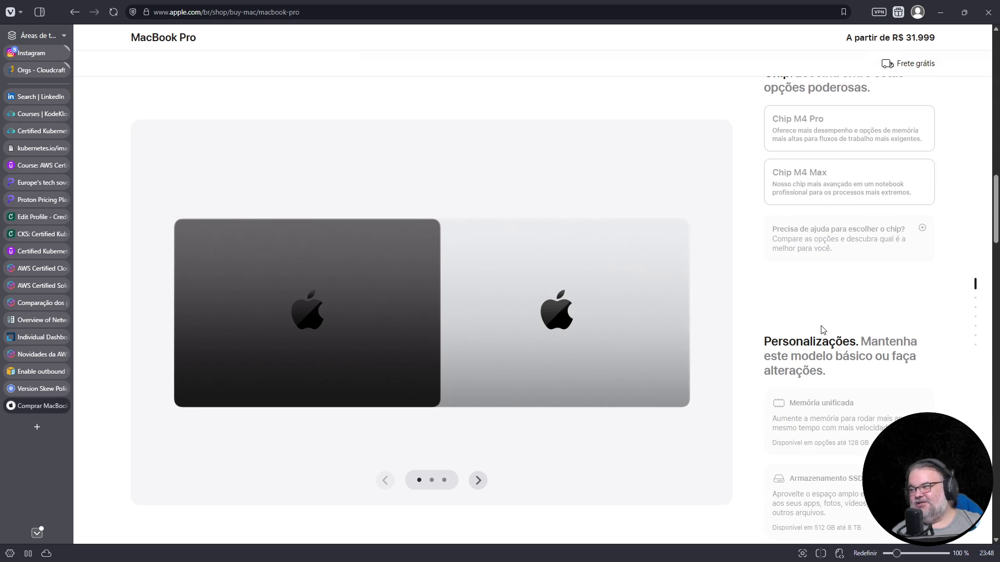
scroll(819, 311, down, 3)
scroll(818, 310, down, 3)
scroll(815, 314, down, 3)
scroll(816, 314, down, 3)
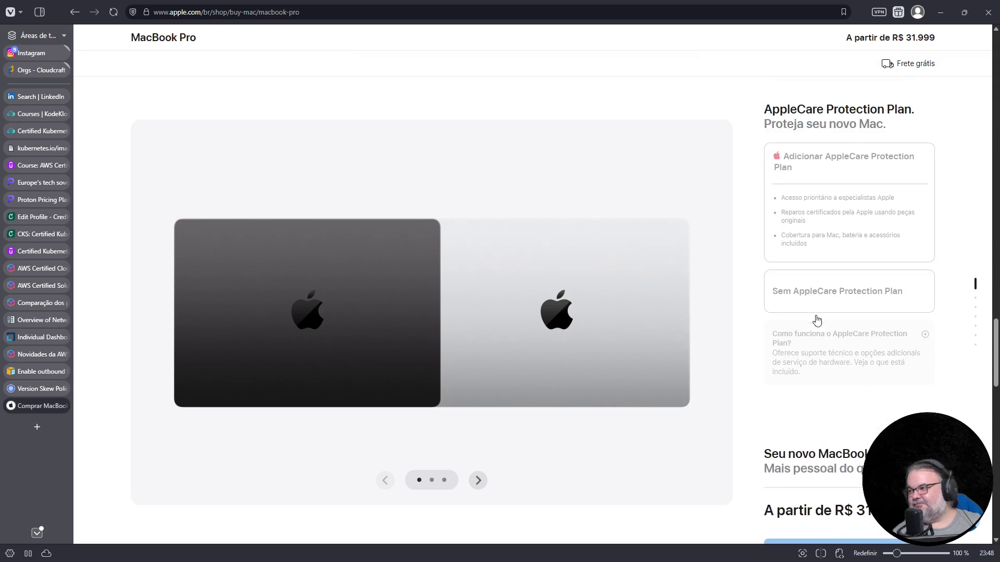
scroll(817, 320, down, 3)
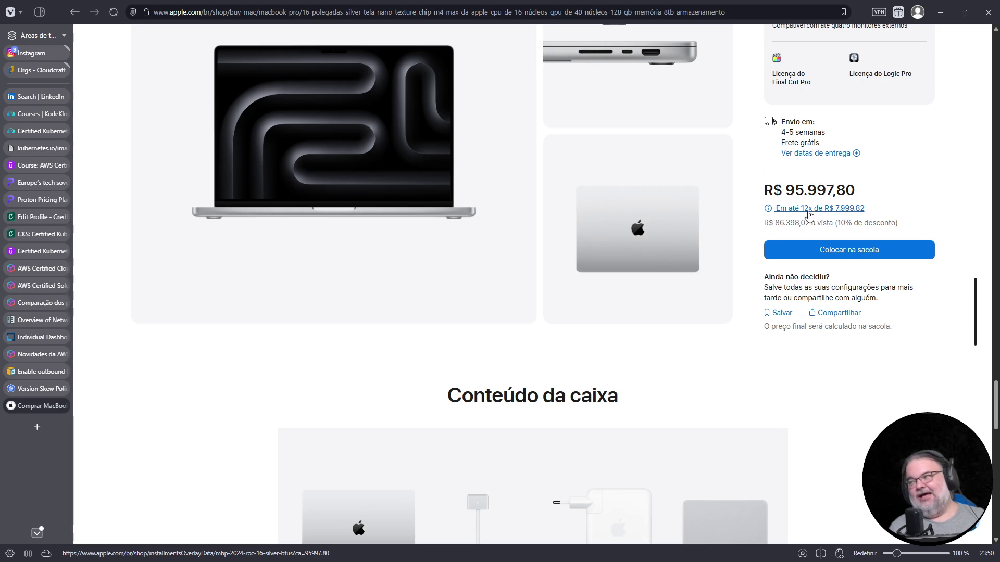
scroll(844, 268, down, 2)
scroll(844, 268, down, 1)
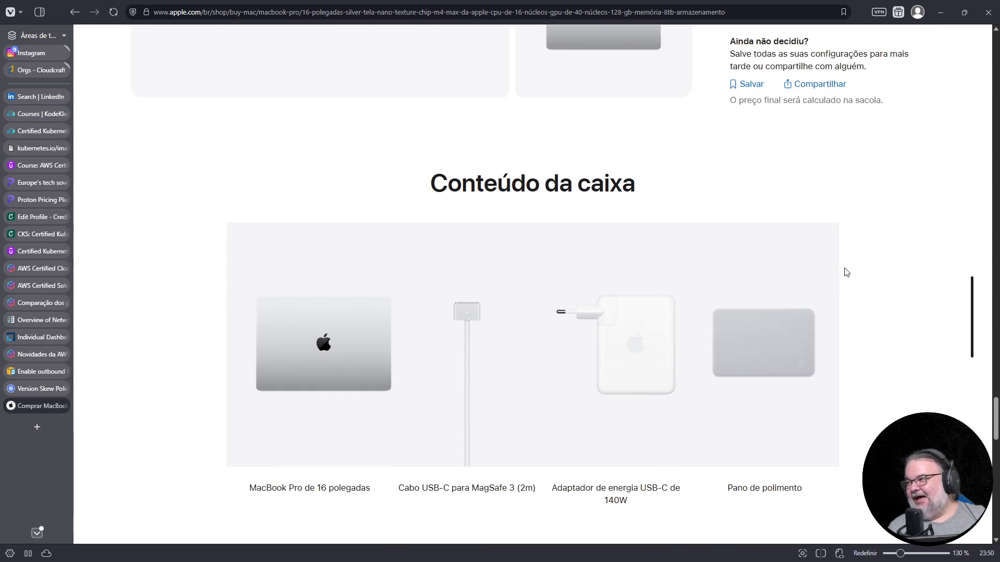
ctrl+scroll(847, 271, up, 3)
ctrl+scroll(845, 270, up, 1)
scroll(800, 286, up, 2)
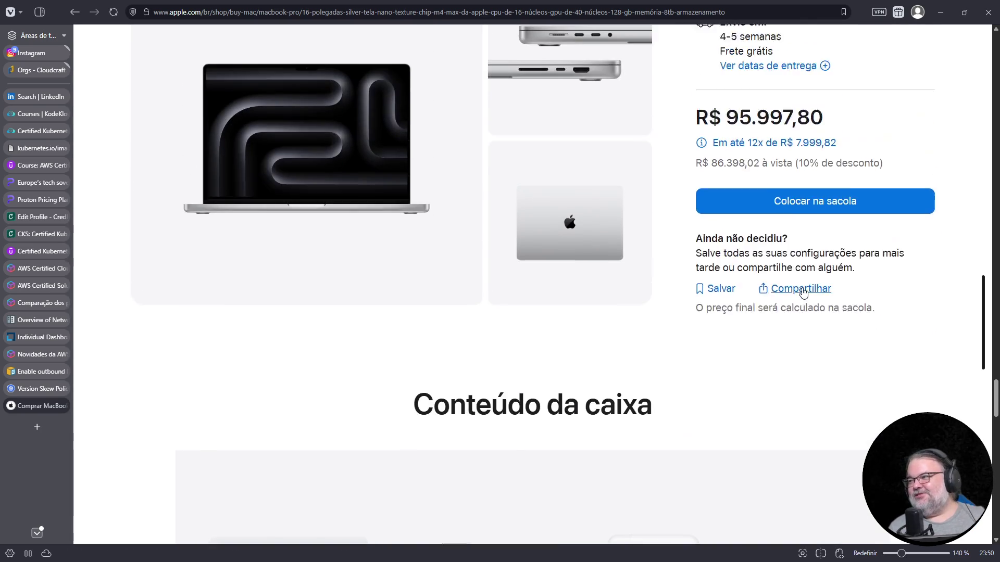
Step: Review the discounted cash price, move the MacBook tab up the sidebar and return to KodeKloud
drag(696, 203, 891, 207)
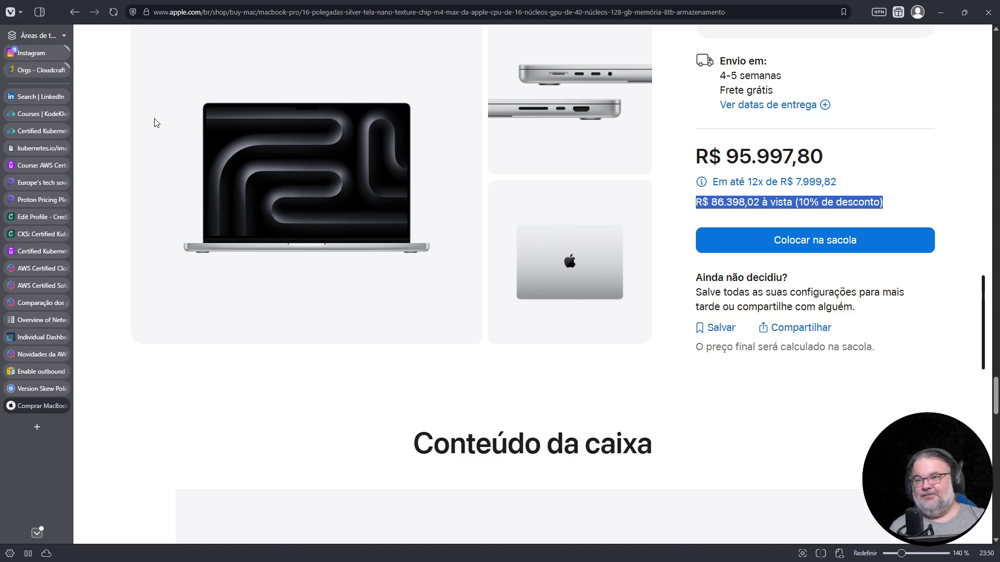
click(893, 365)
scroll(537, 347, up, 1)
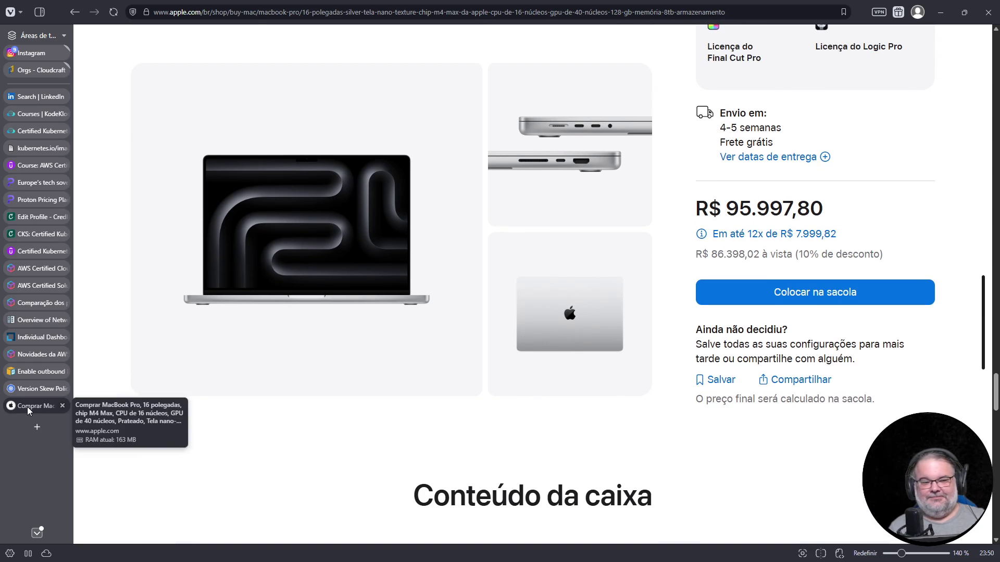
mouse_move(28, 407)
mouse_down()
mouse_move(39, 294)
mouse_move(36, 97)
mouse_up()
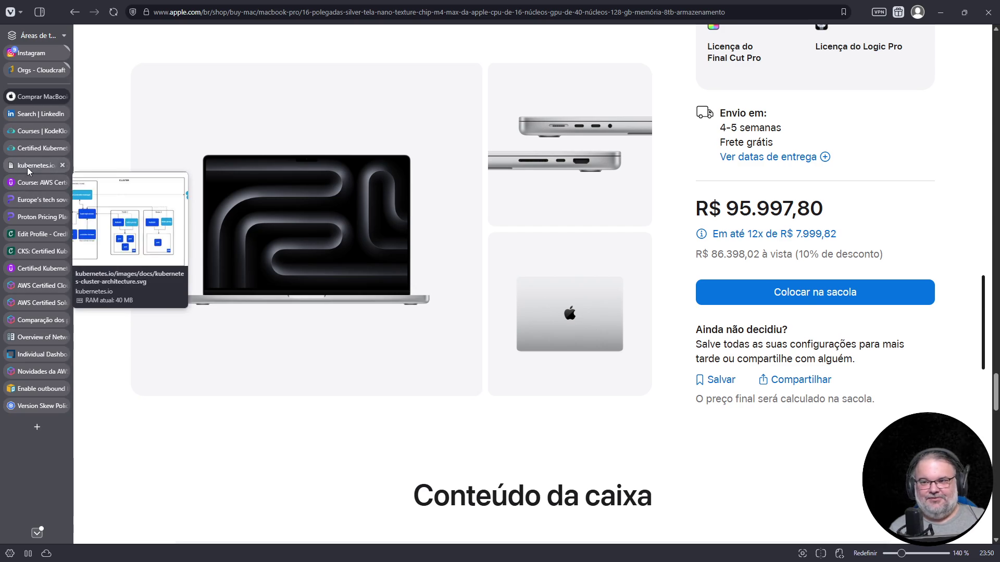
click(36, 145)
Step: Run apt install kubelet=1.34.0-1.1 in the controlplane terminal
click(621, 480)
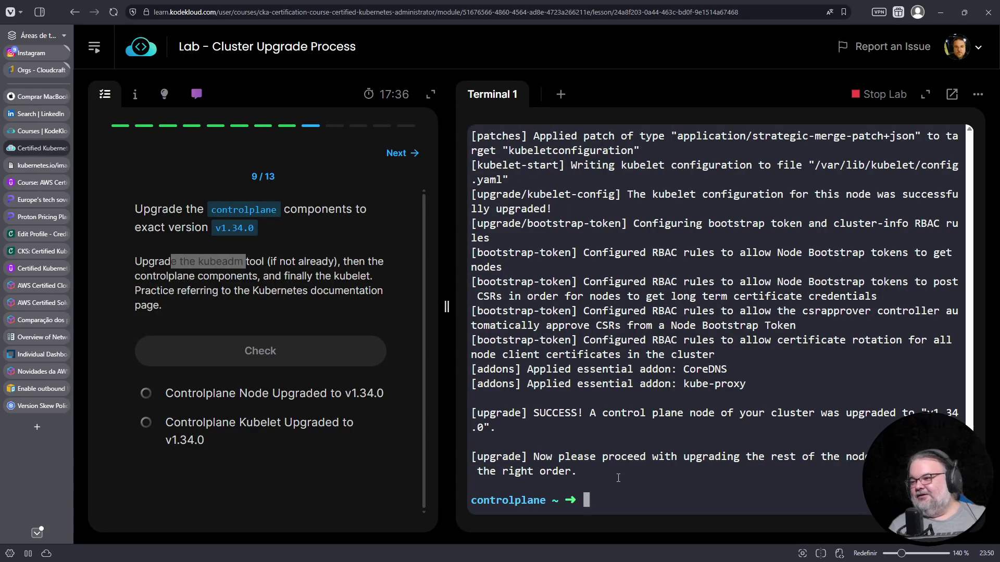
text(apt install kubelet=v)
text(.14)
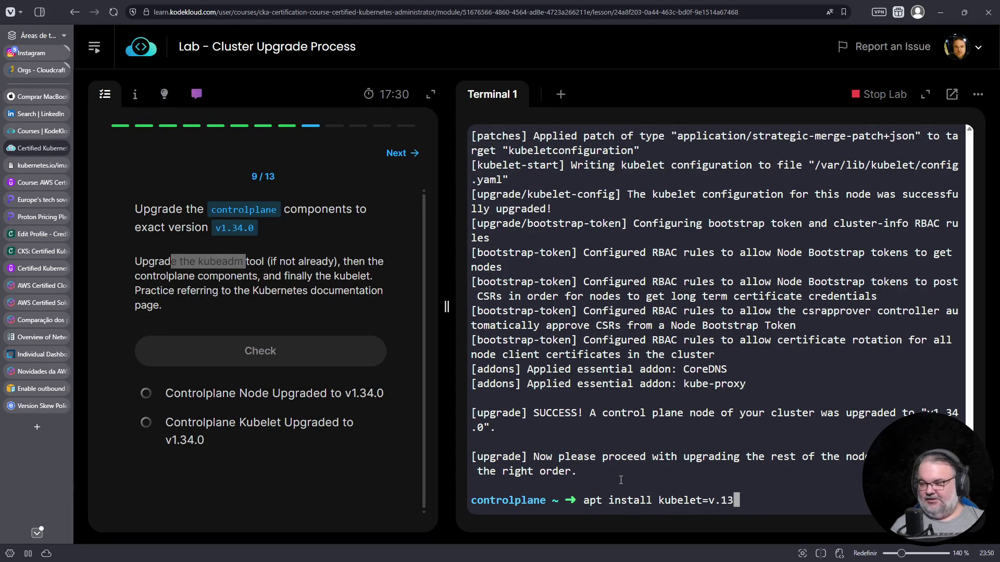
text(.)
key(BackSpace)
key(BackSpace)
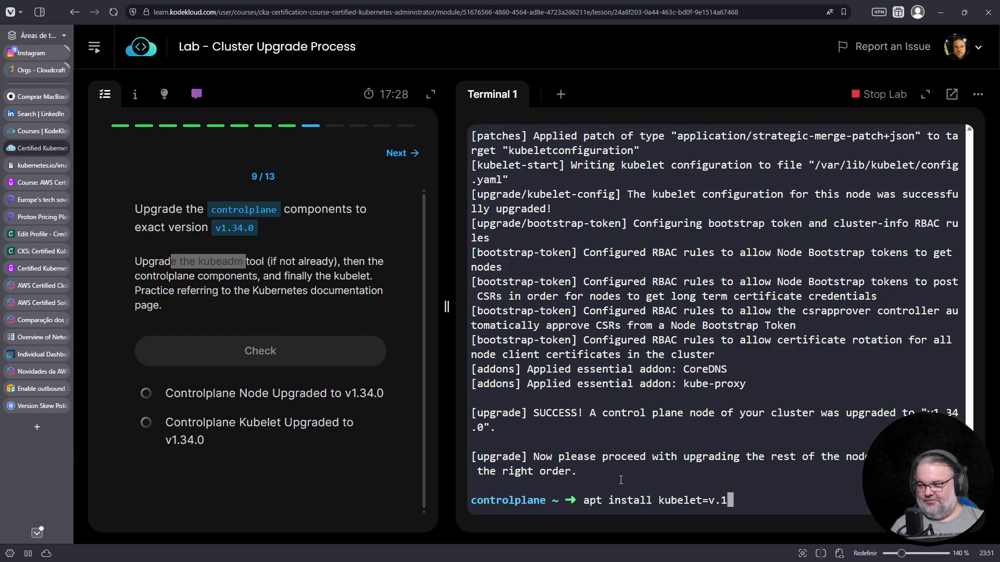
text(.)
key(Left)
key(Left)
key(Left)
key(BackSpace)
key(End)
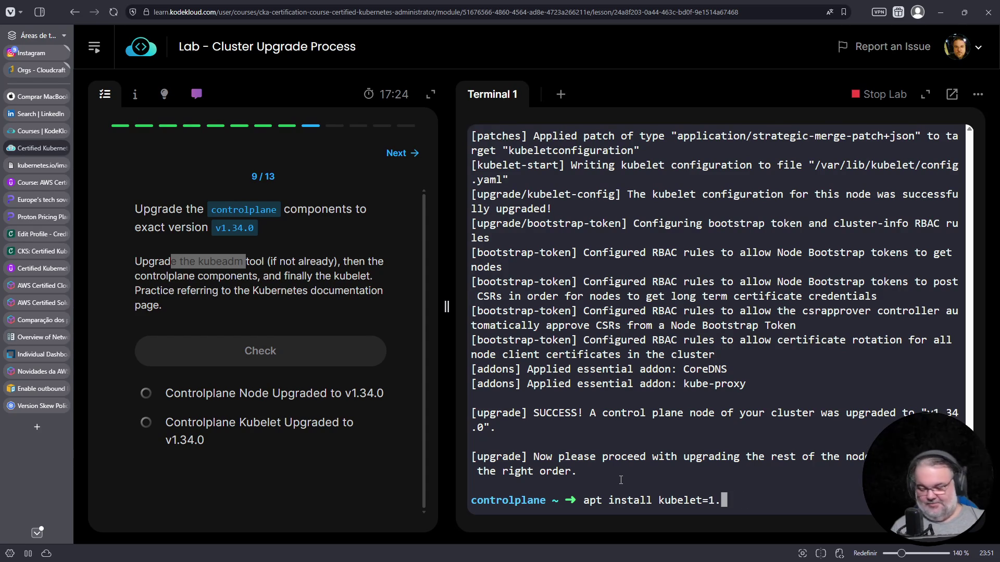
text(34.0-1.1)
key(Return)
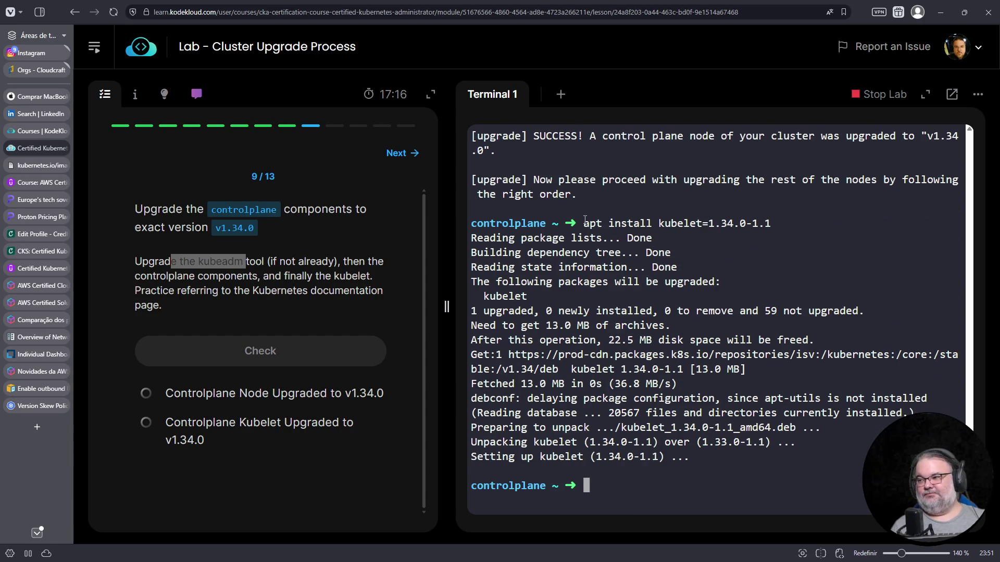
Step: Copy the kubelet install command into README.md in Vim and save the notes
drag(584, 223, 770, 224)
key(ctrl+c)
right_click(771, 224)
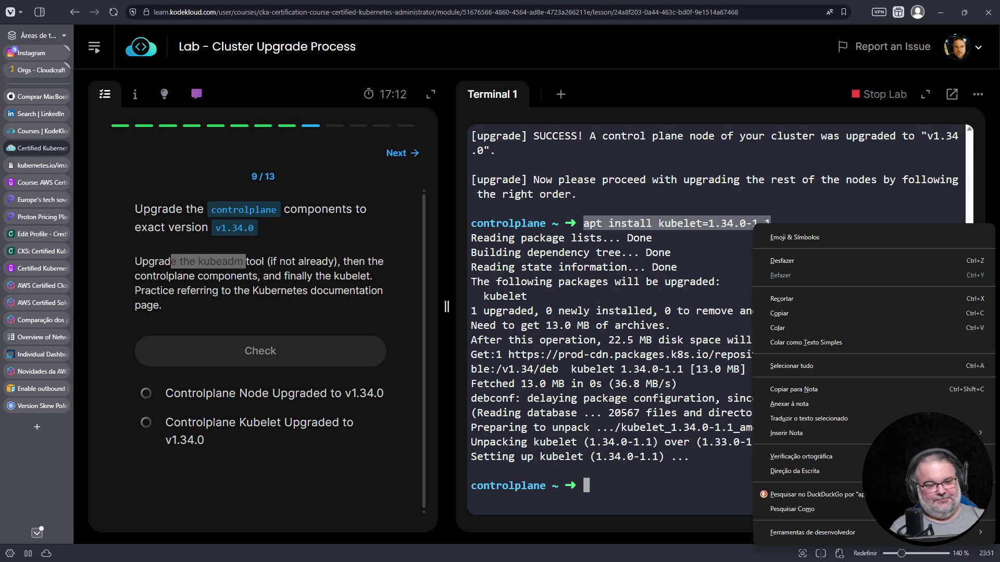
key(Escape)
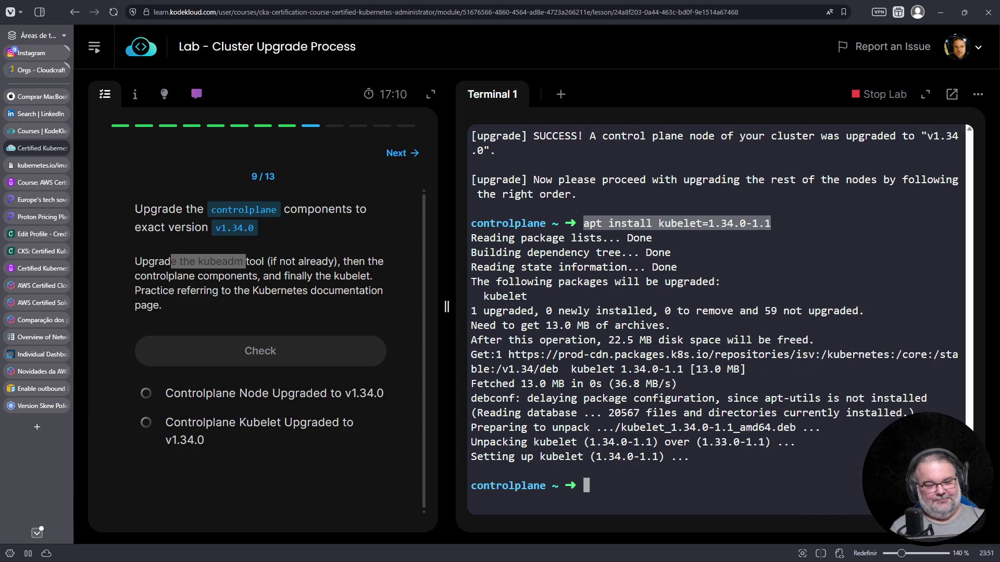
key(alt+Tab)
key(Up)
key(Up)
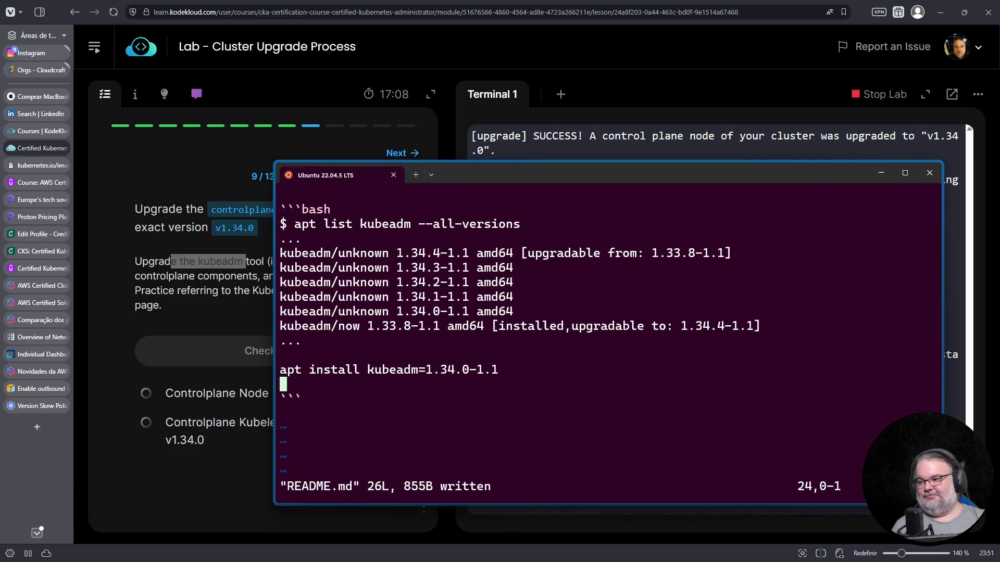
key(ctrl+shift+v)
text(:w)
key(Return)
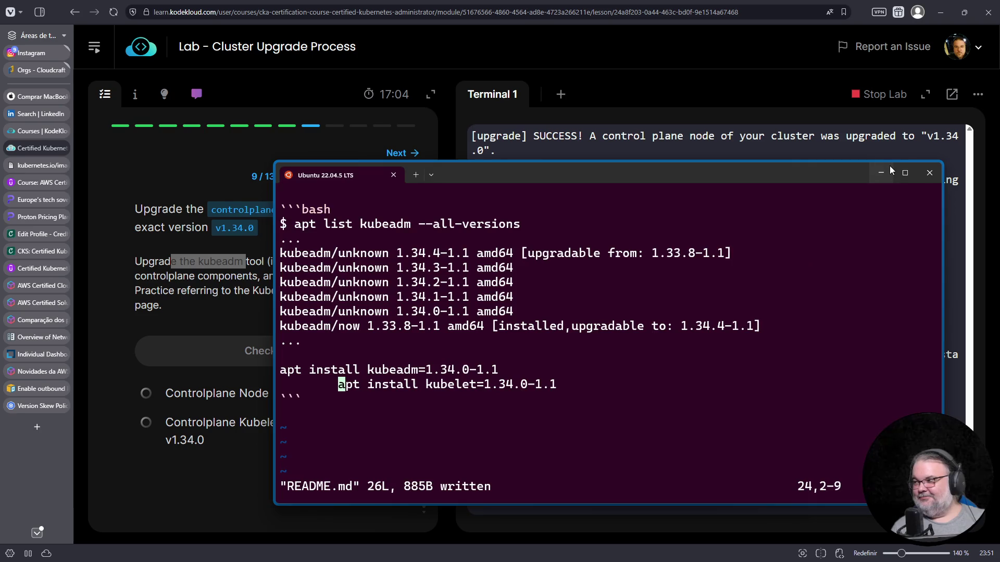
click(890, 168)
click(738, 400)
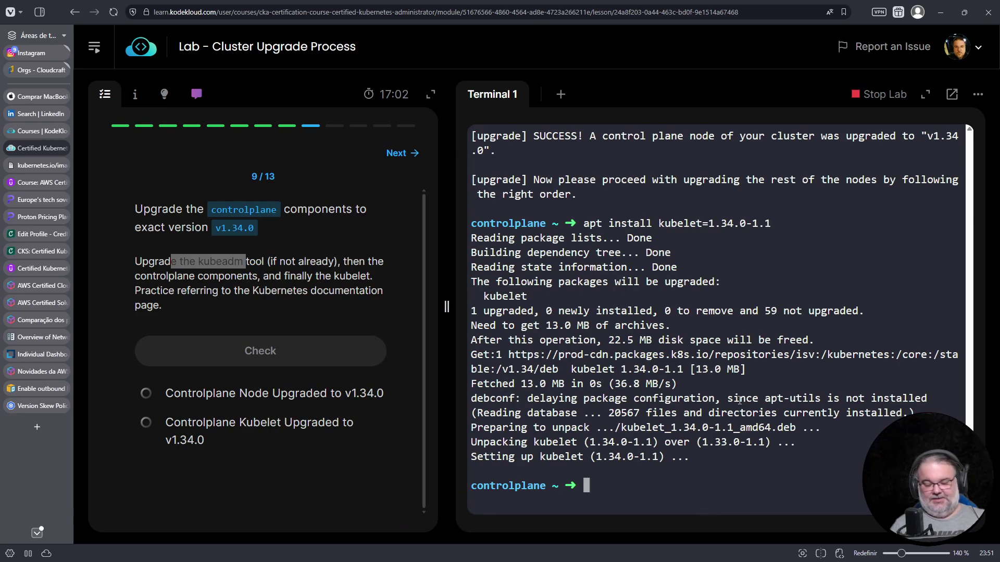
text(systemctl ^C)
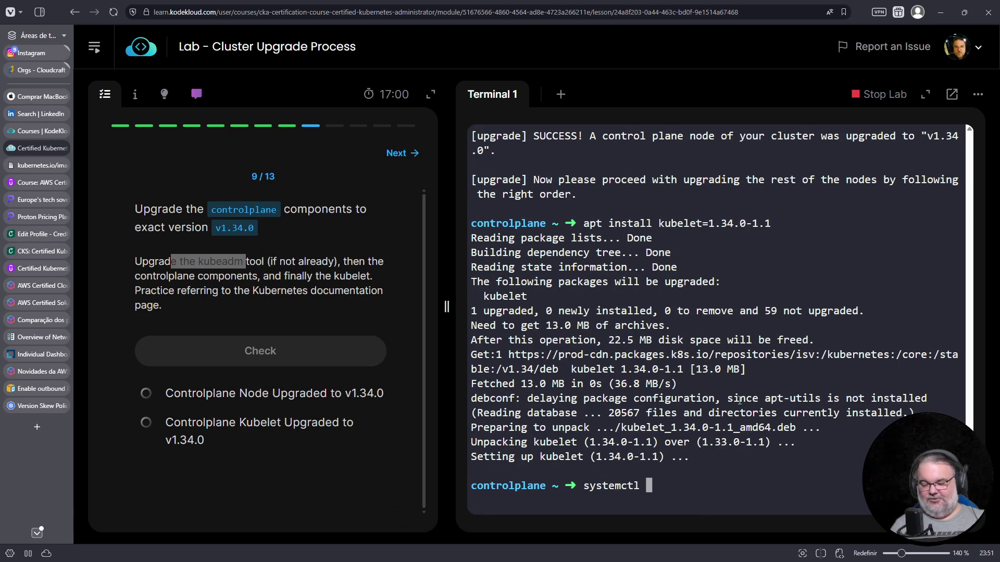
Step: Restart kubelet with systemctl and list nodes to see controlplane at v1.34.0
key(ctrl+c)
text(ubectl get nod^C)
key(ctrl+c)
text(kubectl get nodes)
key(Return)
text(systecmtl restart k)
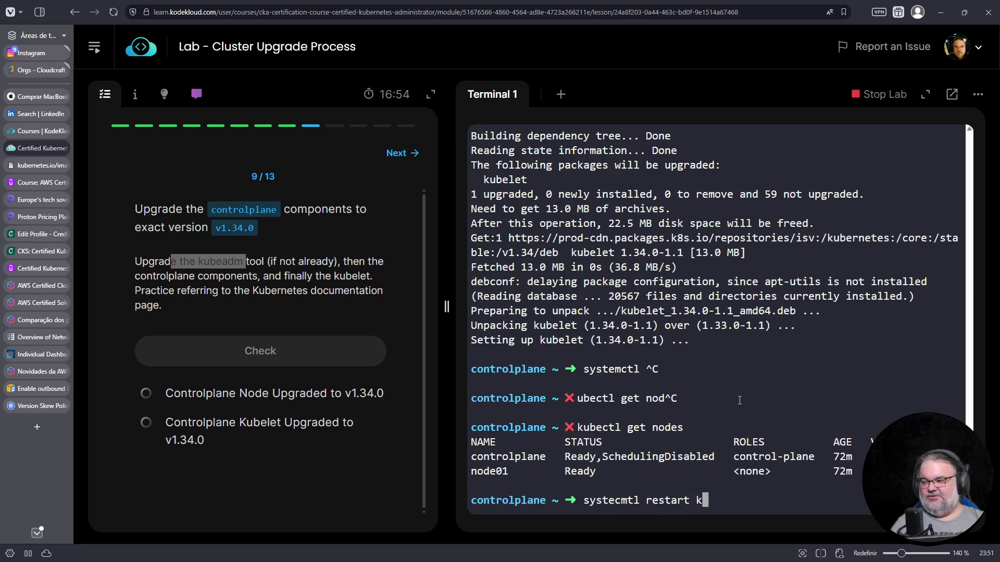
text(ub)
key(ctrl+c)
text(systemctl restart kubelet)
key(BackSpace)
key(BackSpace)
key(BackSpace)
text(let)
key(BackSpace)
key(BackSpace)
key(BackSpace)
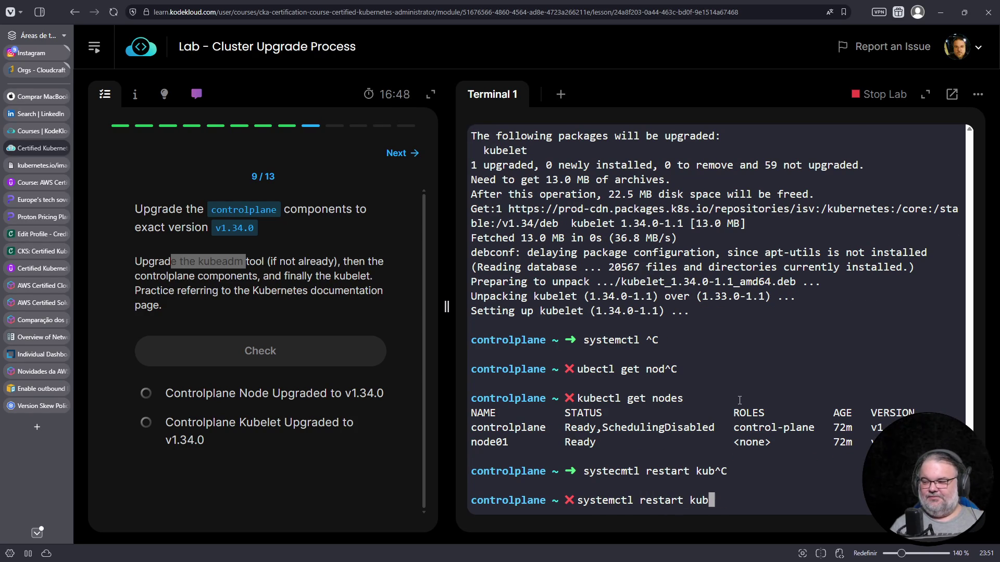
text(elet)
key(Return)
key(Up)
key(Up)
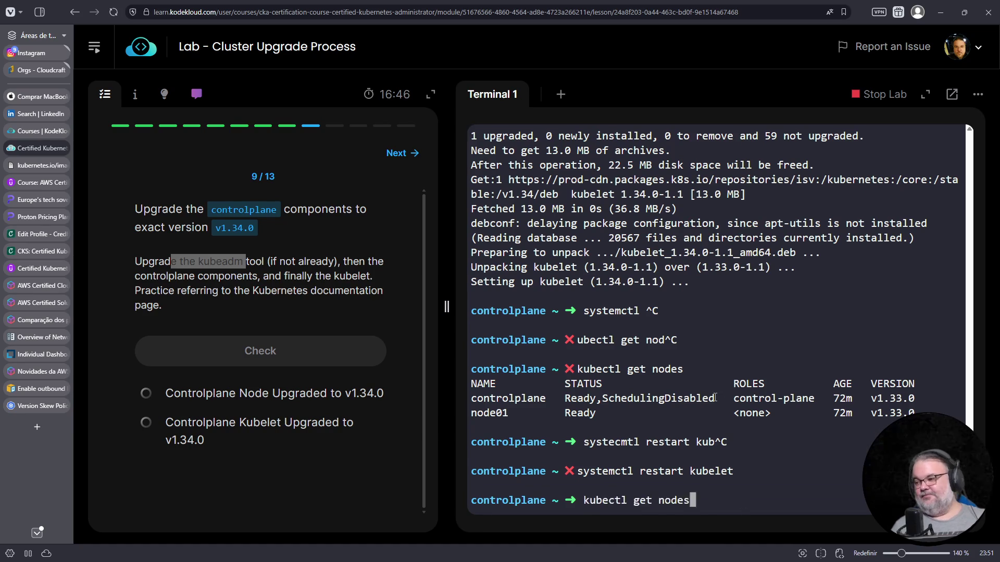
key(Return)
Step: List pods across all namespaces and grep their container image lines
key(Up)
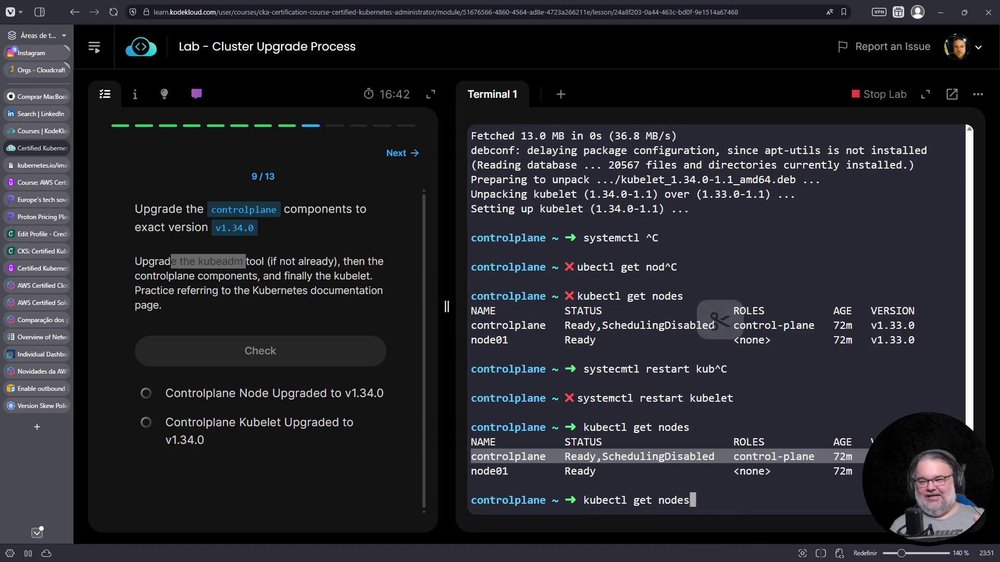
text(kubectl get)
key(ctrl+c)
text(kubectl get pods -)
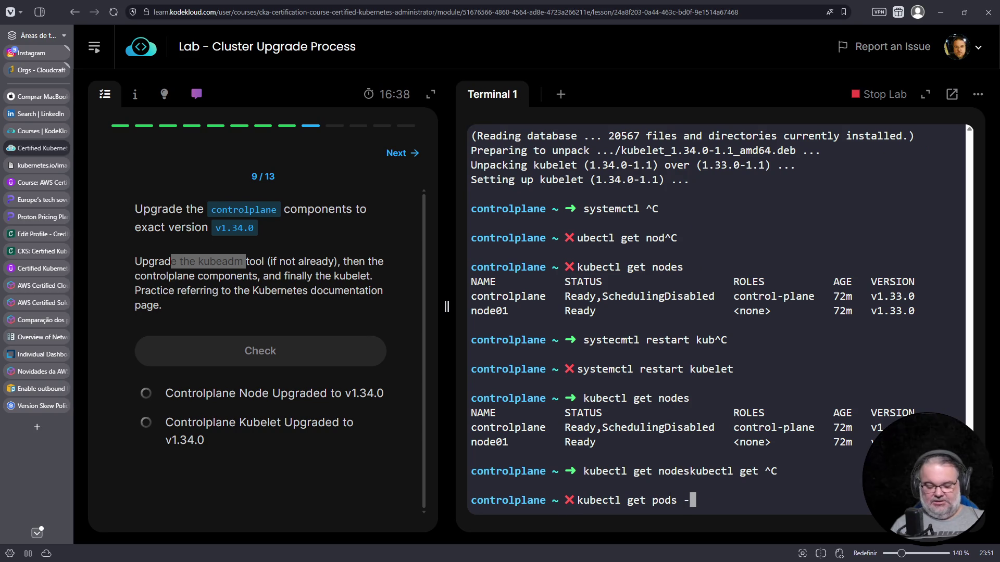
key(BackSpace)
key(Return)
key(Up)
text(-)
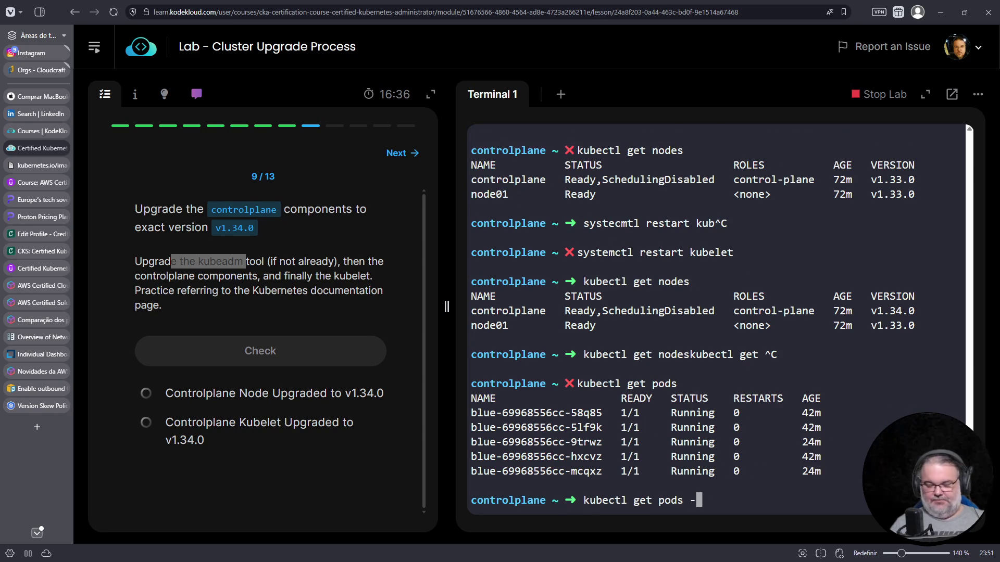
text(A)
key(Return)
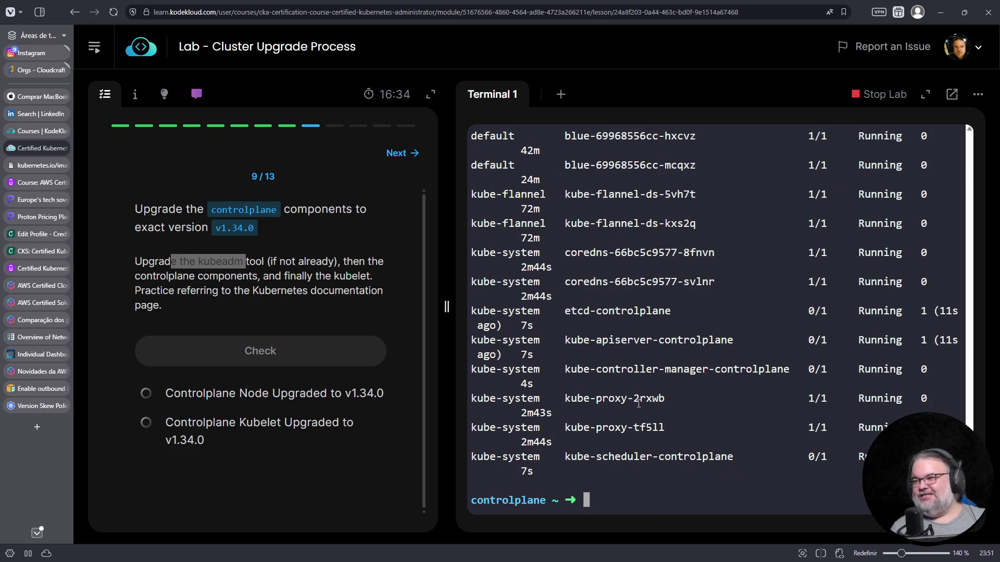
scroll(638, 403, up, 3)
scroll(640, 426, down, 1)
scroll(643, 452, down, 3)
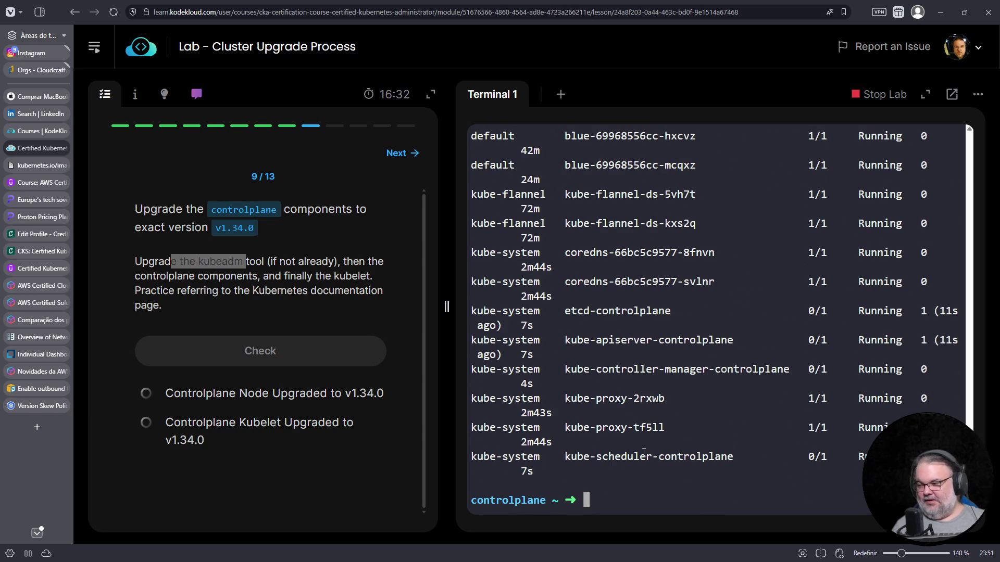
key(Up)
text(-o yaml | fgrep image:)
key(Return)
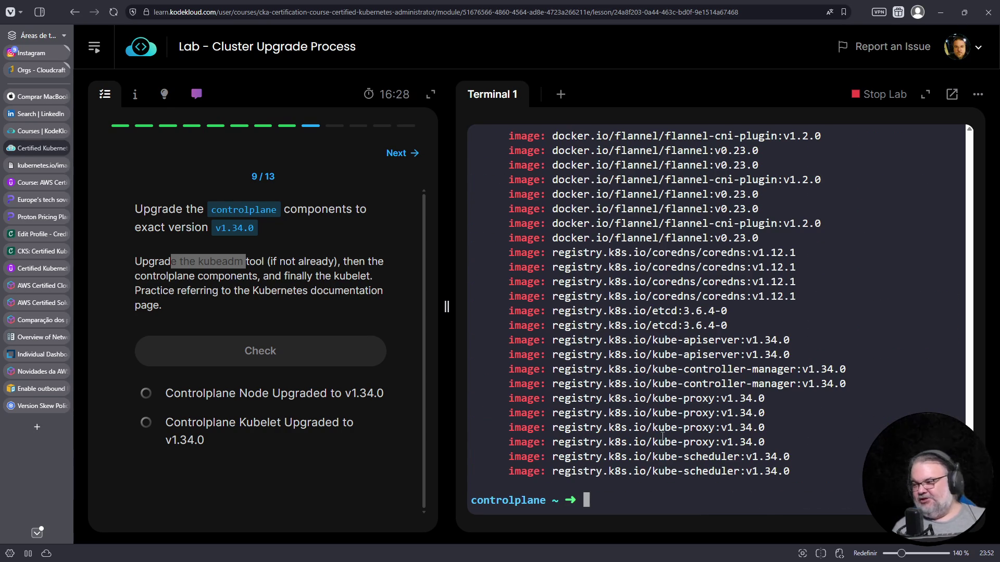
Step: Highlight the control-plane pod image lines showing v1.34.0 and verify the task
drag(777, 443, 719, 375)
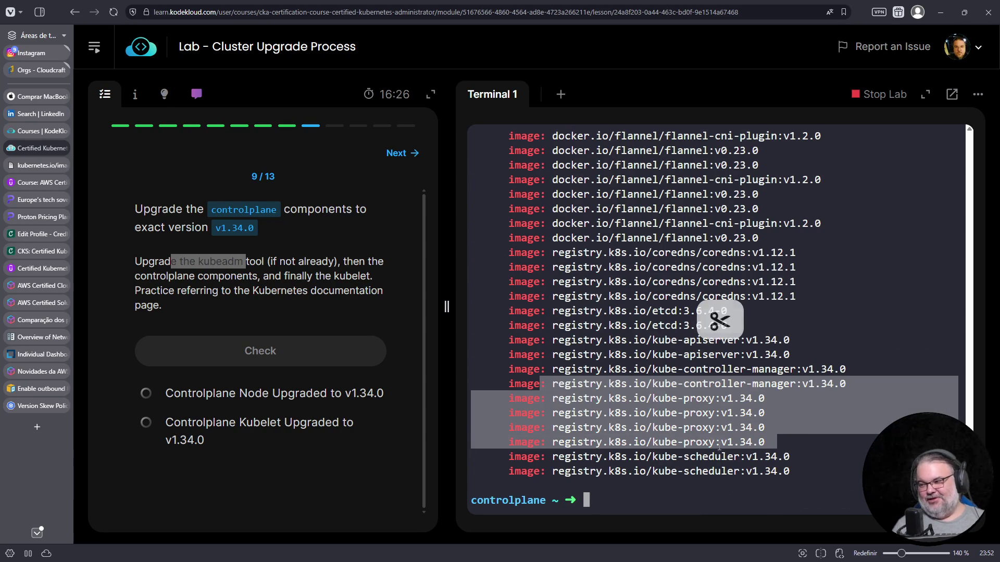
drag(542, 428, 789, 471)
drag(847, 383, 580, 369)
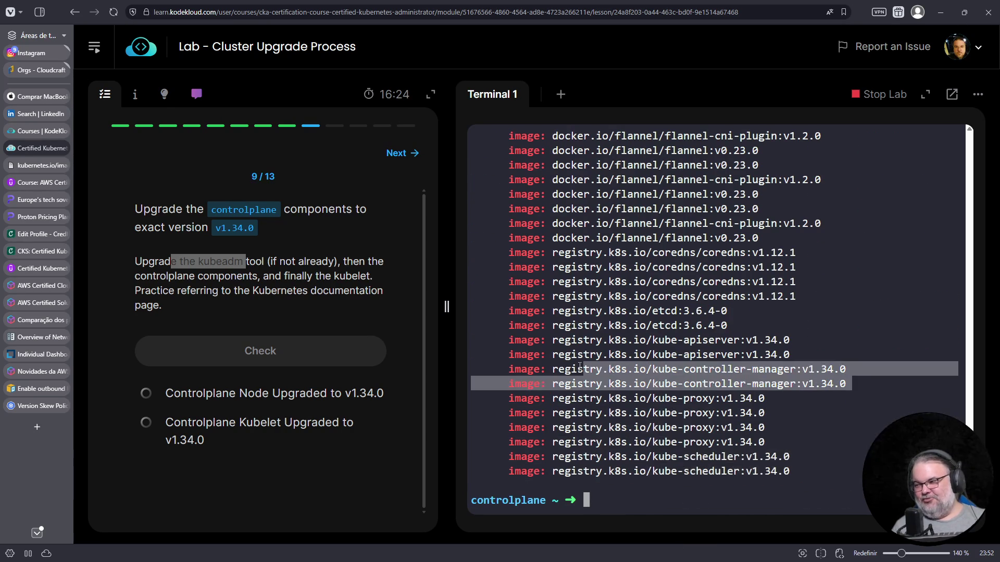
drag(790, 355, 541, 327)
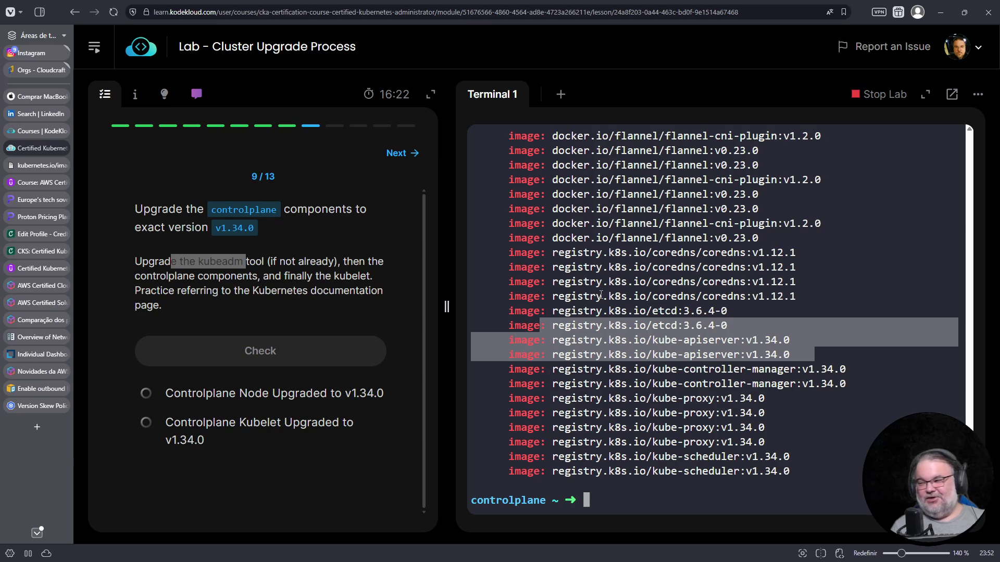
click(262, 351)
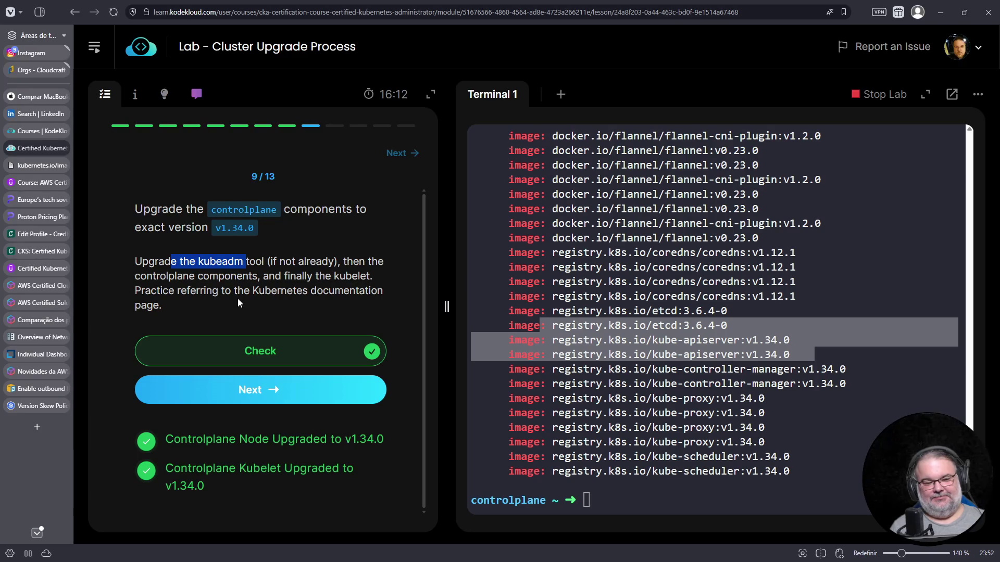
Step: Run kubectl uncordon controlplane, pass the check and advance to the drain task
click(258, 397)
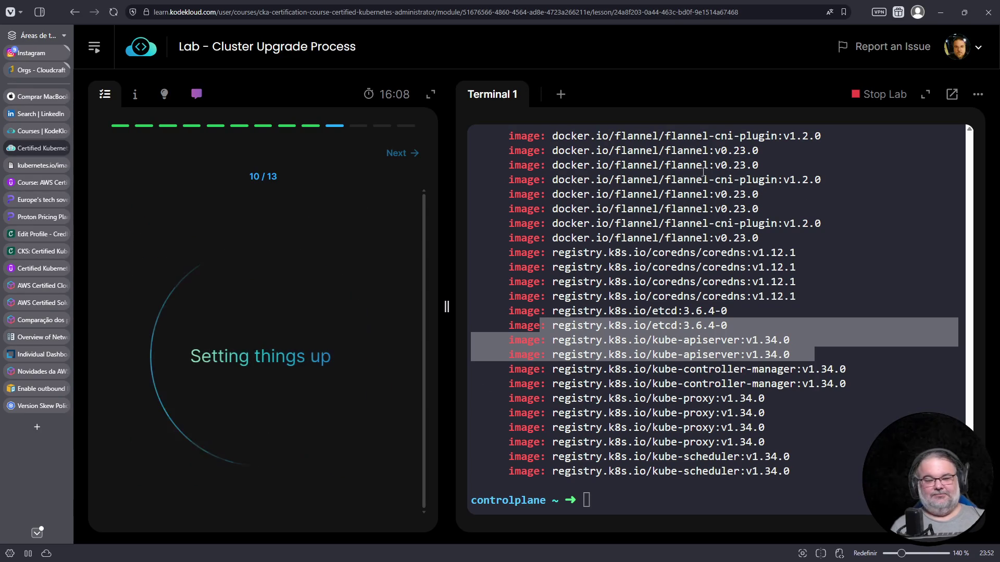
click(884, 237)
text(kubectl uncordon controlplane)
key(Return)
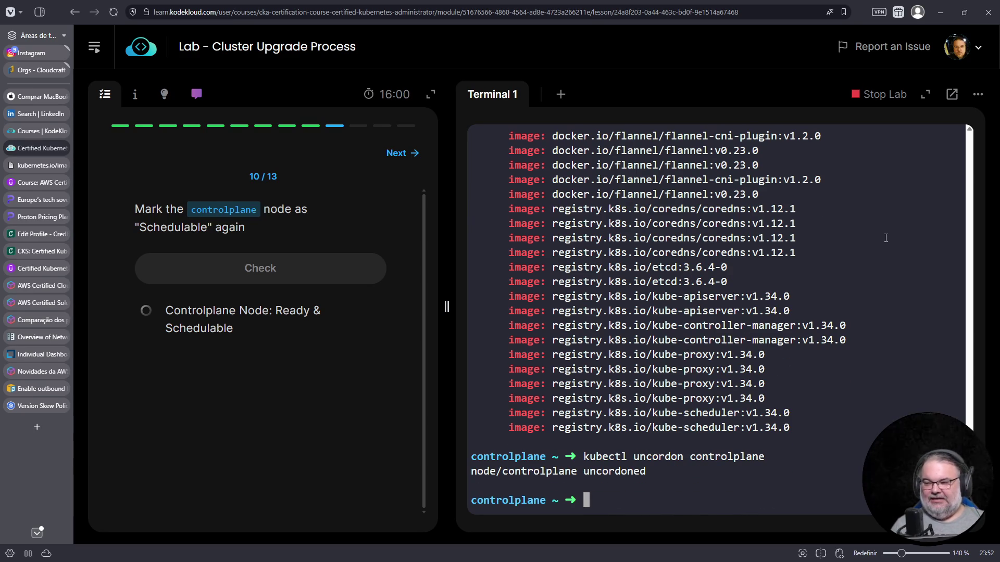
click(279, 270)
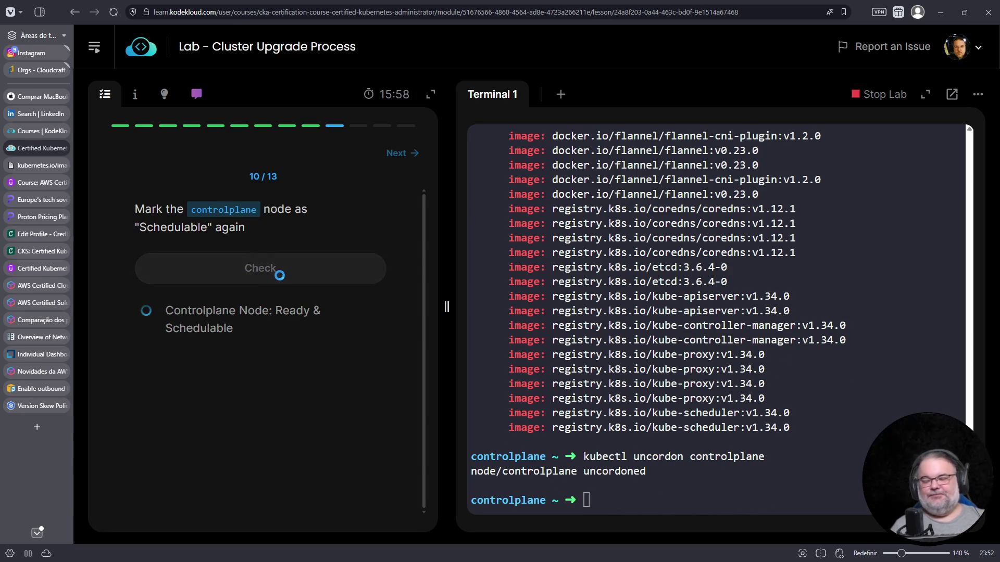
click(271, 311)
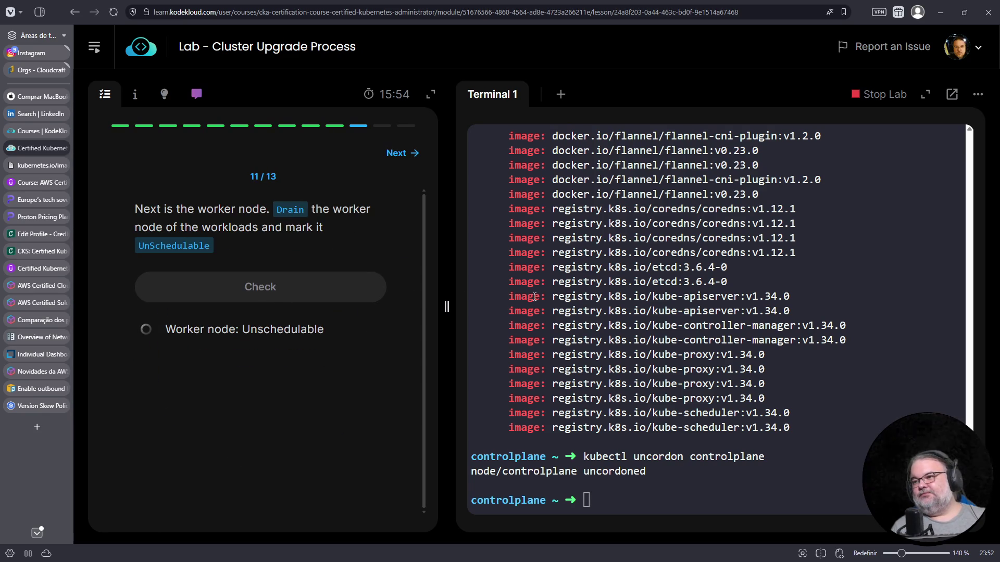
text(kubectl drain ^C)
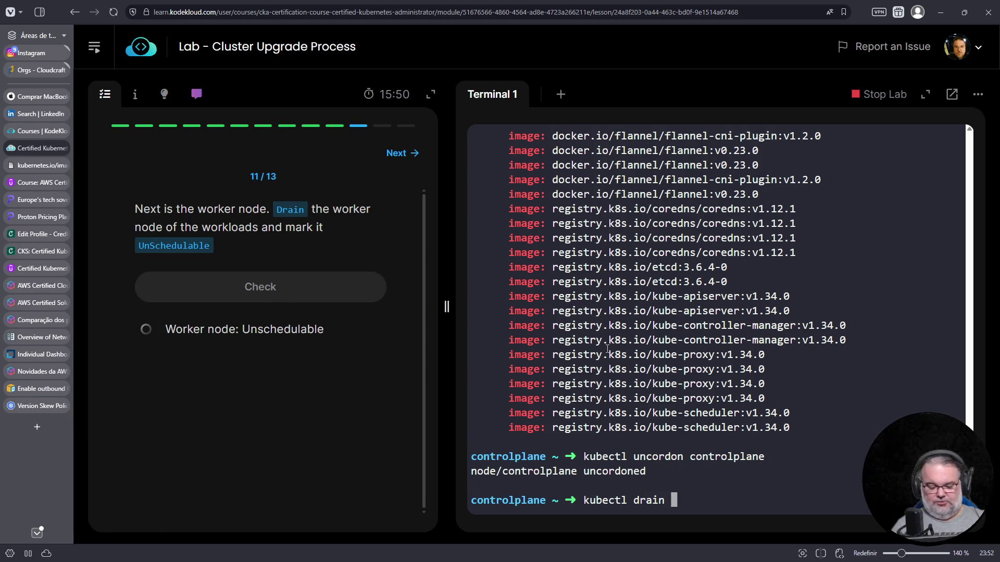
Step: Run kubectl drain node01, which errors about DaemonSet pods
key(ctrl+c)
text(kubectl get nodes)
key(Return)
text(kubectl drain)
key(ctrl+c)
text(kubectl drain node01)
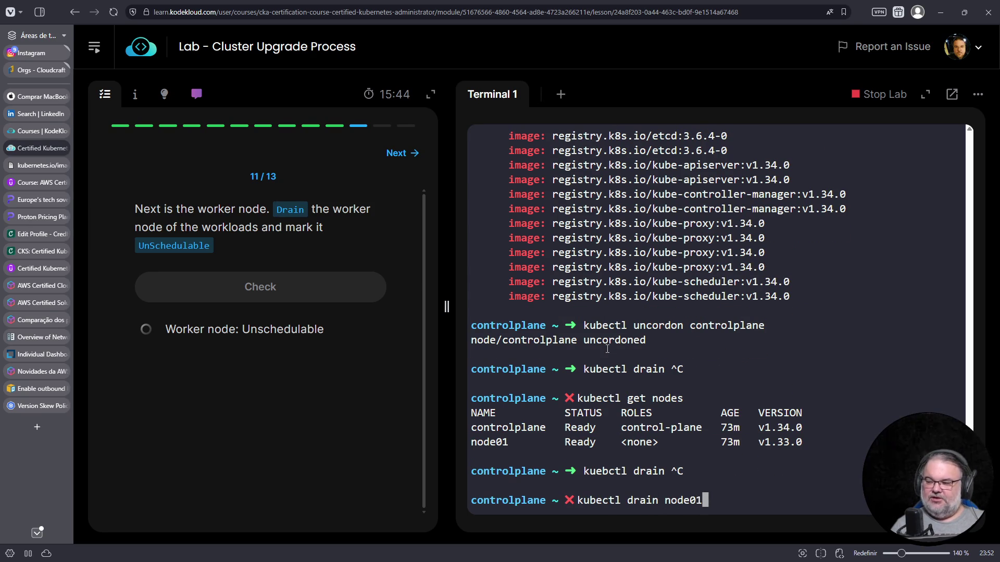
key(Return)
key(Up)
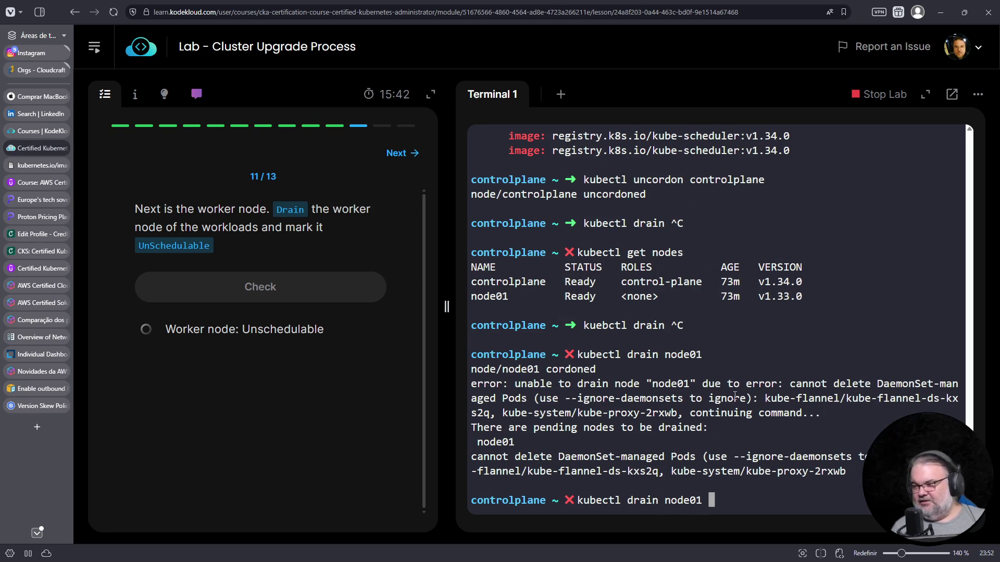
Step: Rerun the drain with --ignore-daemonsets pasted from the error, pass the check and advance
drag(565, 399, 683, 399)
right_click(672, 399)
click(710, 163)
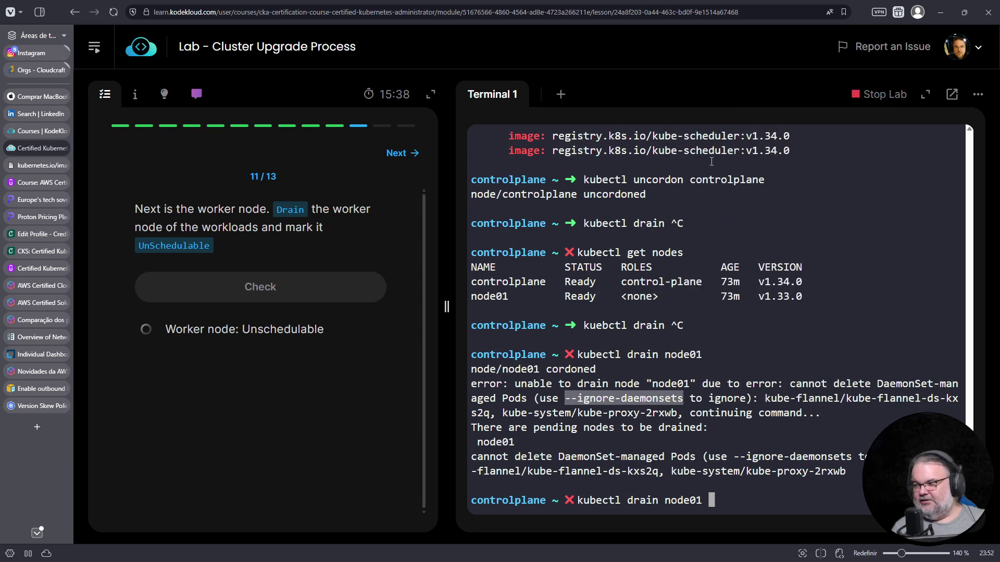
right_click(834, 491)
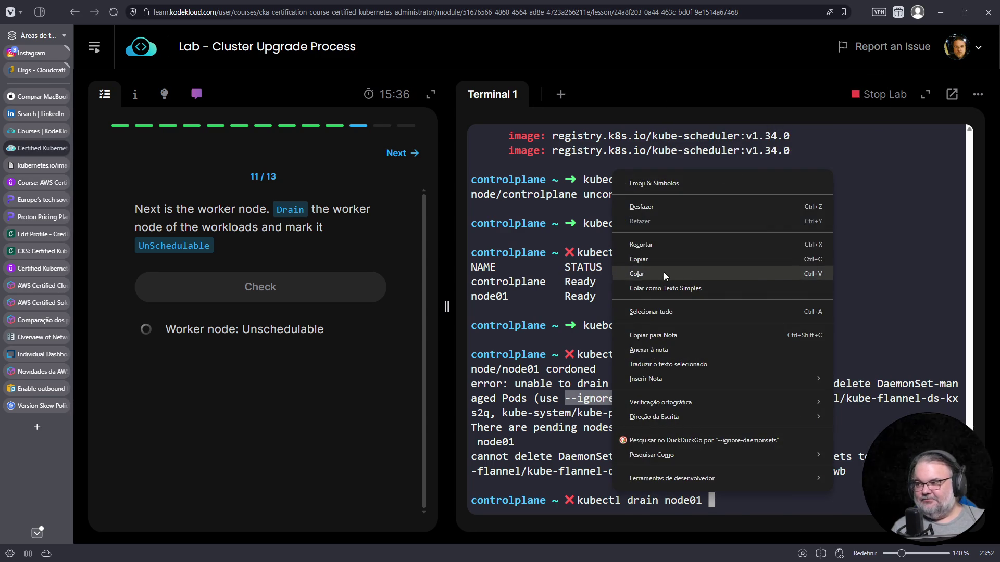
click(664, 272)
key(Return)
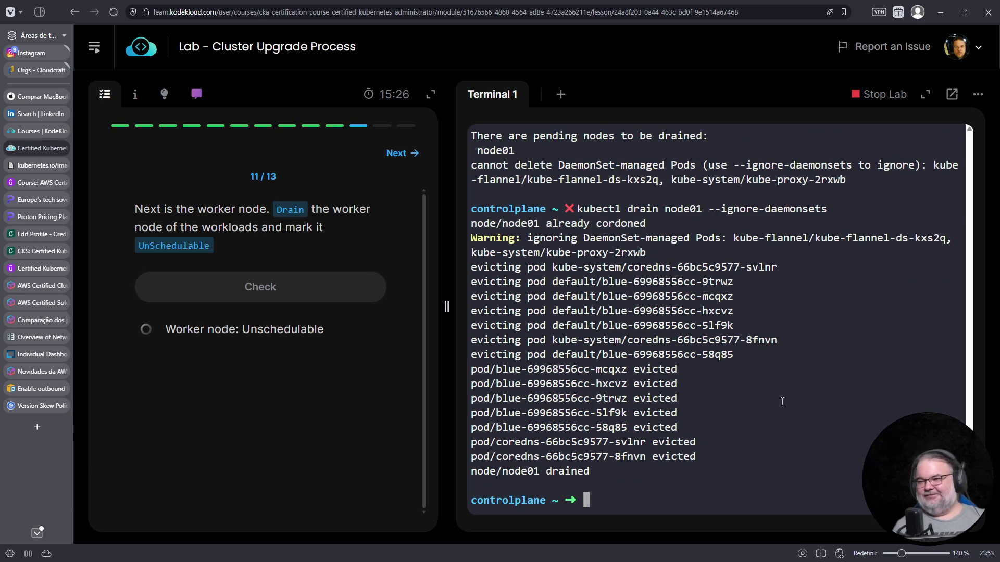
click(236, 287)
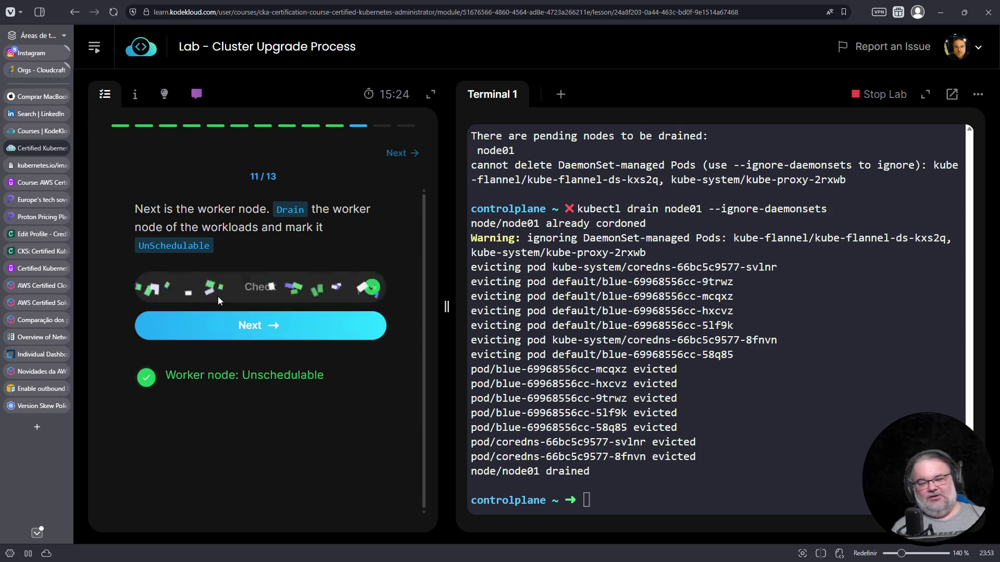
click(271, 334)
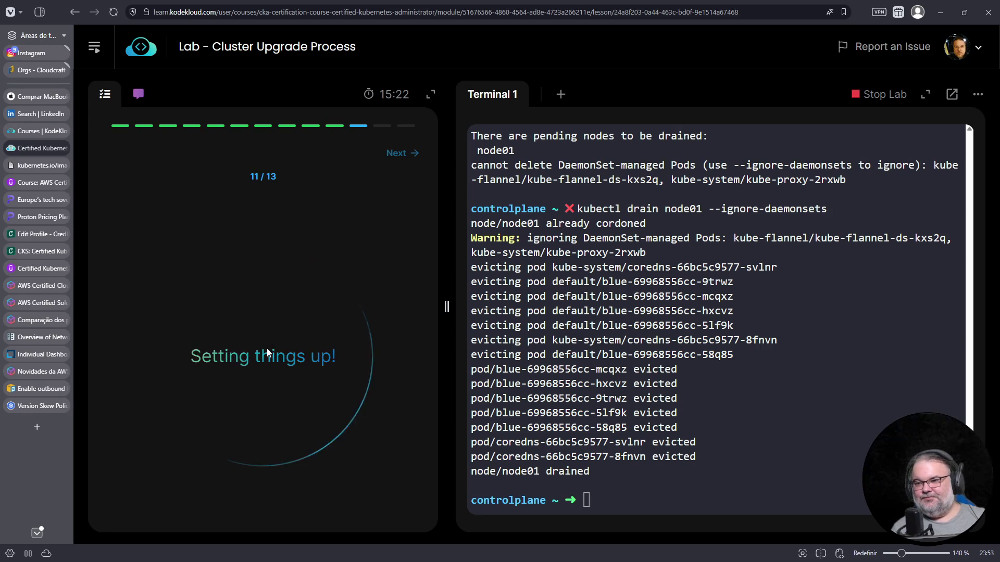
Step: Highlight the badge's issue date on Credly, then return to the KodeKloud lab
click(37, 252)
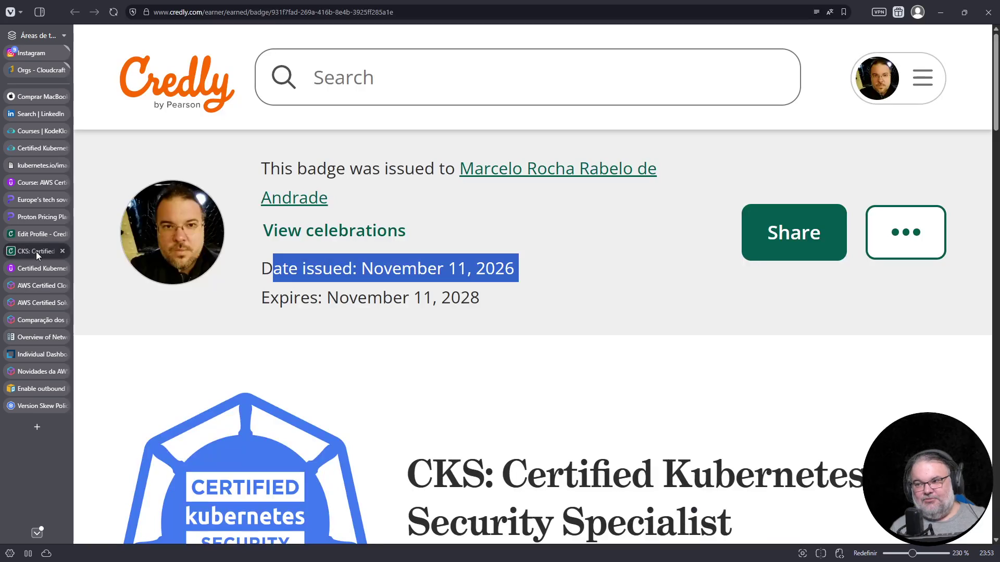
click(494, 309)
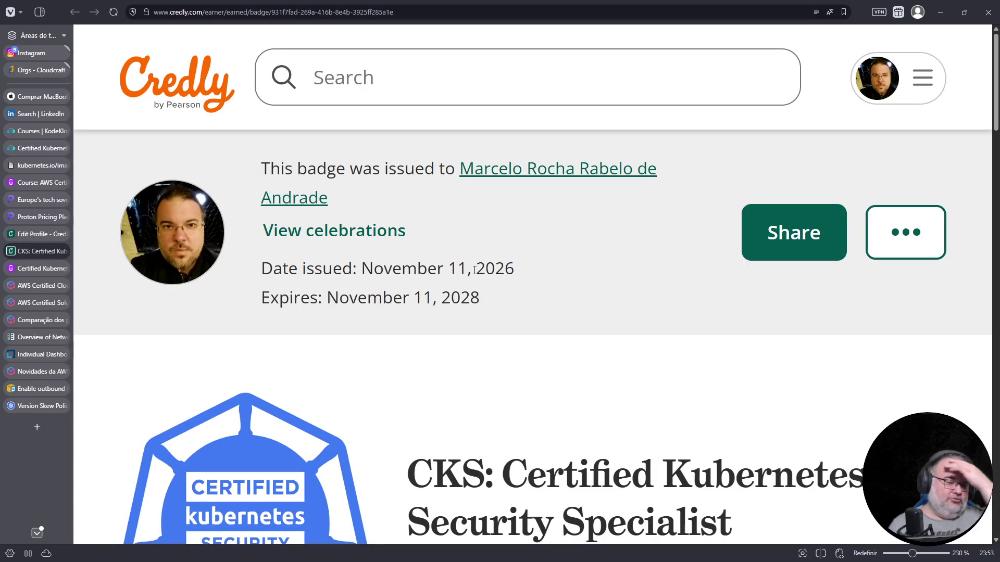
triple_click(439, 270)
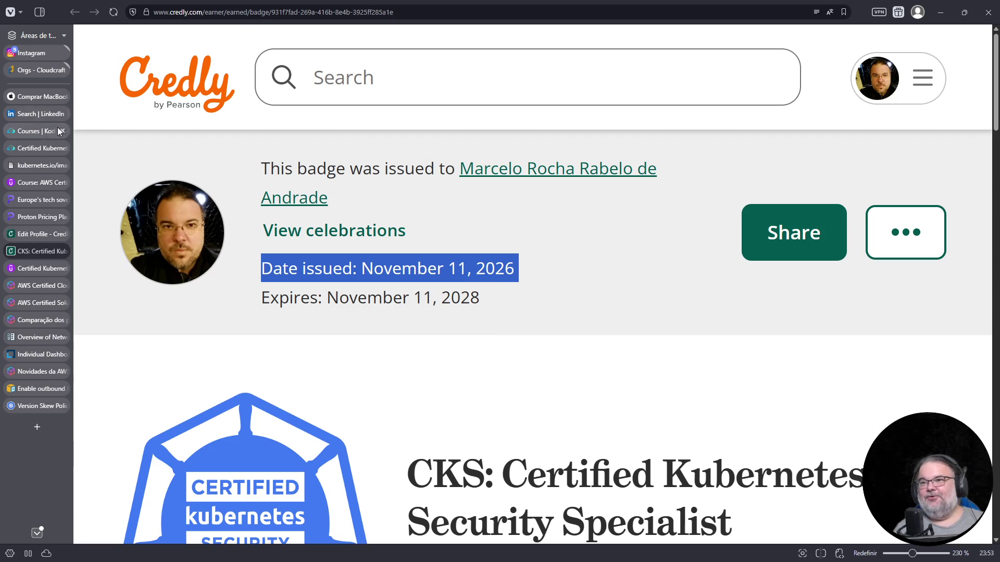
click(46, 149)
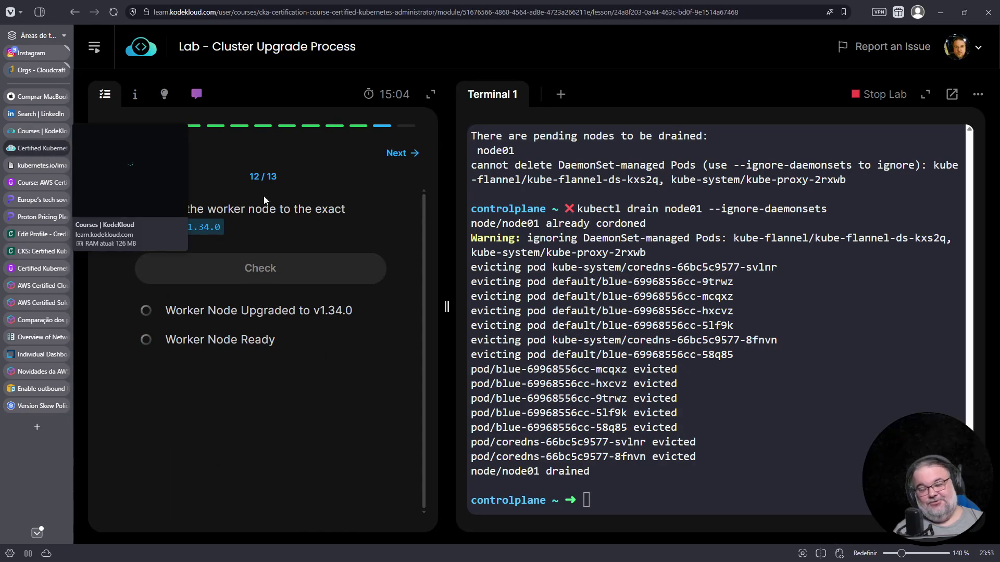
Step: Connect to node01 over ssh and list its home directory
click(521, 283)
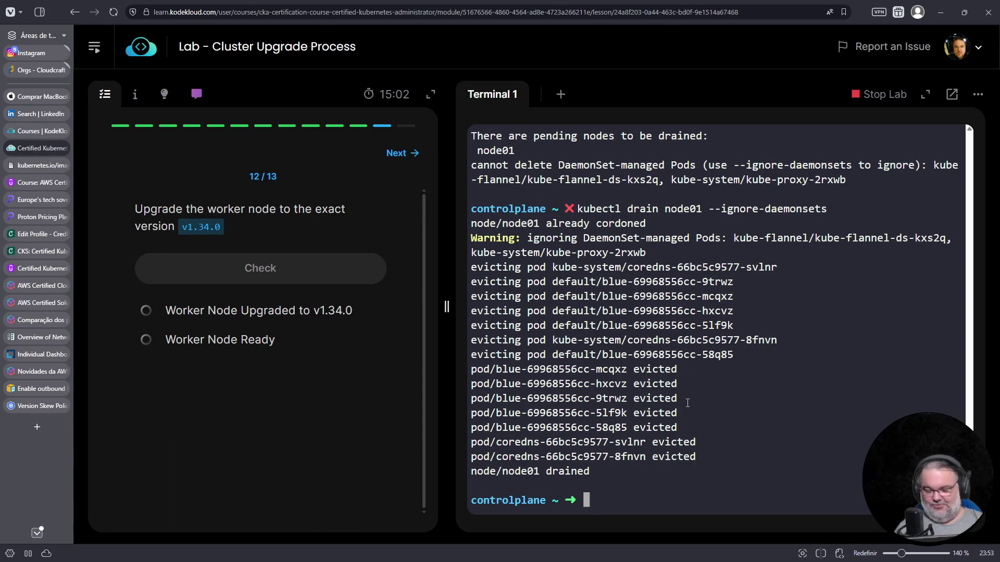
text(kubectl drain node01)
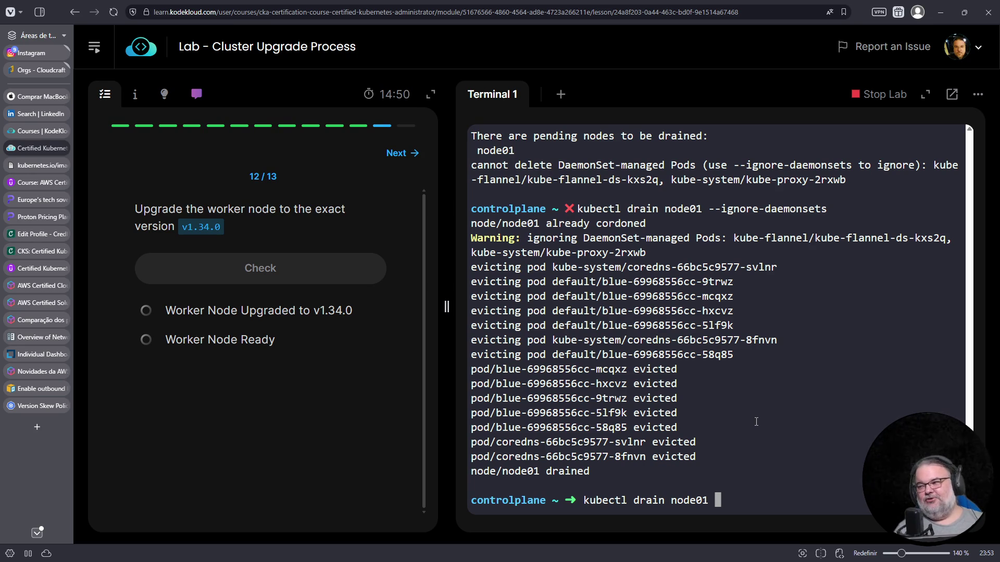
key(ctrl+c)
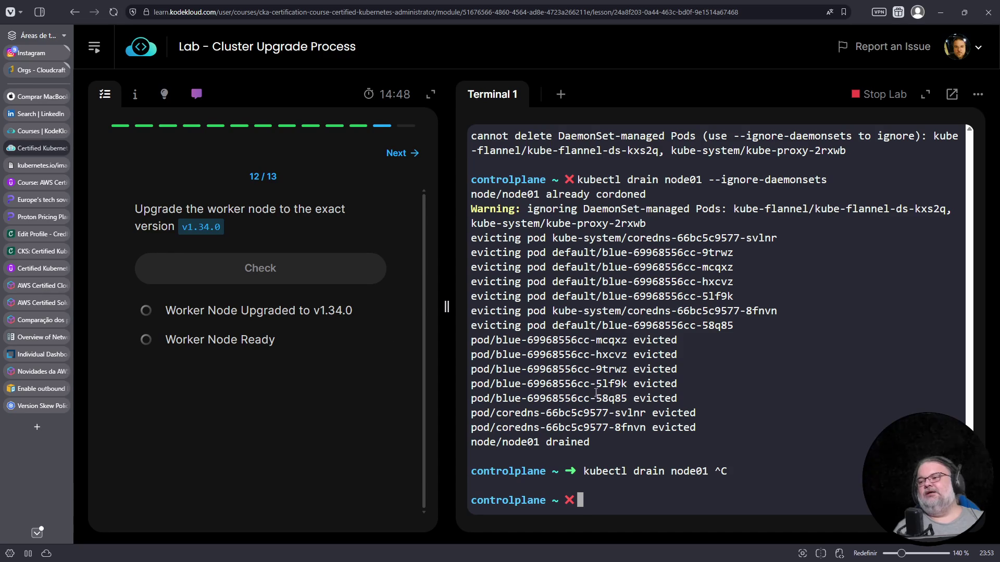
text(ssh )
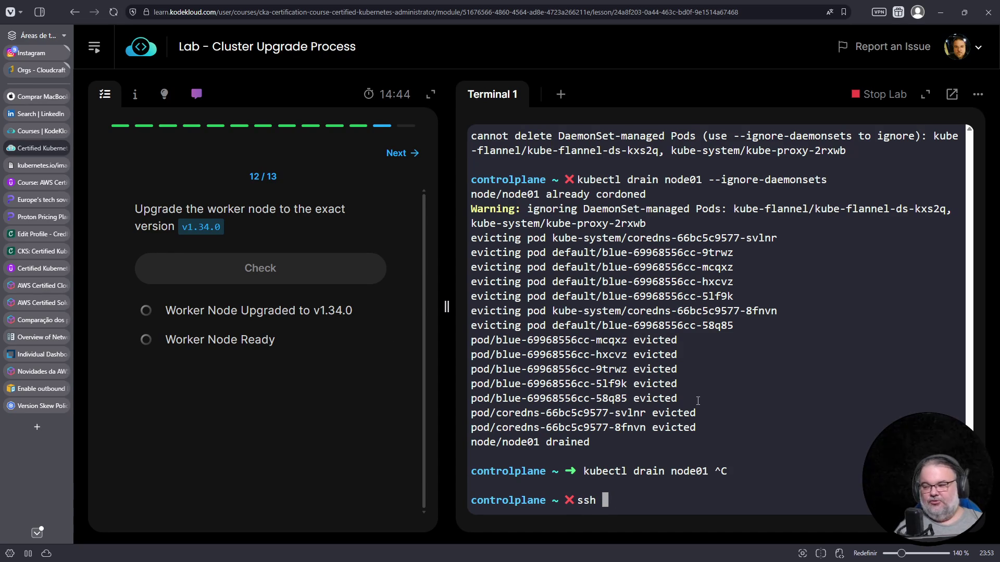
text(node01)
key(Return)
text(vim /etc/sour)
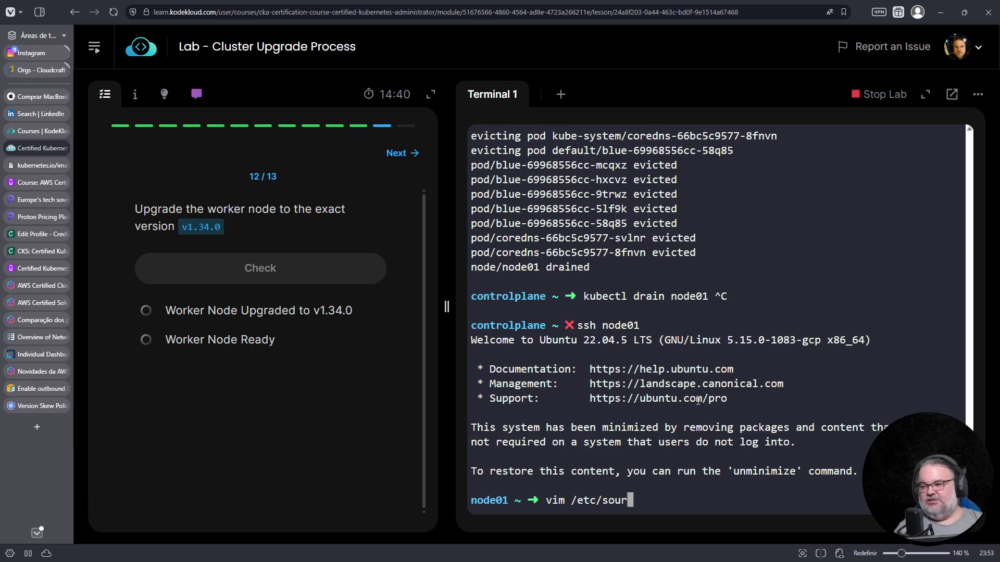
key(ctrl+c)
text(vim)
key(ctrl+c)
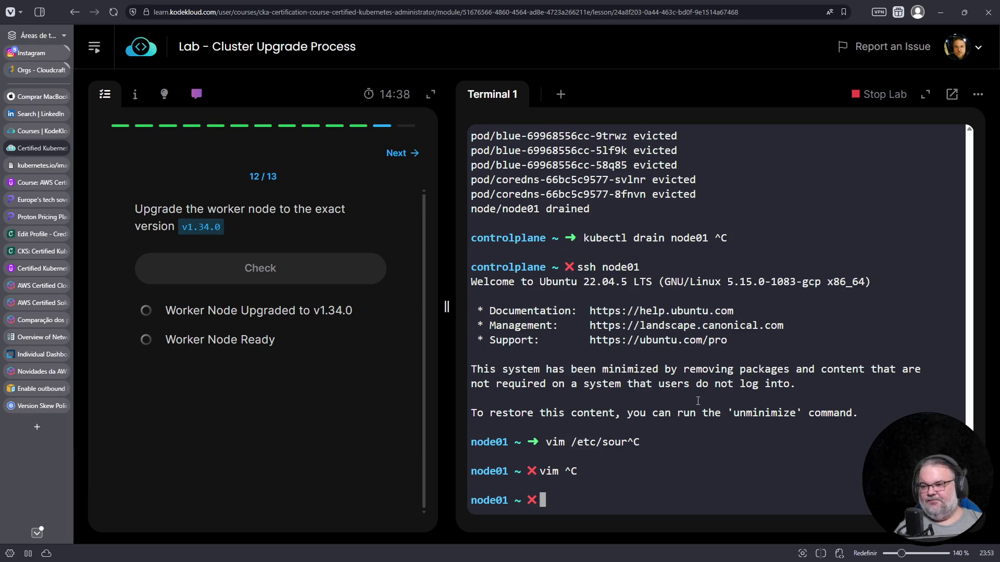
text(ls)
key(Return)
text(vim /etc/apt/so)
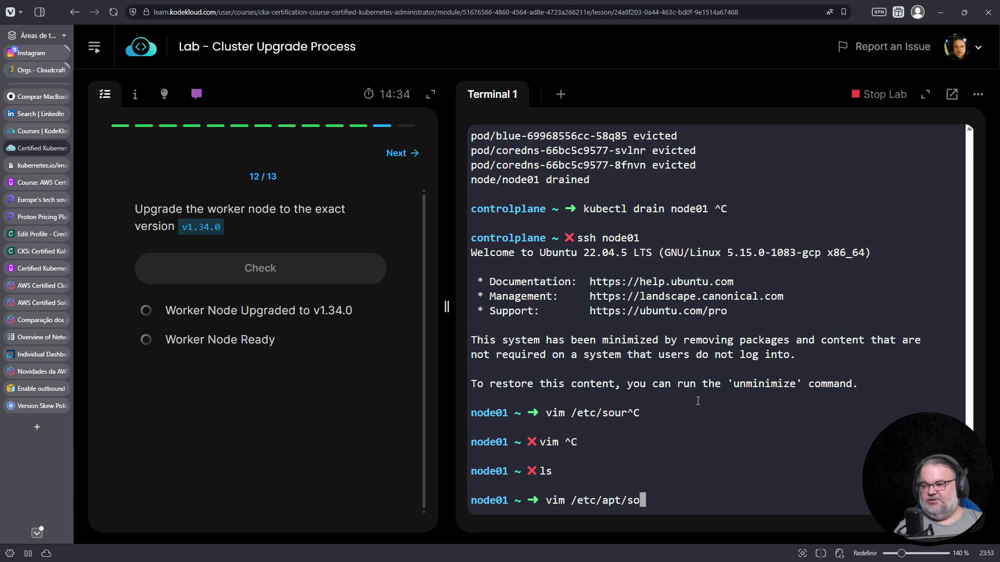
Step: Open /etc/apt/sources.list.d/kubernetes.list in Vim, still pointing at v1.33
key(Tab)
key(Tab)
key(Tab)
text(.d/)
key(Tab)
key(Tab)
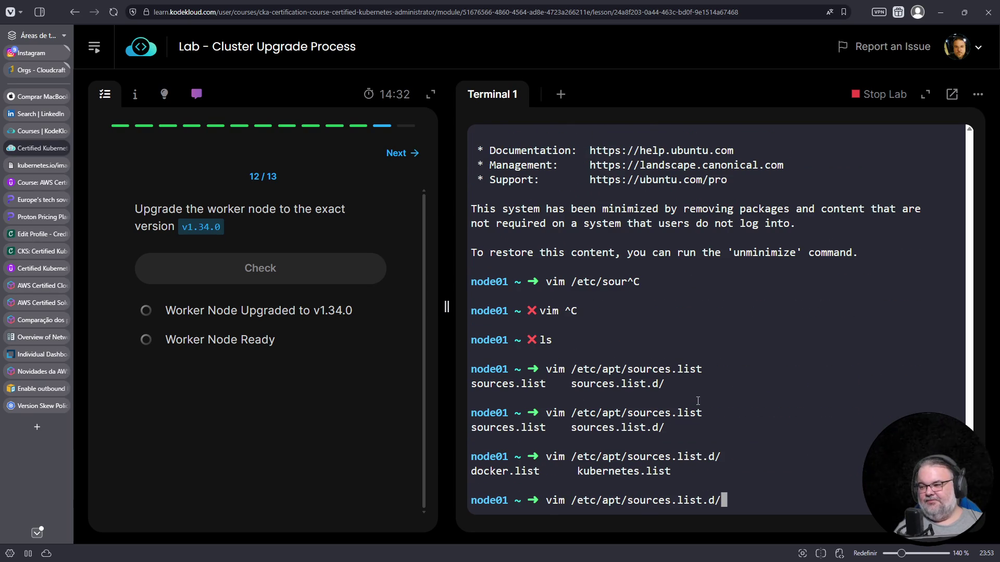
text(k)
key(Tab)
key(Return)
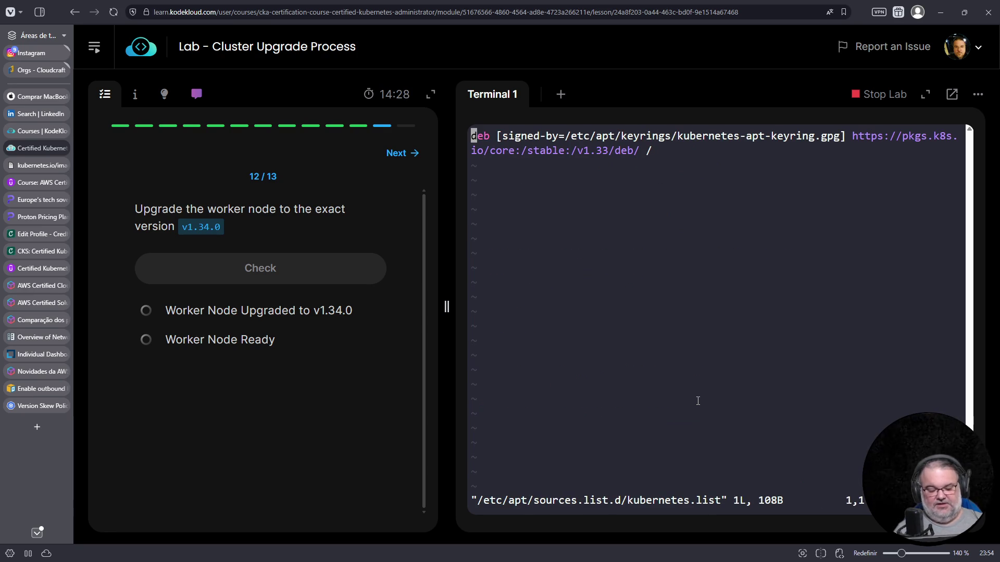
text(s:)
key(Escape)
text(uu)
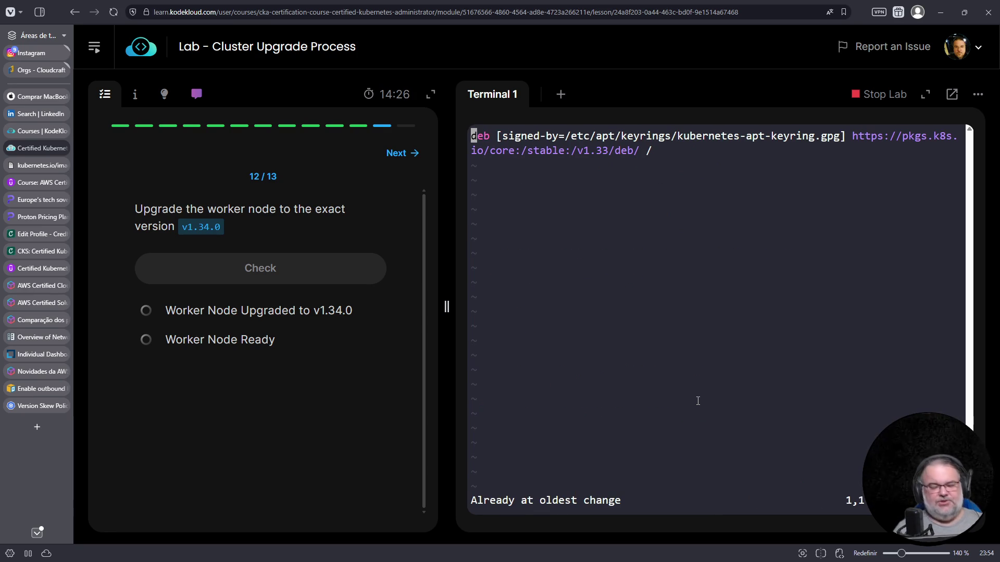
text(:$s###)
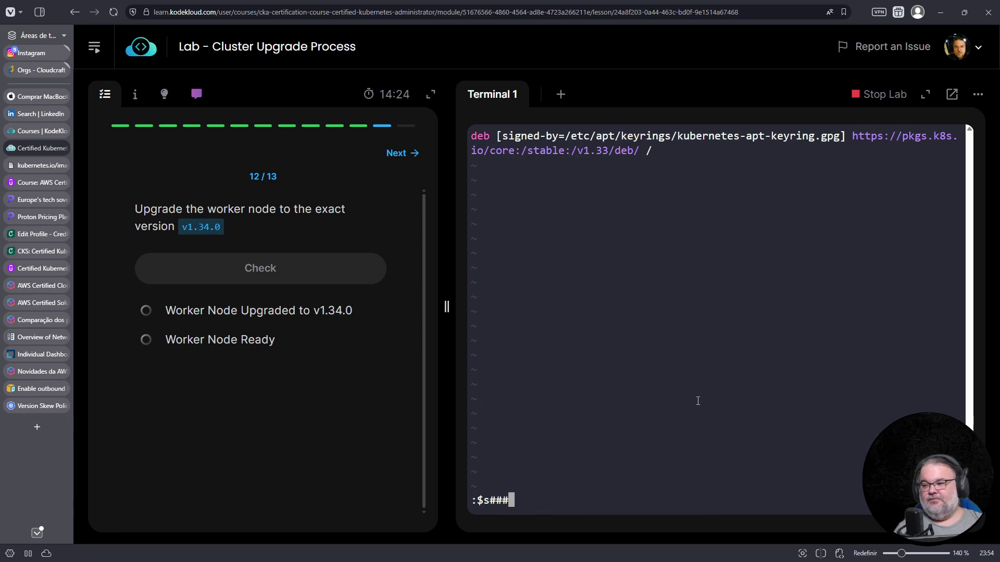